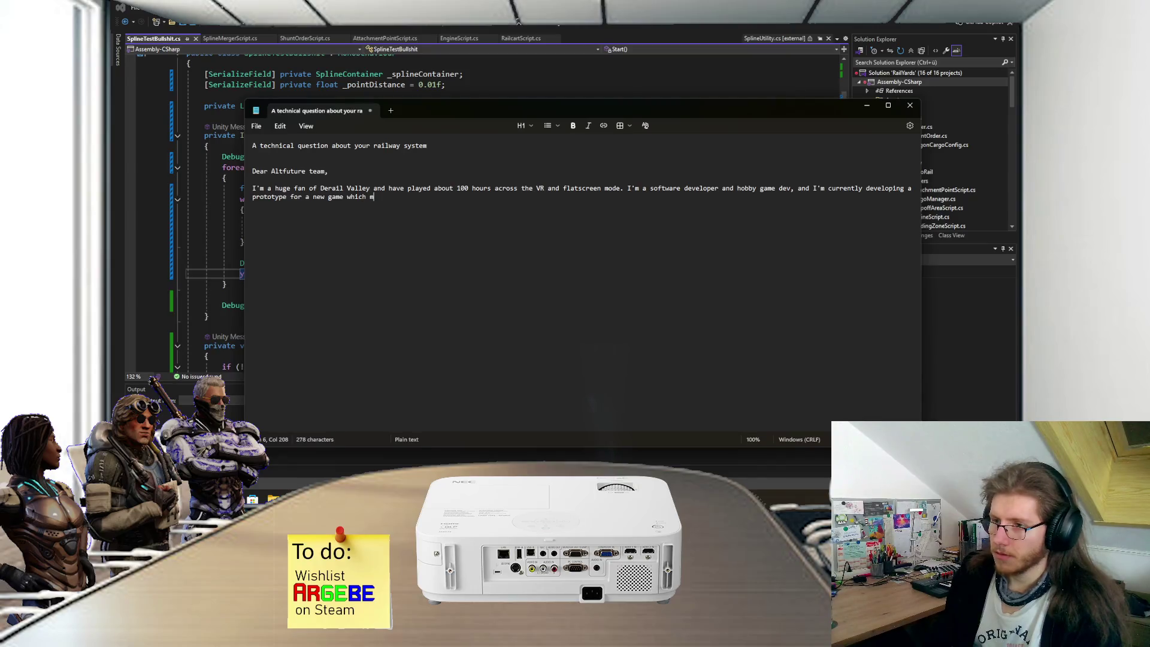
Step: Write that the game mainly focuses on shunting wagons in rail yards, then begin 'While the main gameplay loop'
text(shunting in)
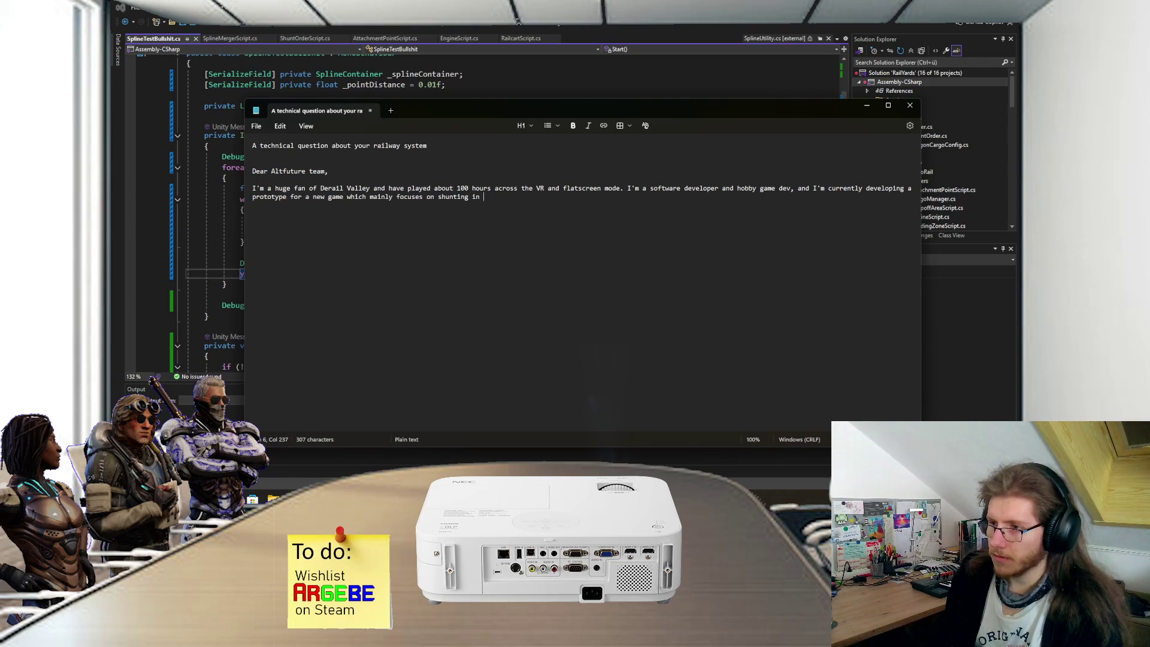
key(BackSpace)
key(BackSpace)
key(BackSpace)
text(wagons in )
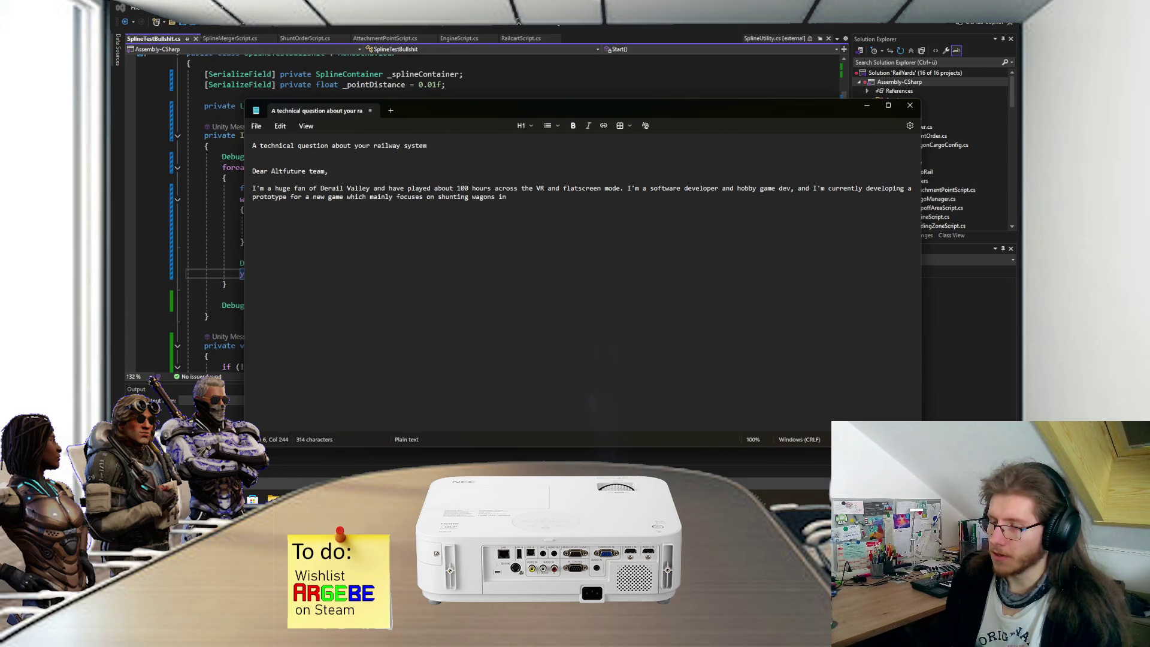
text(rail )
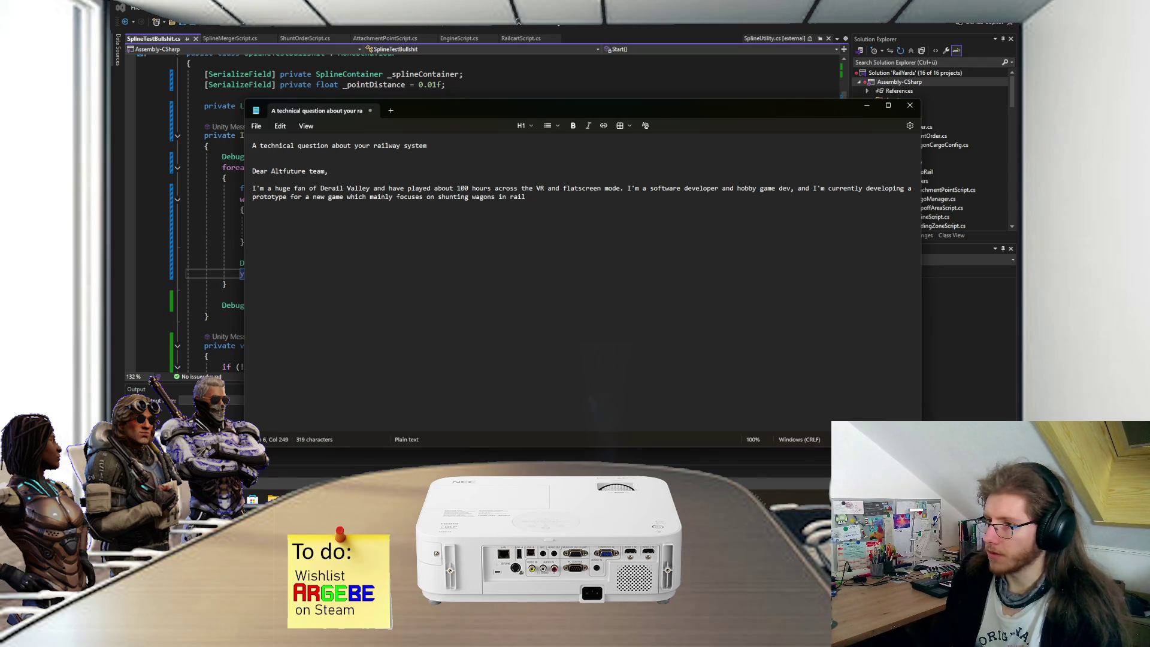
text(yards)
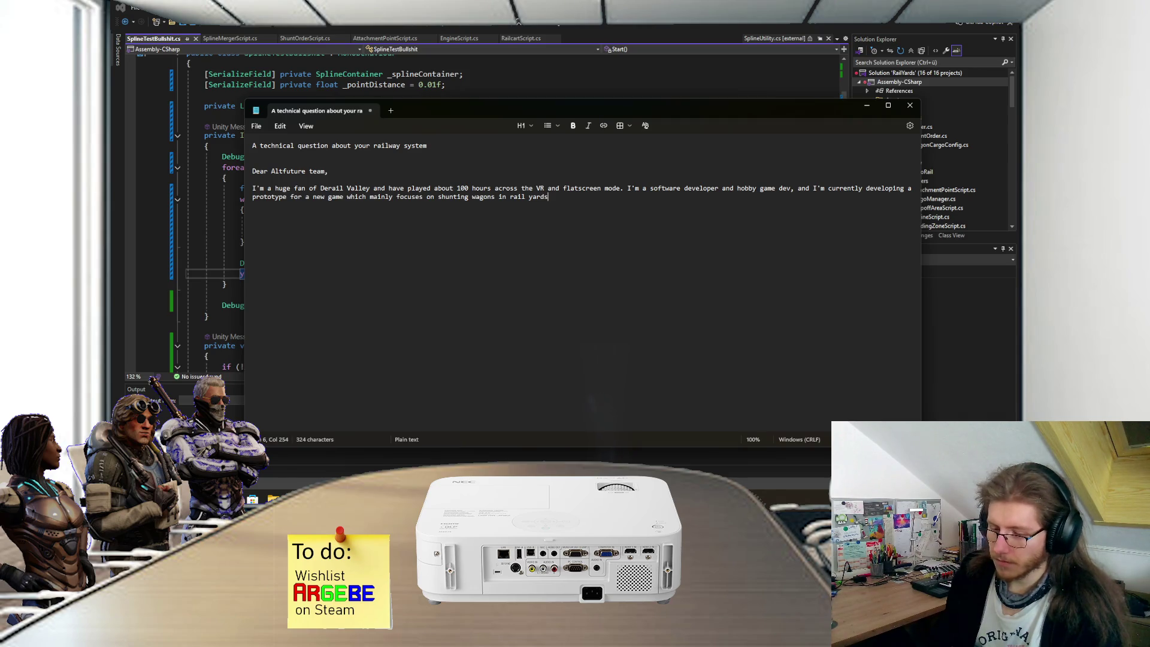
text(.)
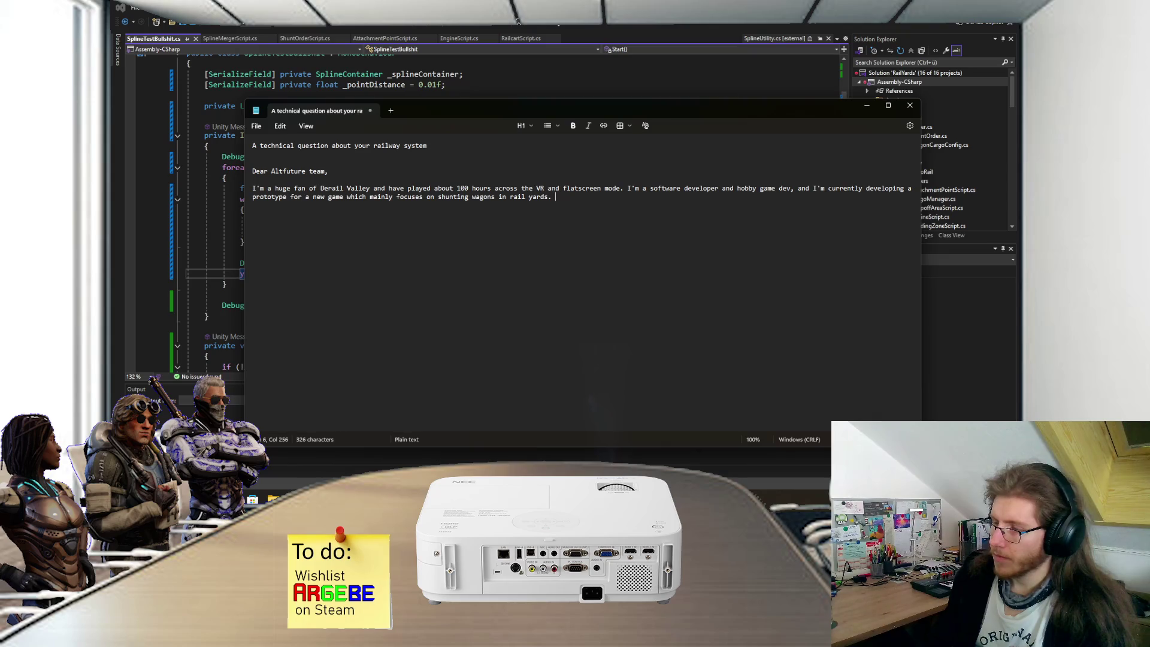
text(While the main gameplay loop)
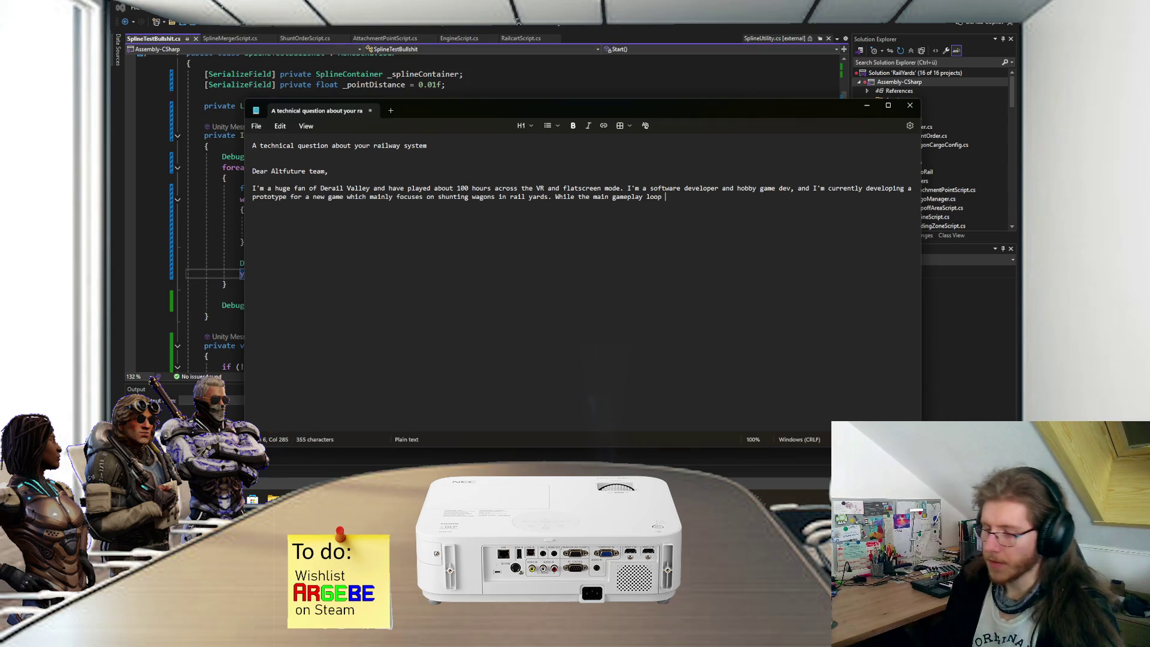
Step: Add that the loop isn't like DRV but inspired by it, and that you have something semi working in Unity
text(isn't )
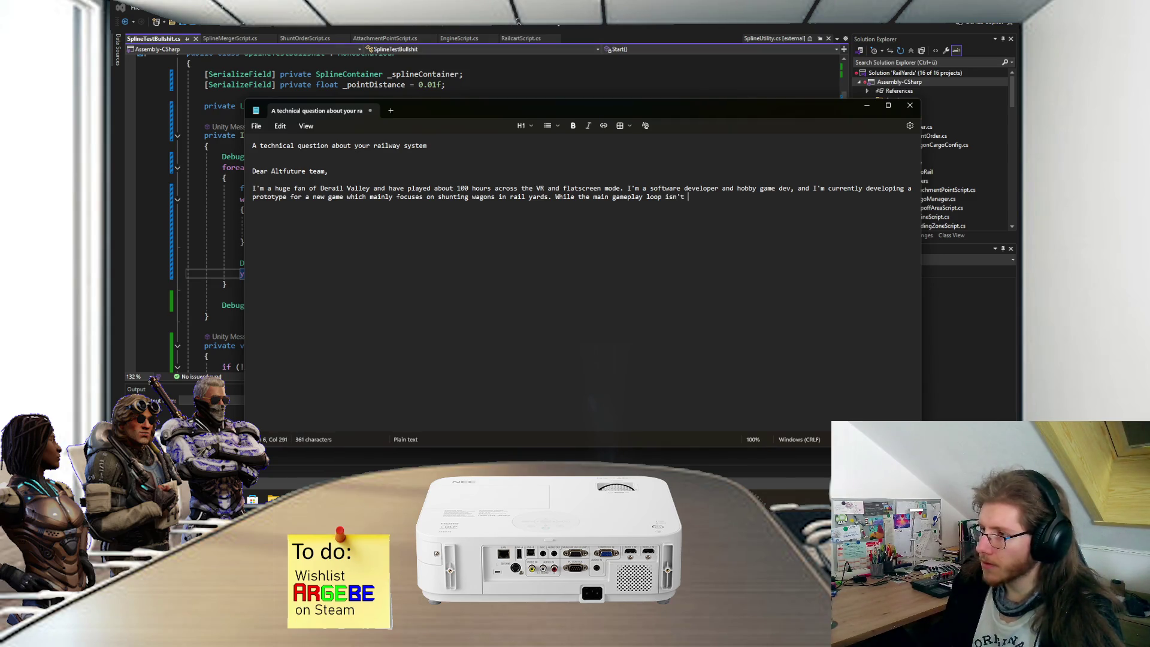
text(really )
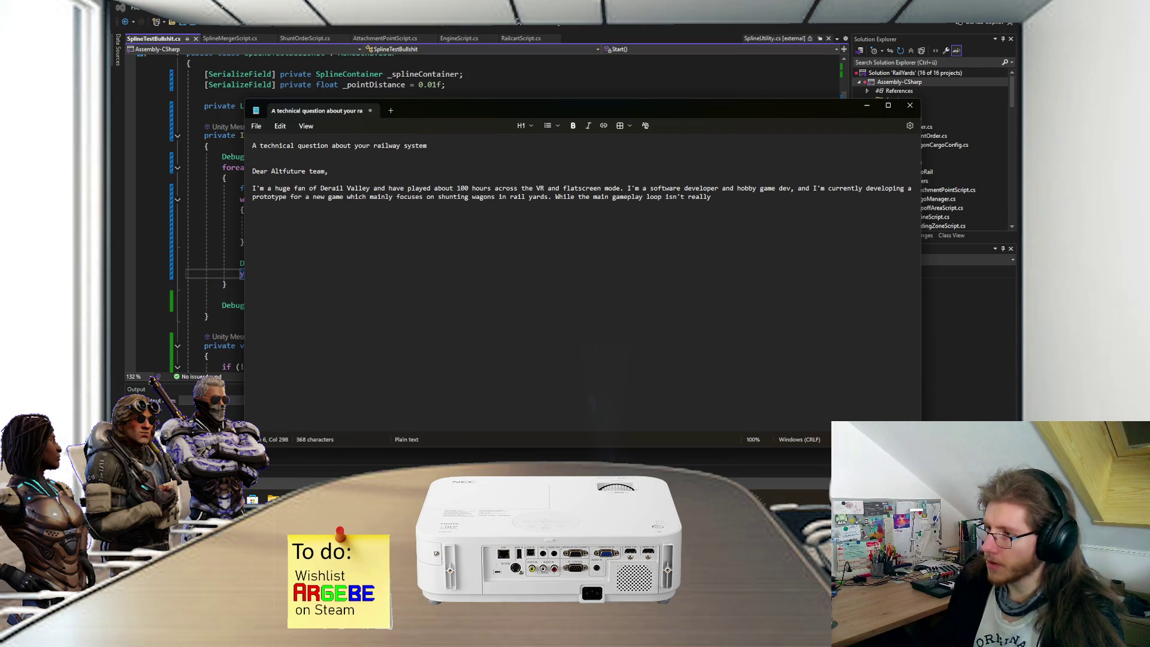
text(like )
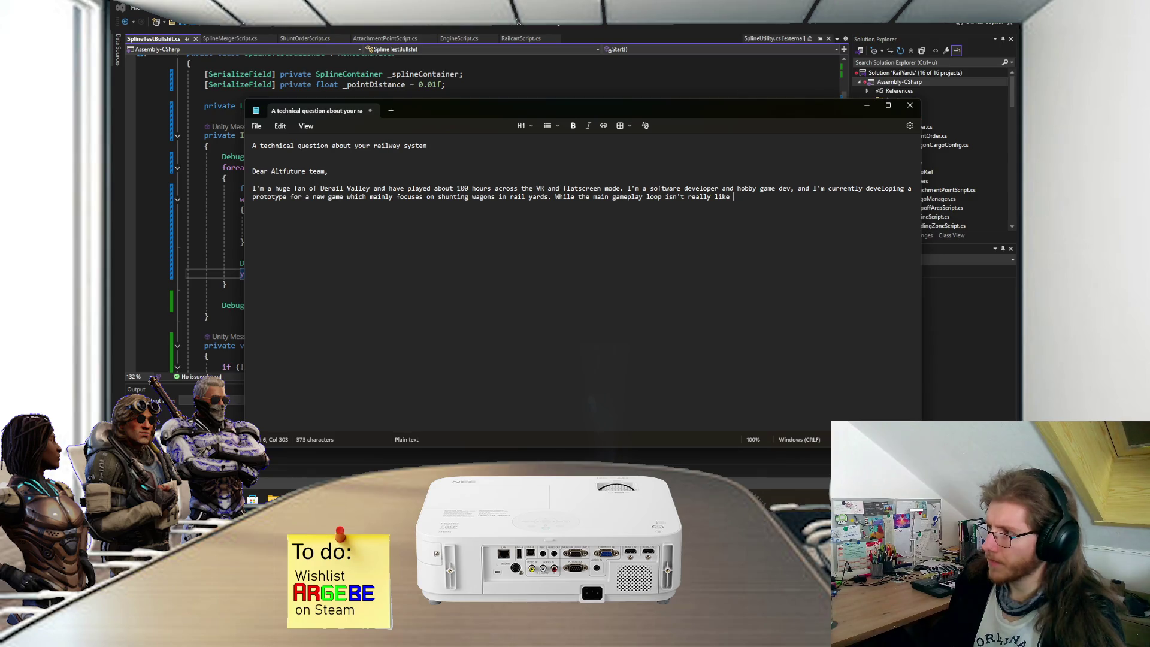
text(DRV)
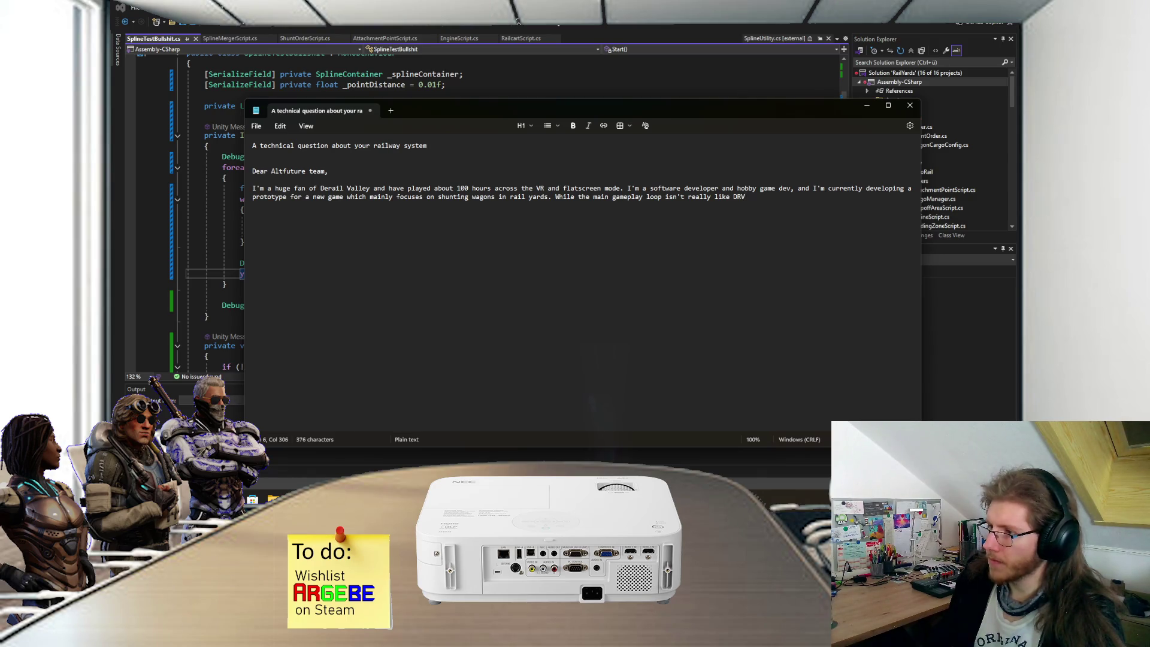
text(, i)
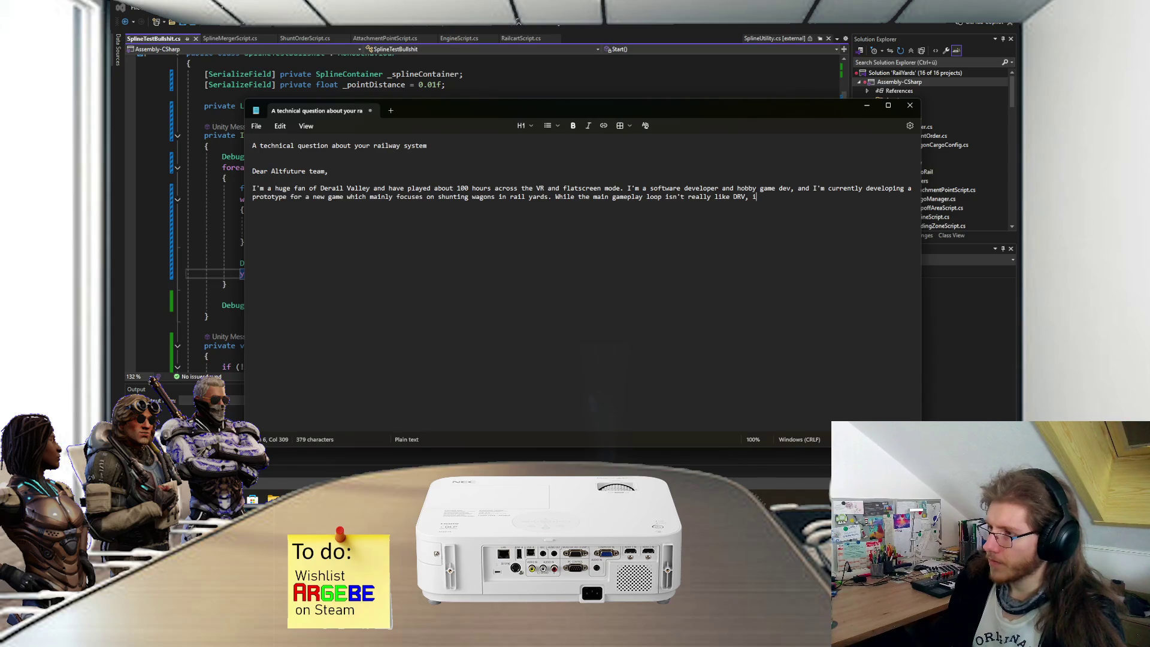
text(t's still a )
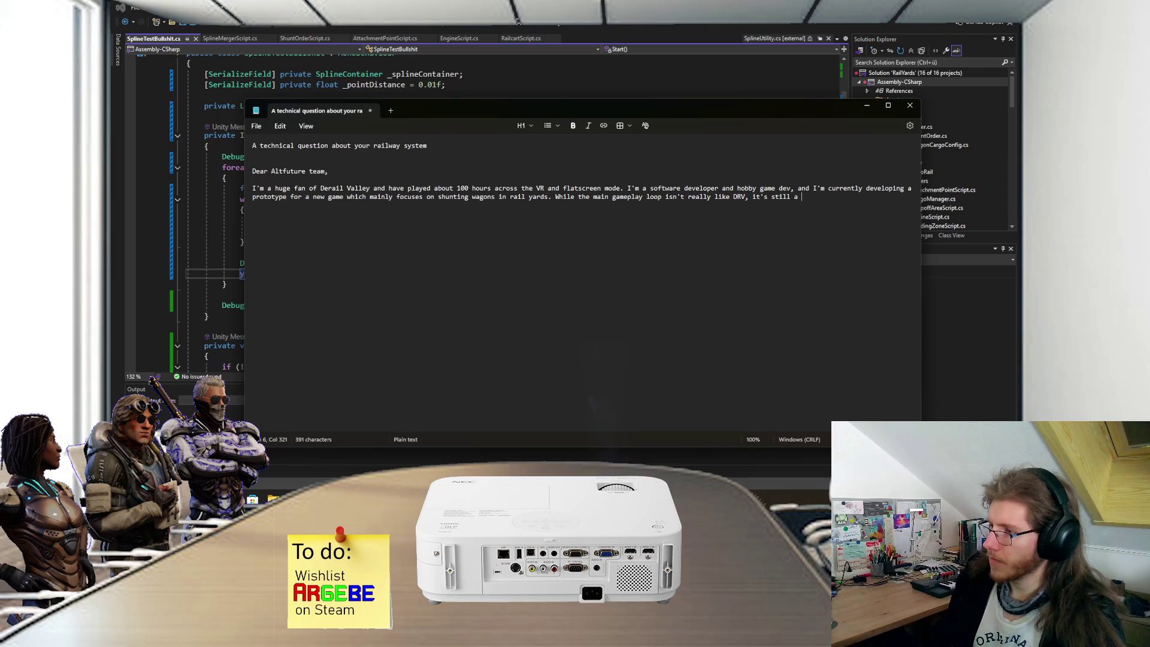
text(pretty big inspiration for me)
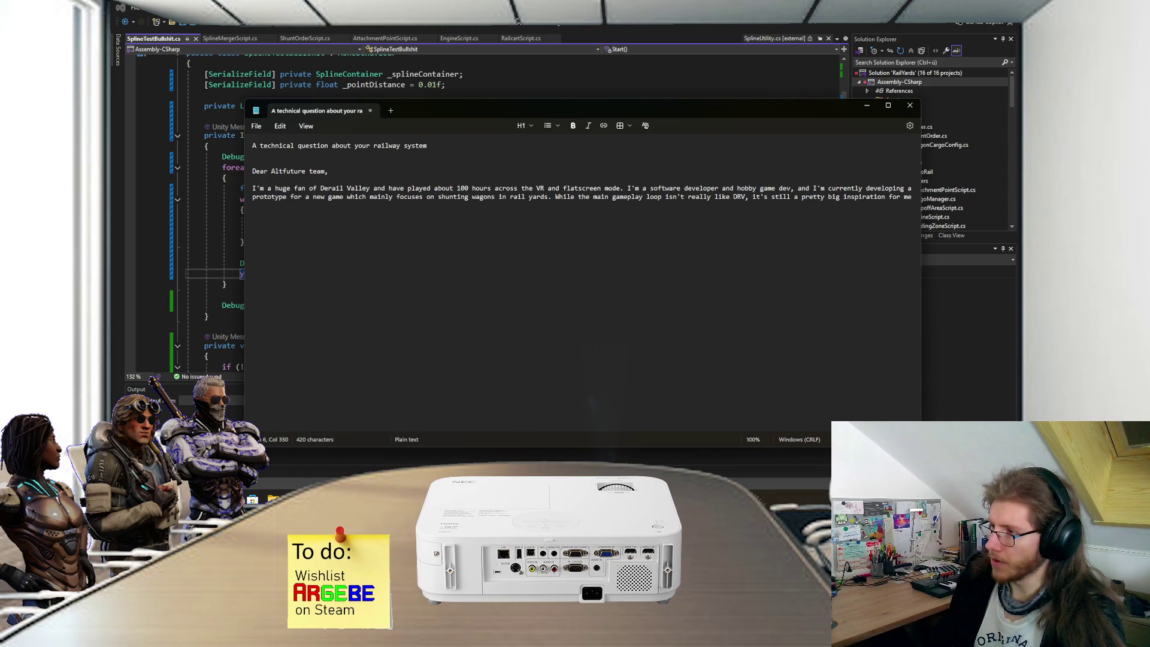
text(. )
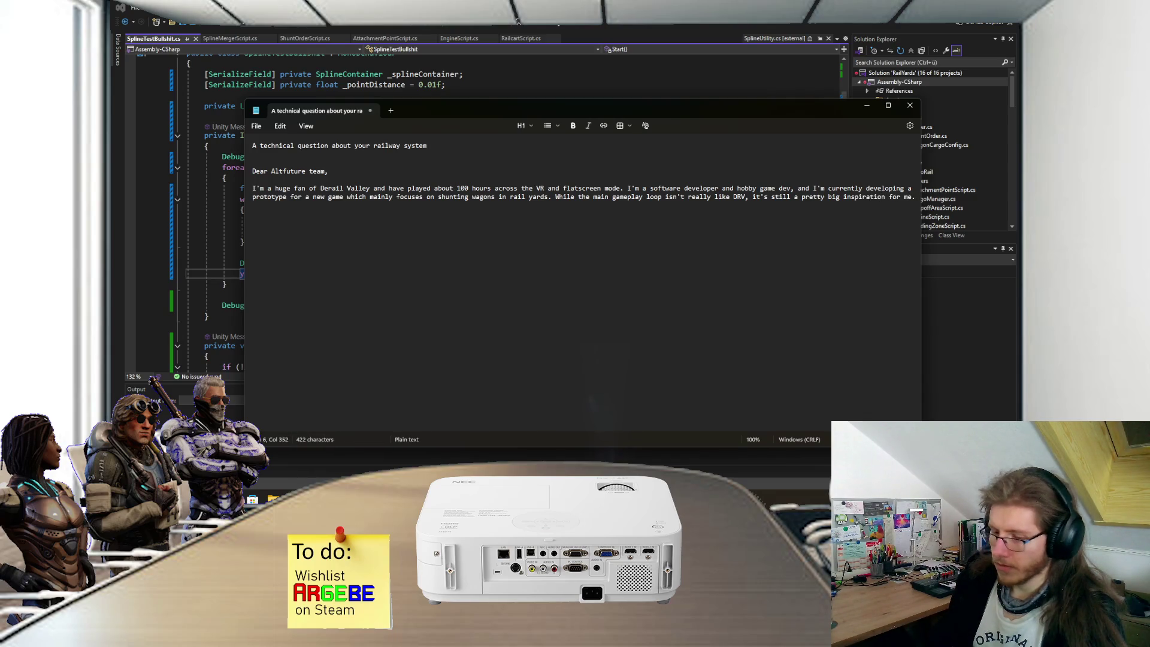
text(I'm also )
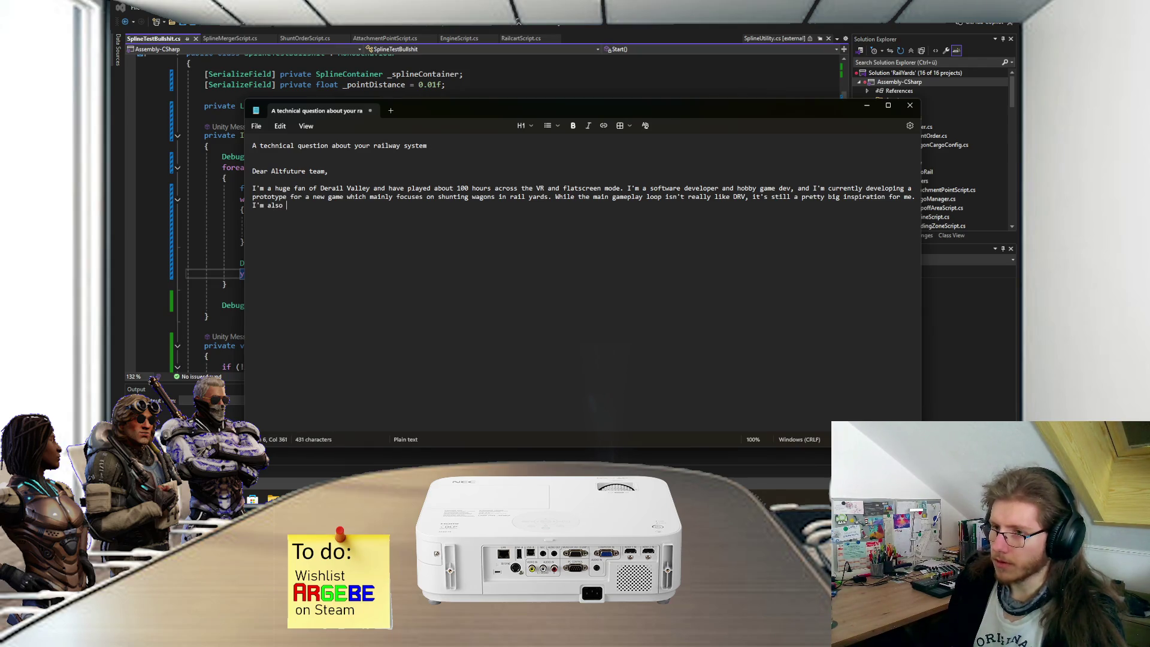
text(working in Unity)
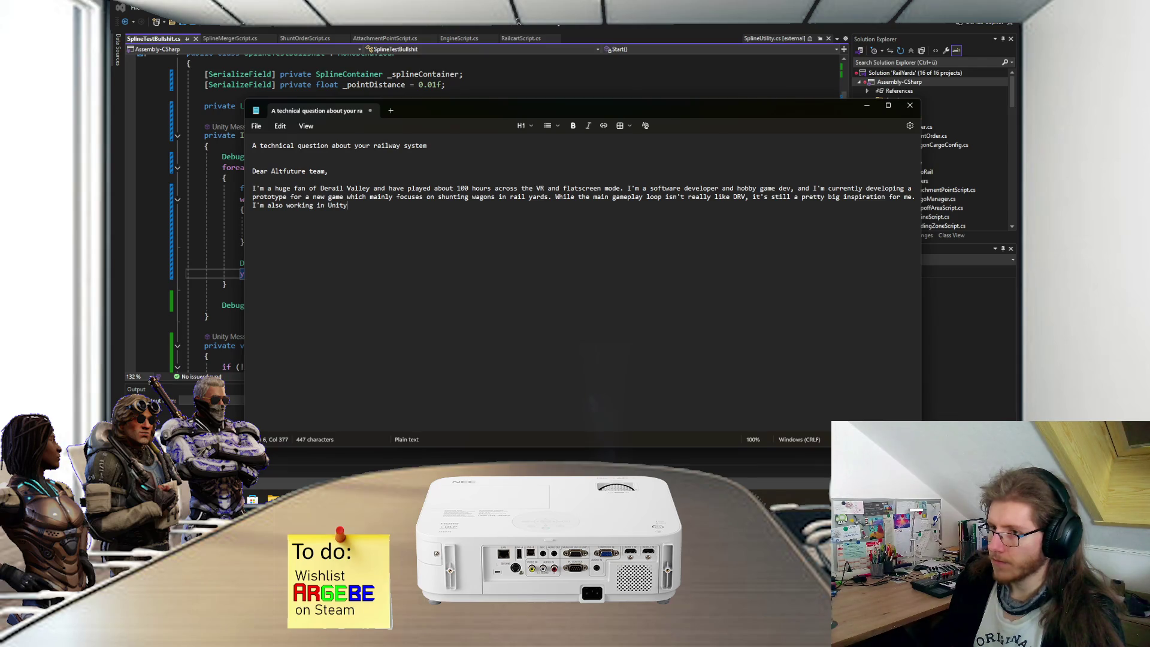
text( an)
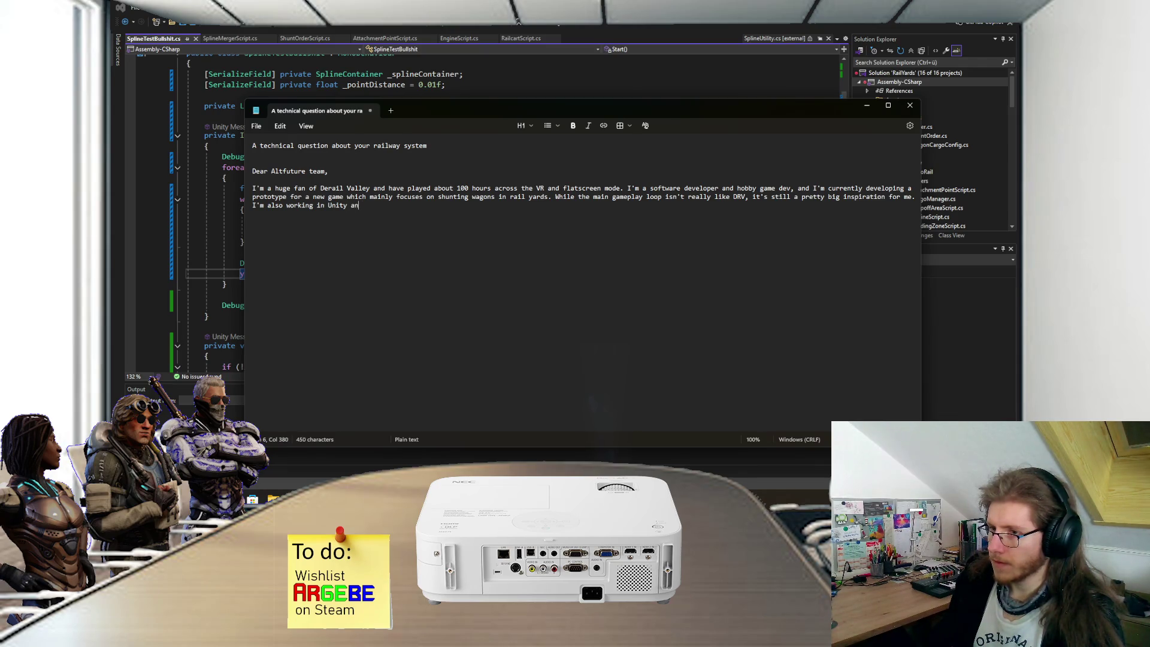
text(d have a wo)
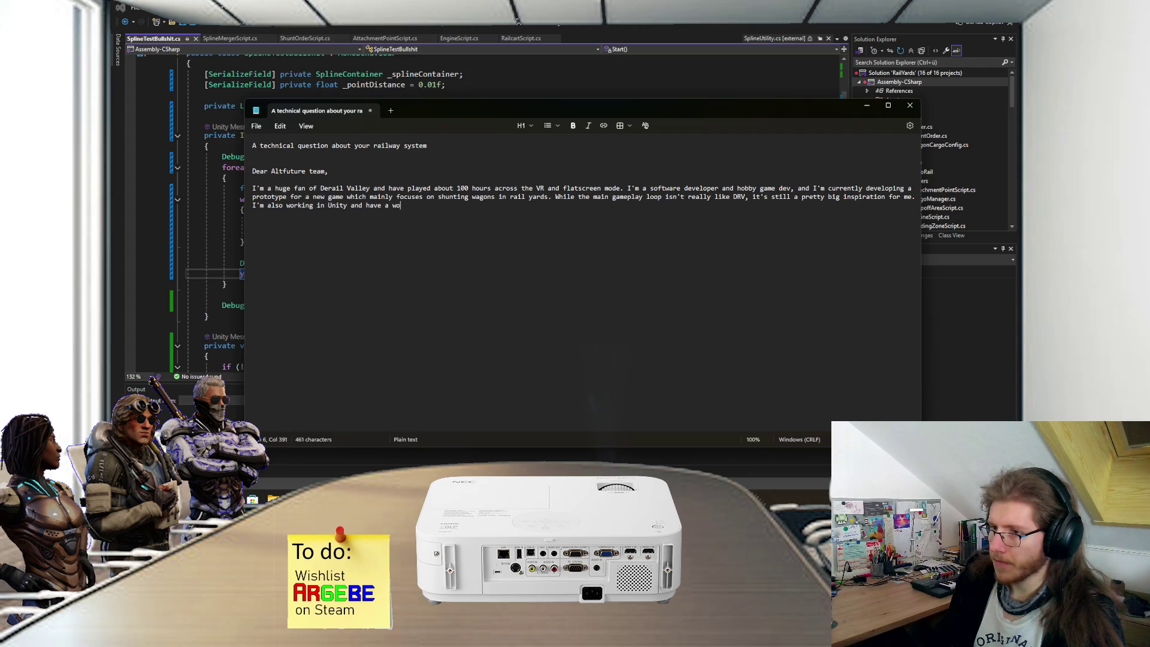
key(BackSpace)
key(BackSpace)
text(semi working)
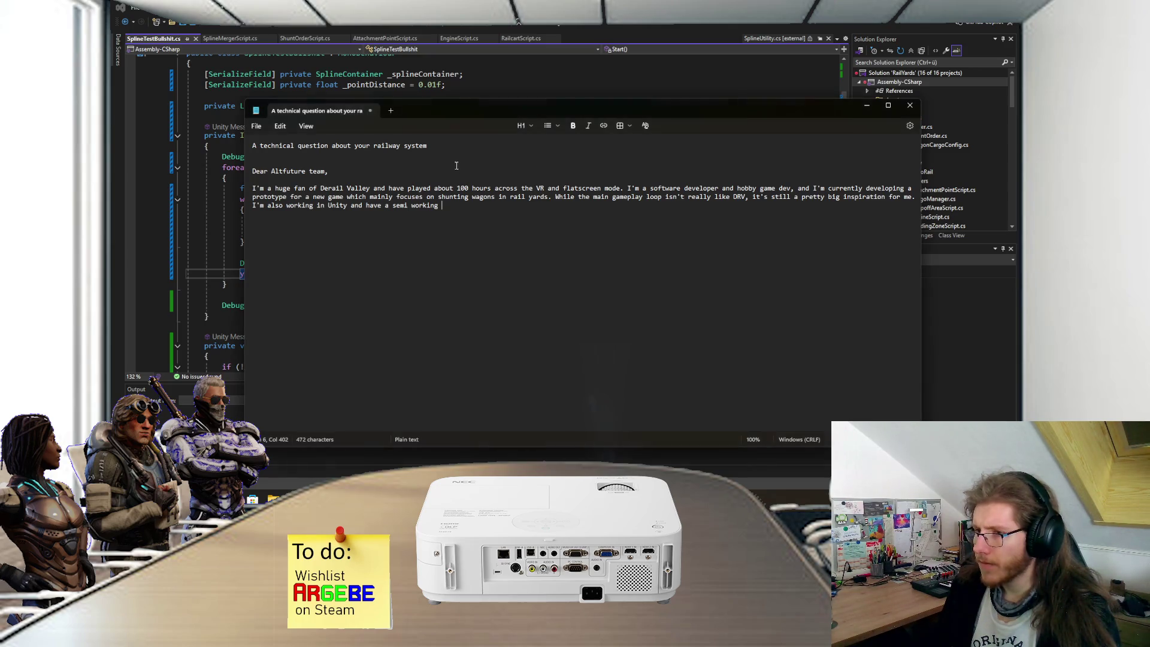
click(427, 84)
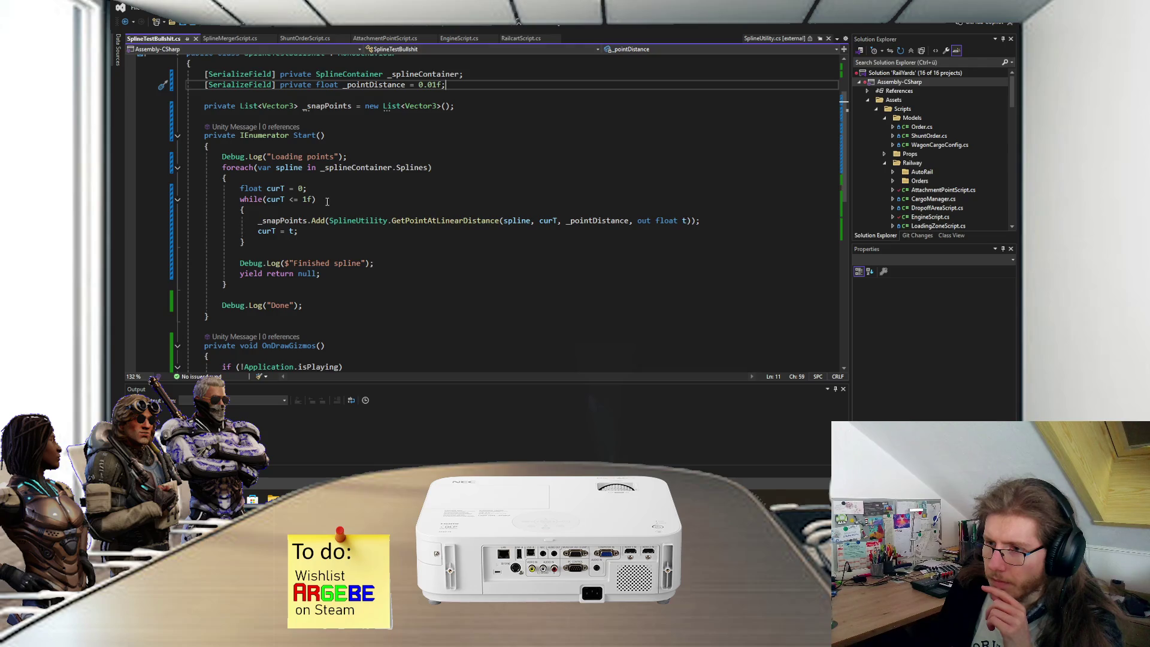
Step: End the unresponsive Unity Editor process in Task Manager
click(309, 231)
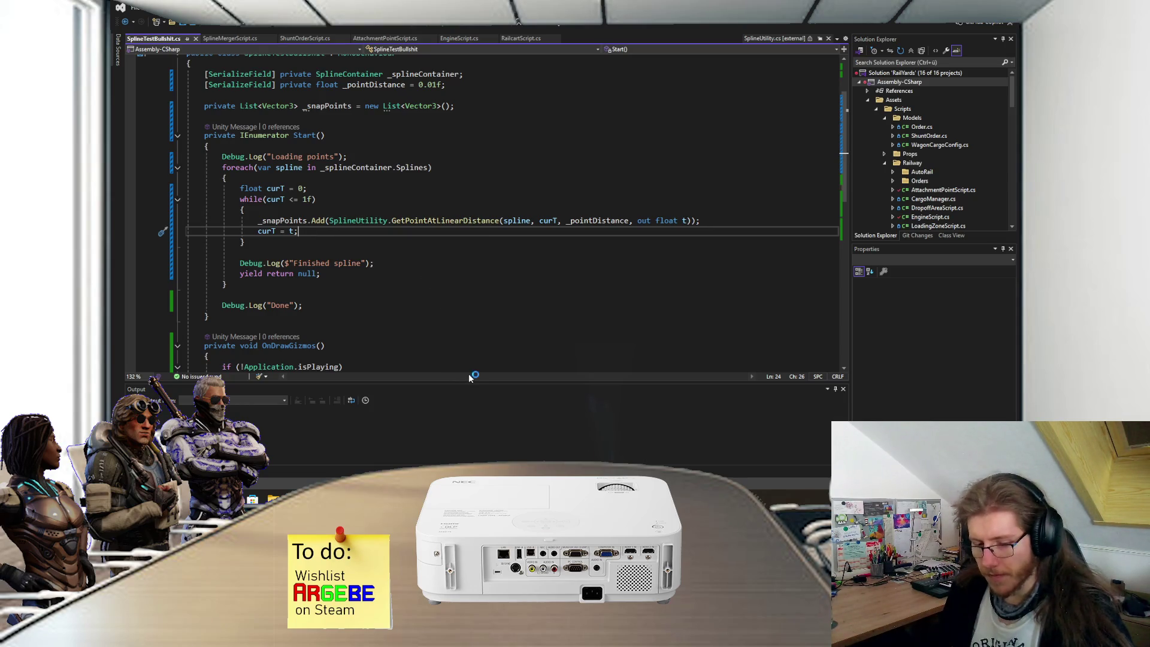
key(ctrl+shift+Escape)
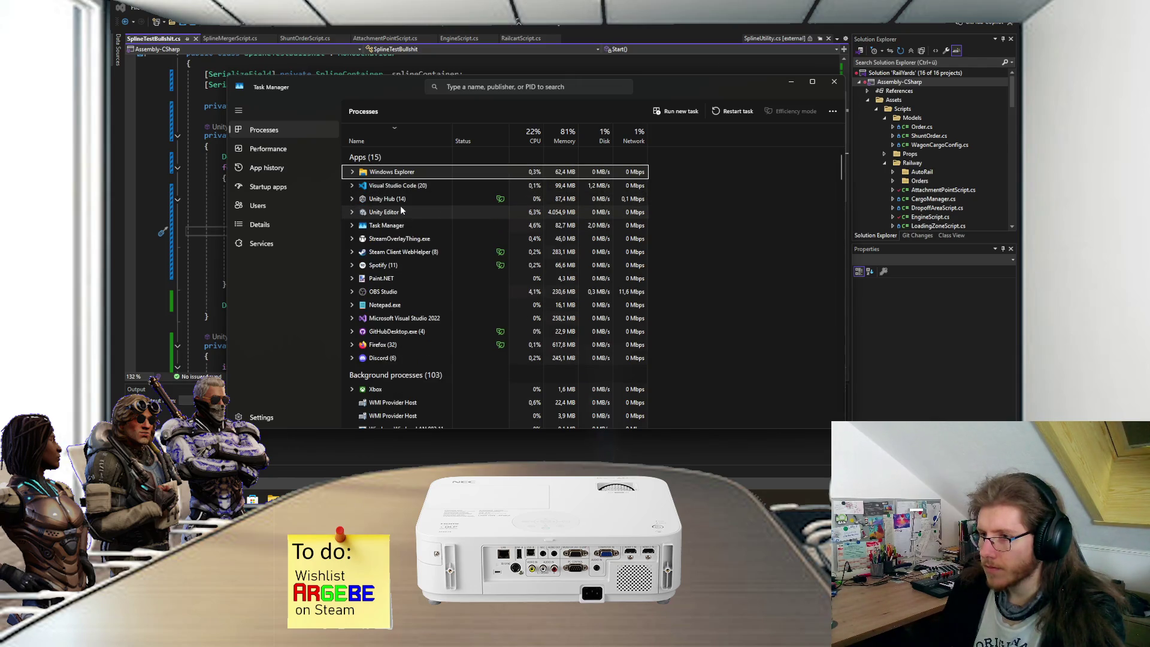
click(394, 212)
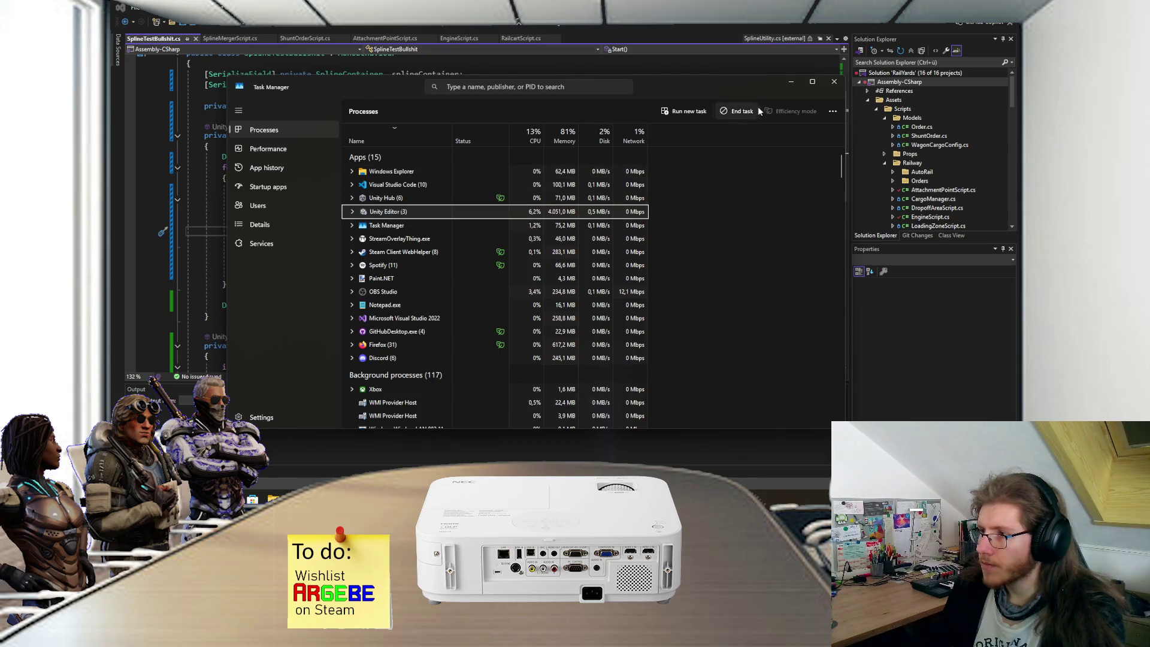
click(790, 83)
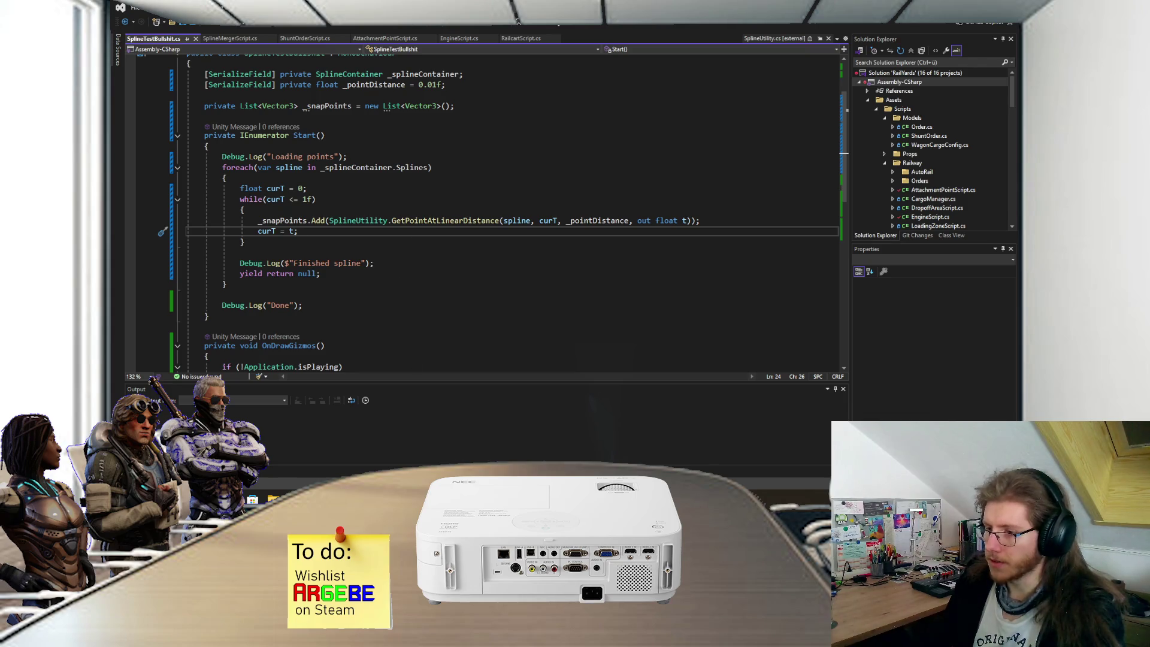
click(504, 460)
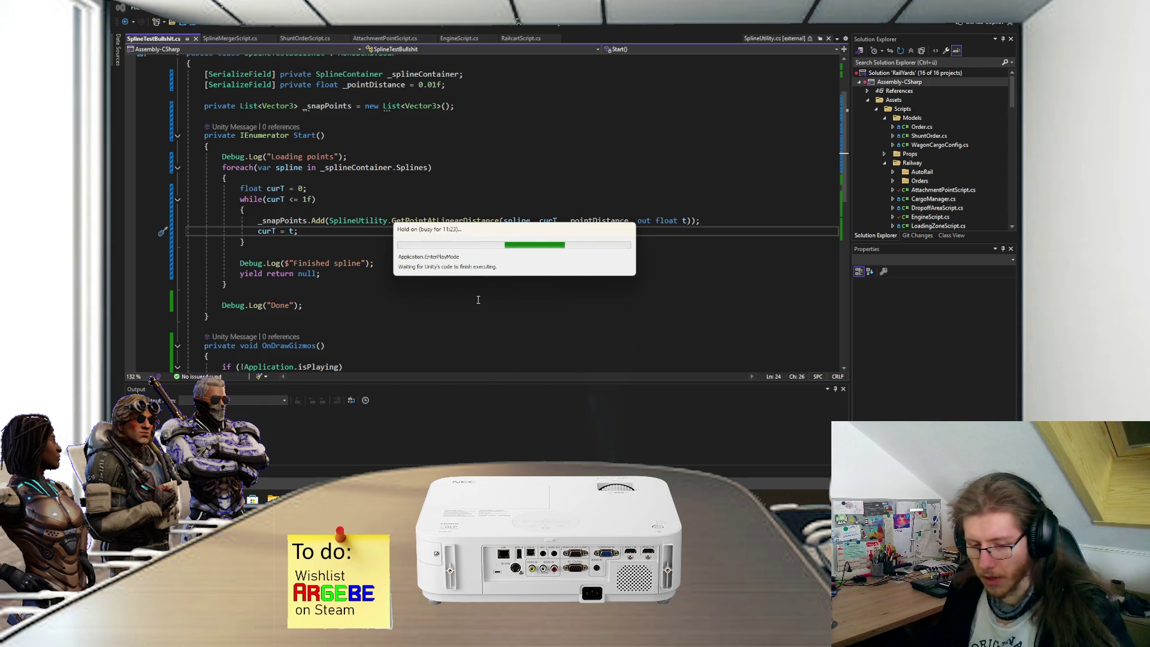
key(ctrl+shift+Escape)
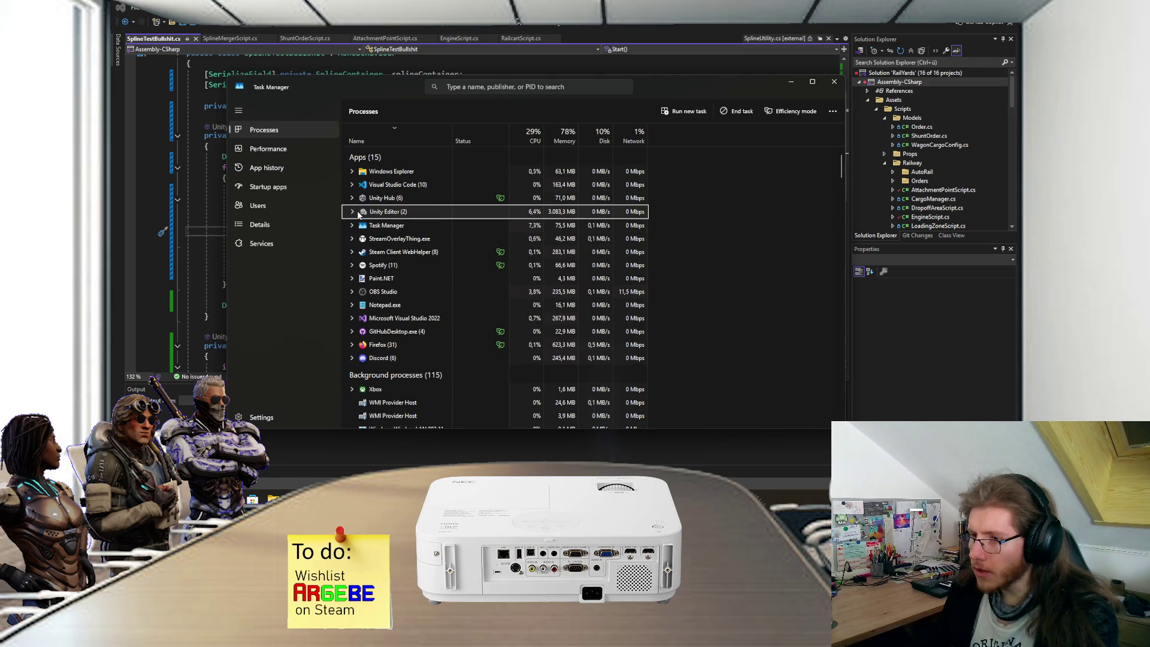
click(357, 213)
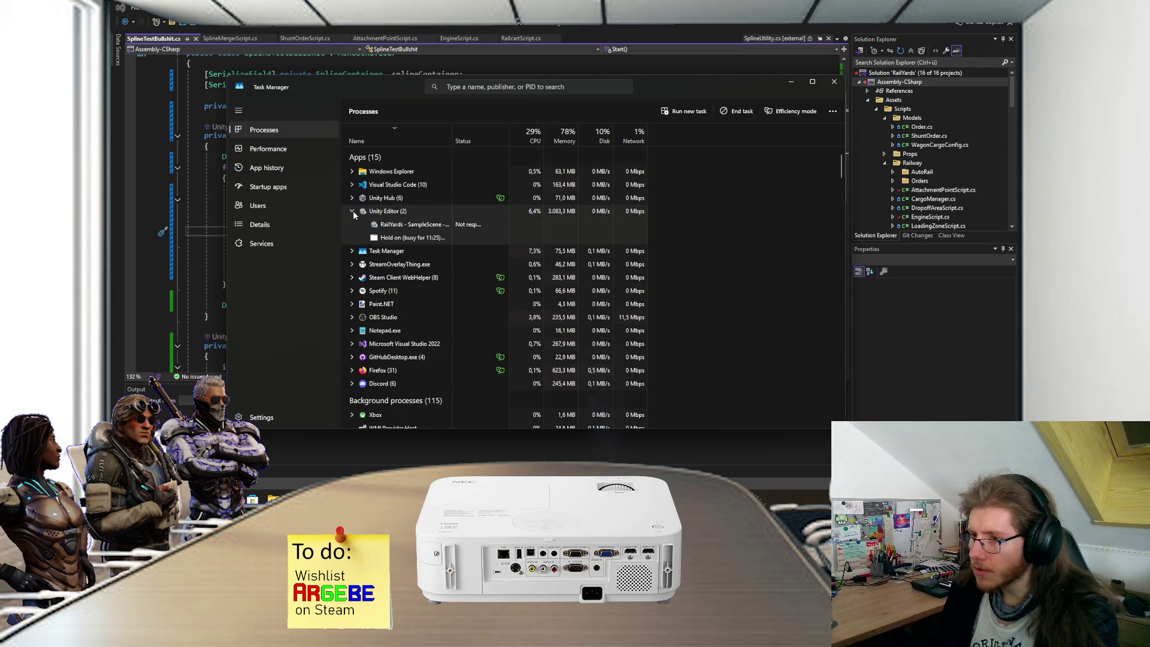
click(732, 114)
click(793, 82)
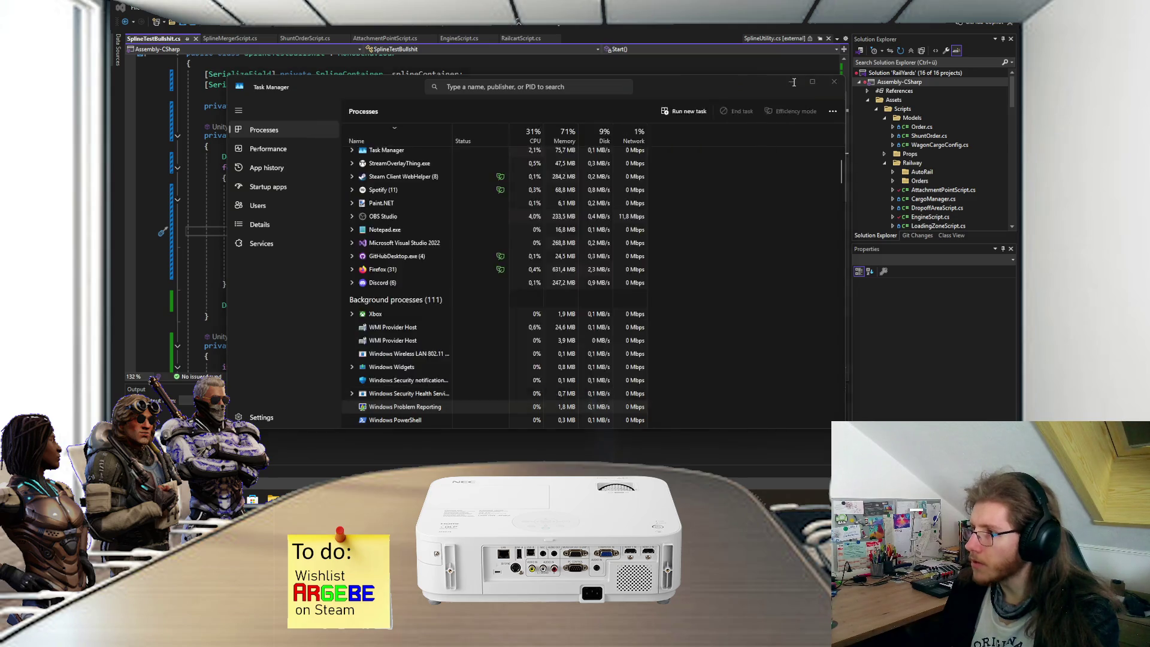
Step: Reopen the RailYards project and return to SplineTestBullshit.cs while Unity loads
click(563, 268)
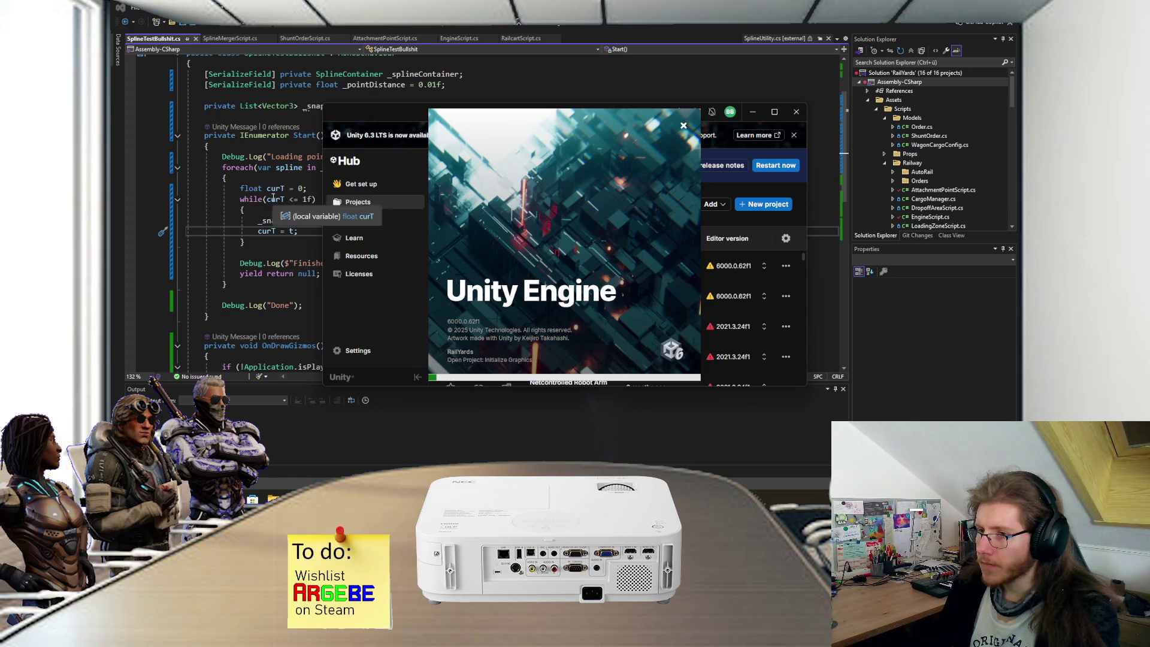
click(325, 231)
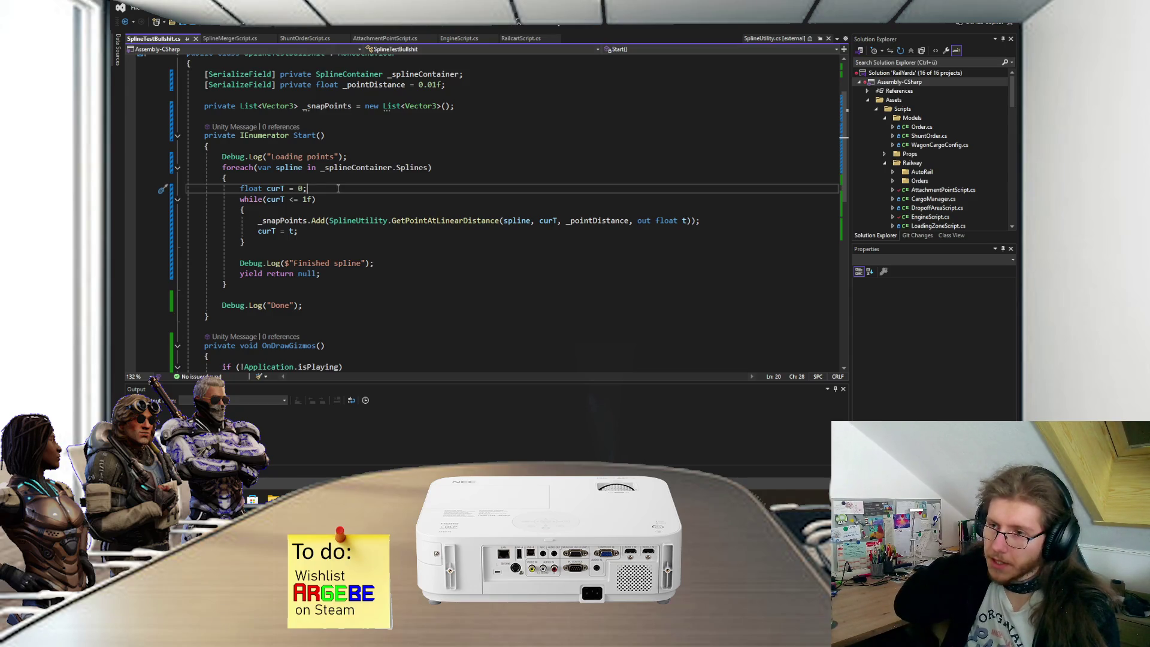
click(738, 220)
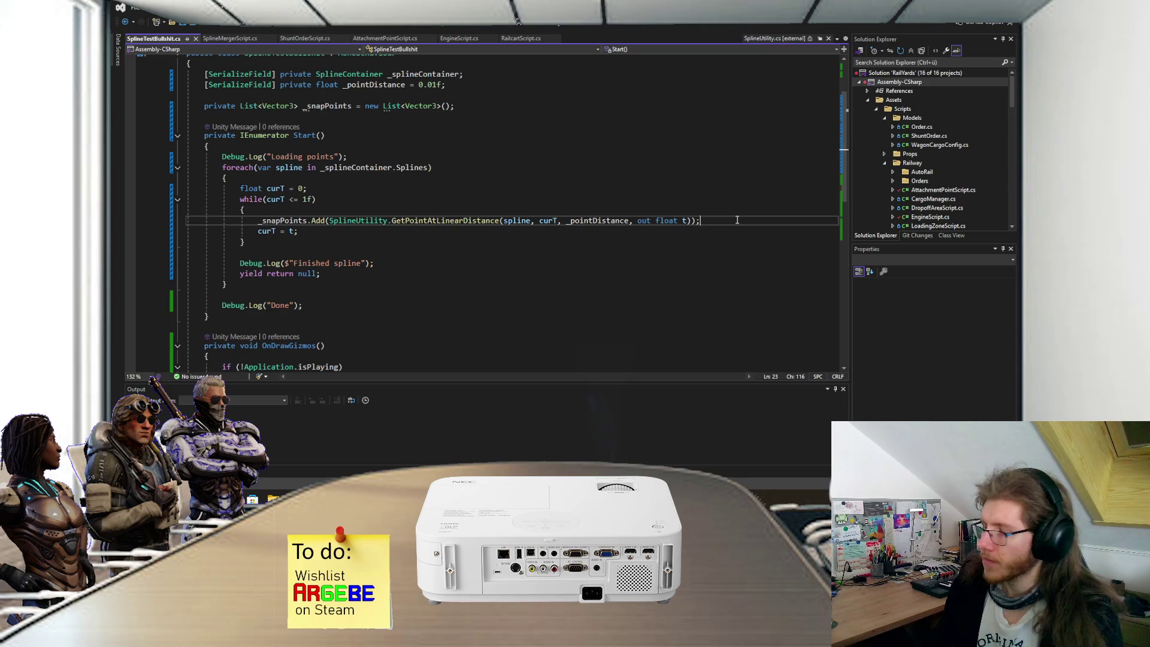
Step: Declare 'float distanceMultiplier = 1;' below the curT declaration and save the script
click(381, 190)
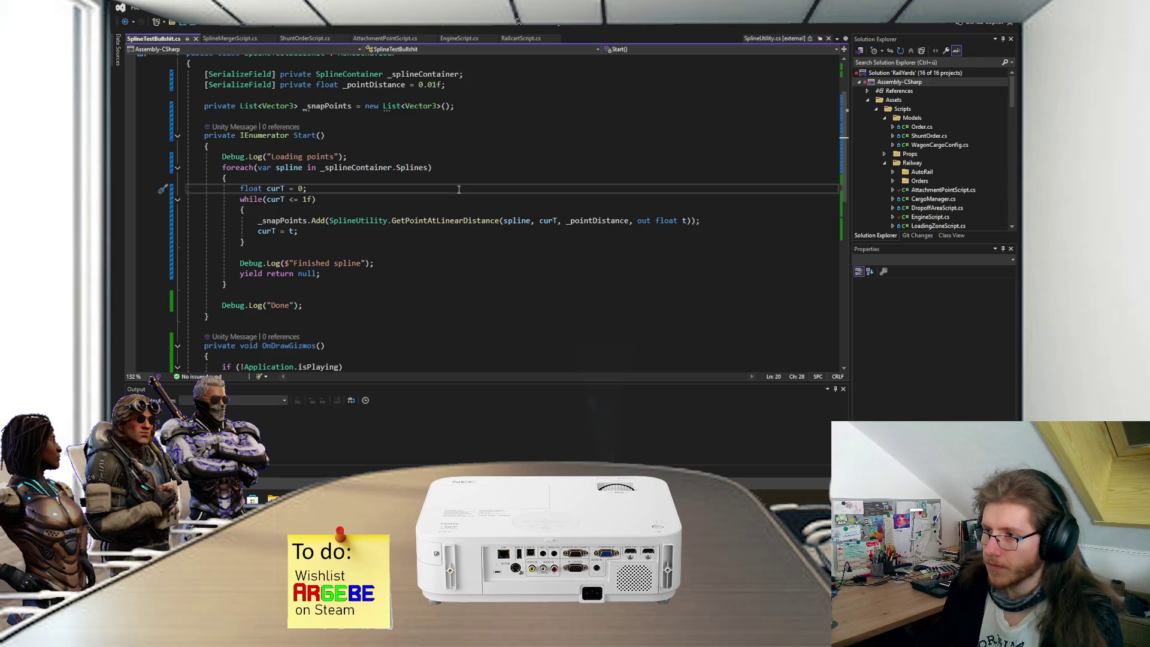
key(Return)
text(float)
key(space)
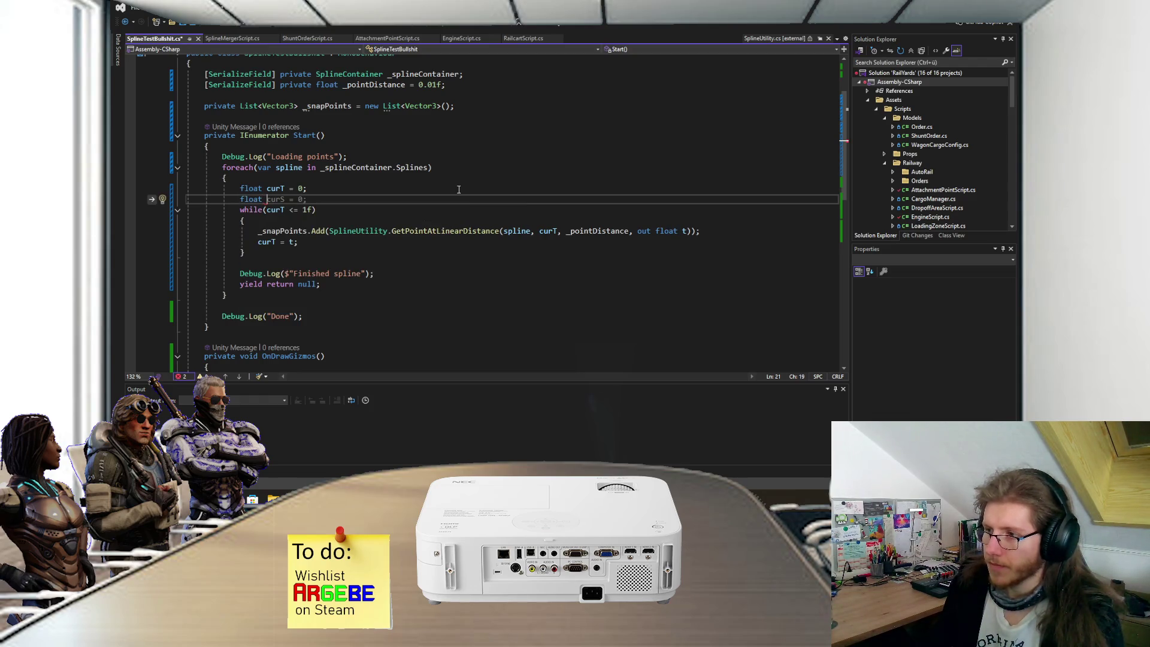
text(po)
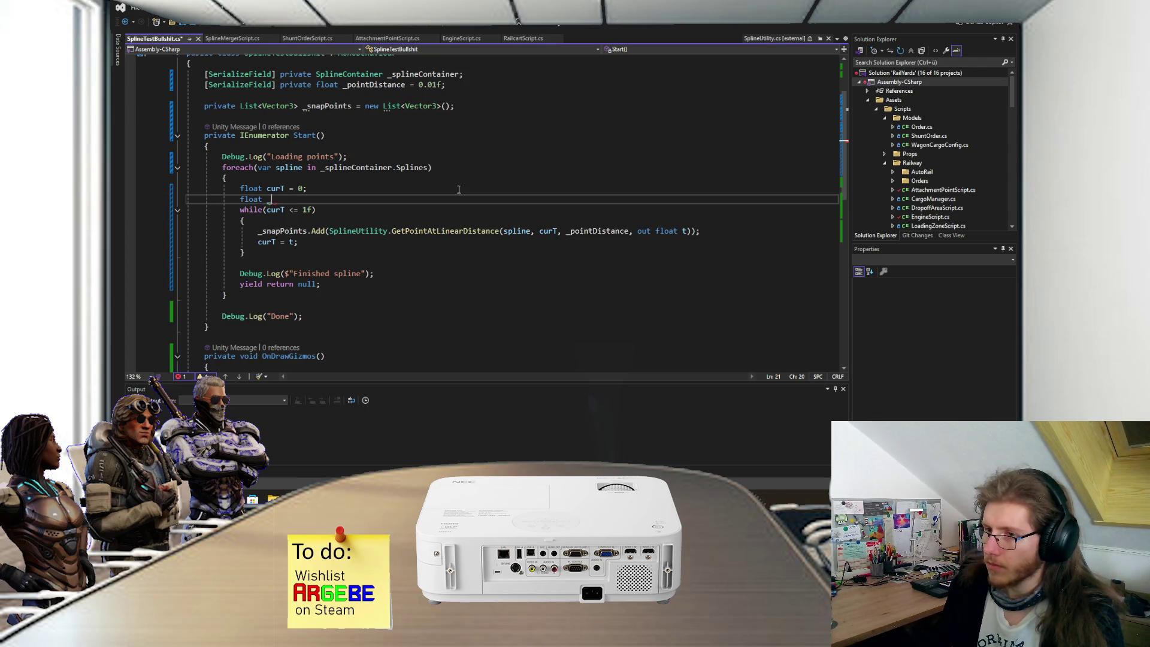
key(BackSpace)
key(BackSpace)
text(distanceMulti)
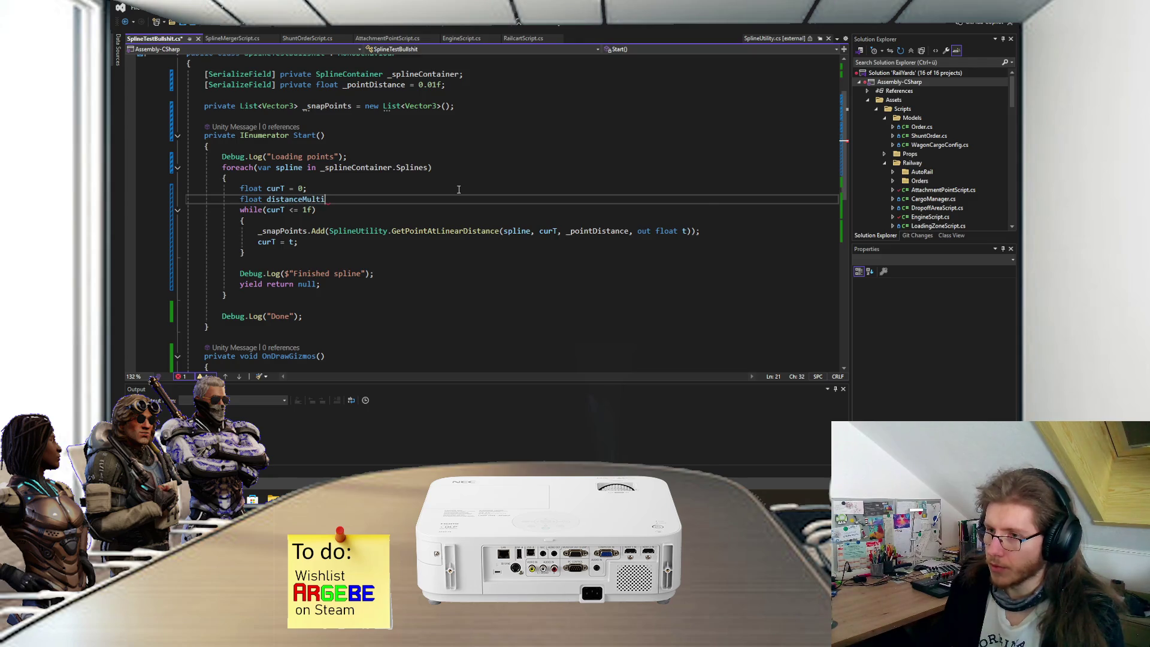
text(plier )
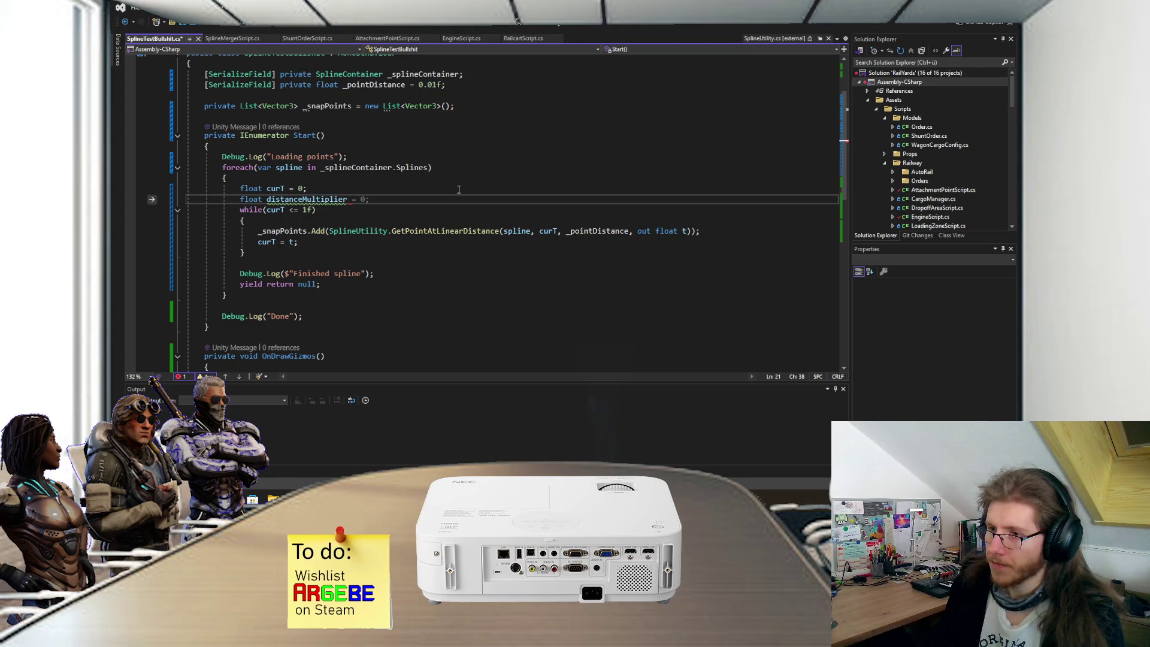
text(= 1;)
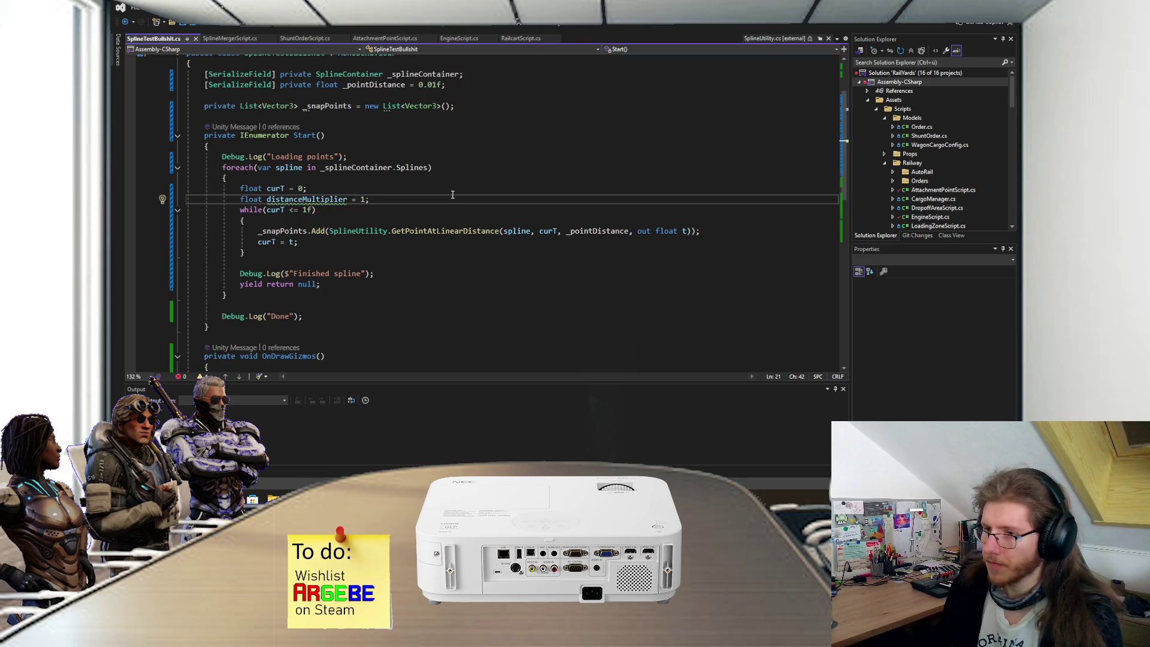
key(Return)
key(ctrl+s)
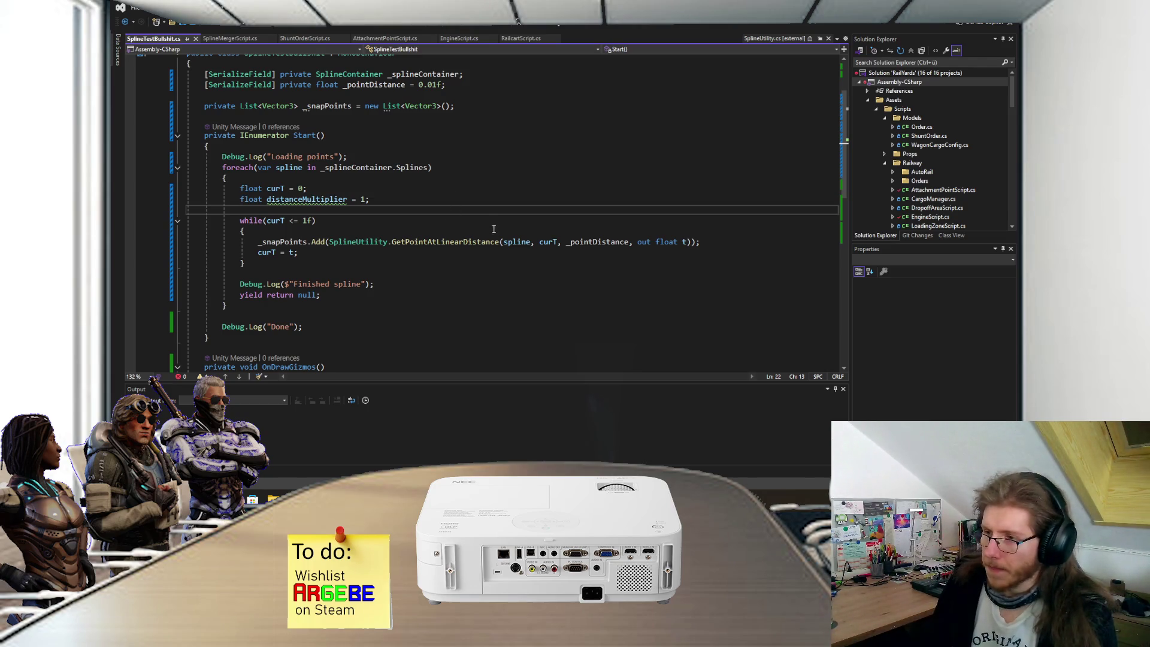
Step: After the _snapPoints.Add call, add 'if (curT == t)' incrementing distanceMultiplier
click(721, 242)
key(Return)
key(Return)
text(if ()
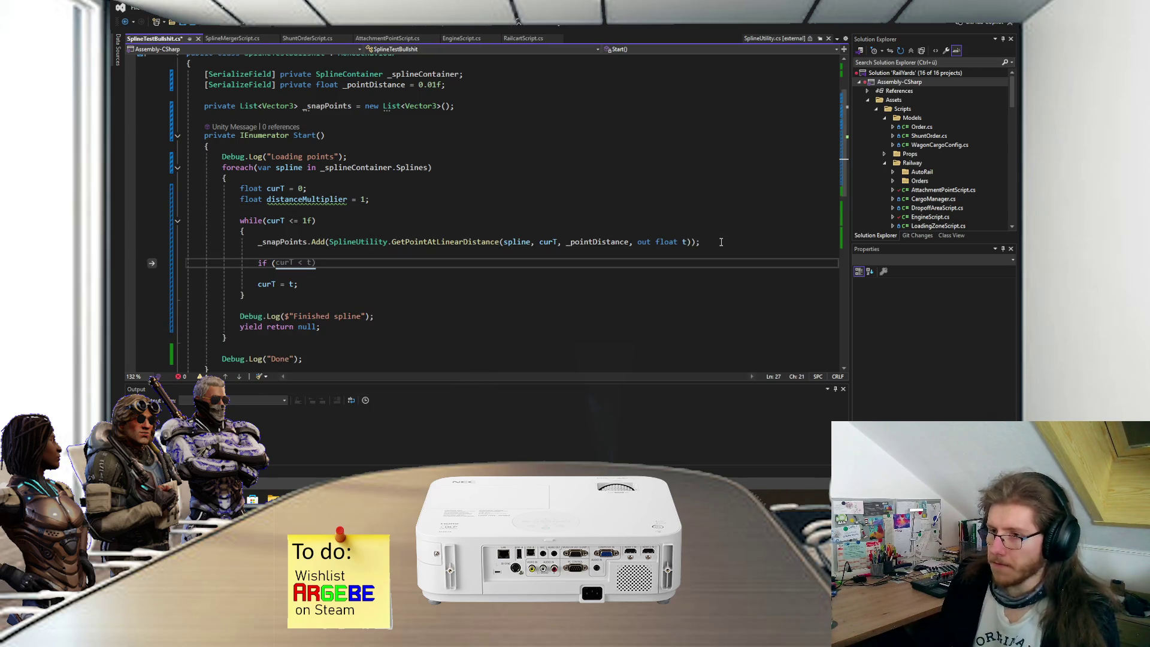
text(curT)
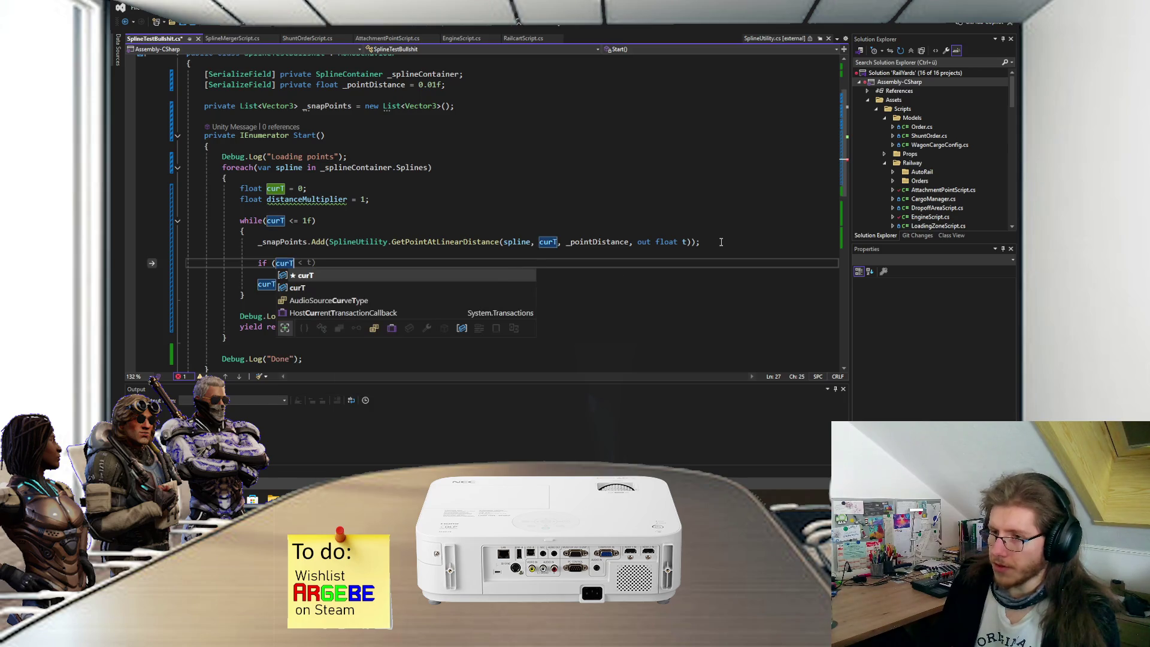
text( == t)
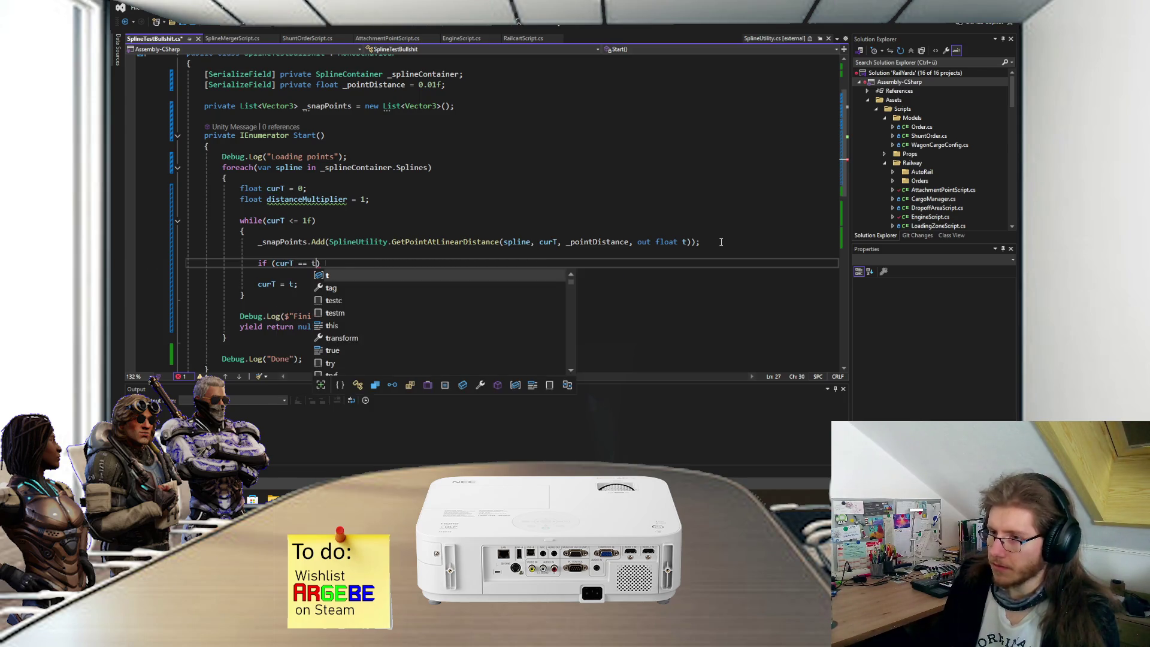
text())
key(Return)
text({)
key(Return)
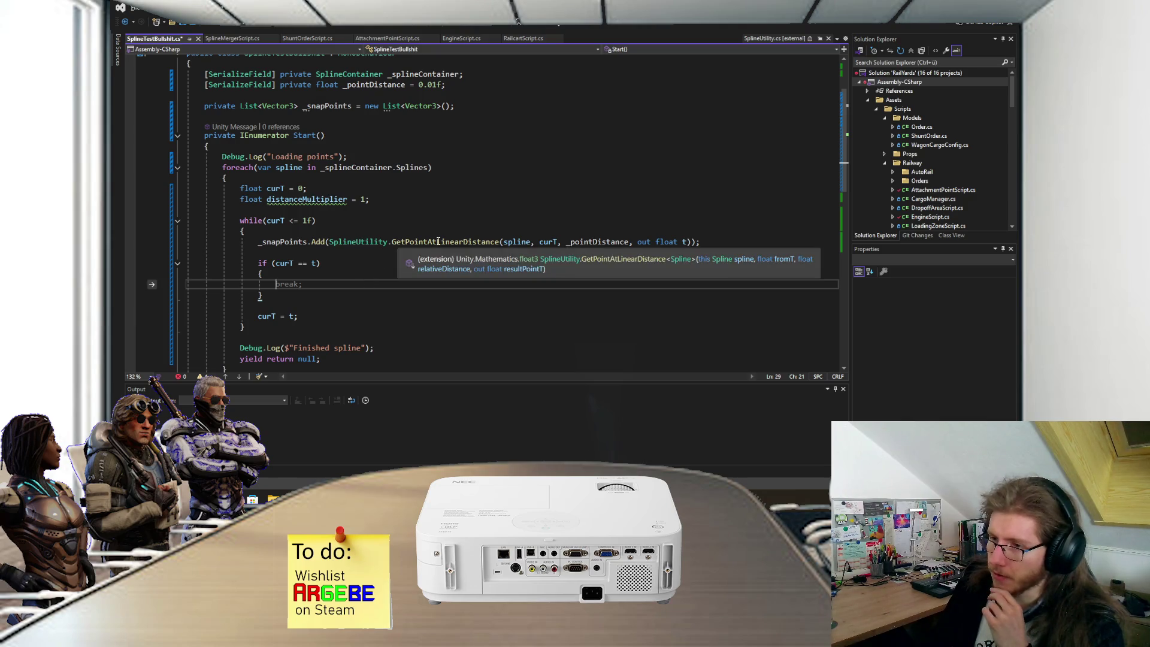
mouse_move(684, 241)
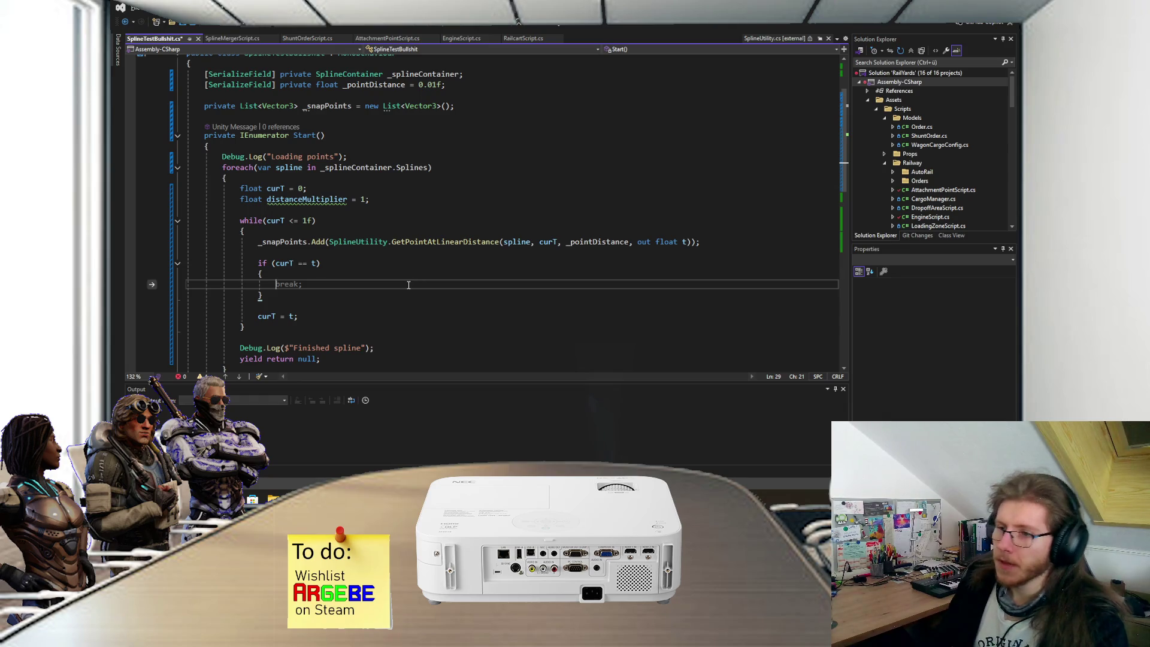
text(d)
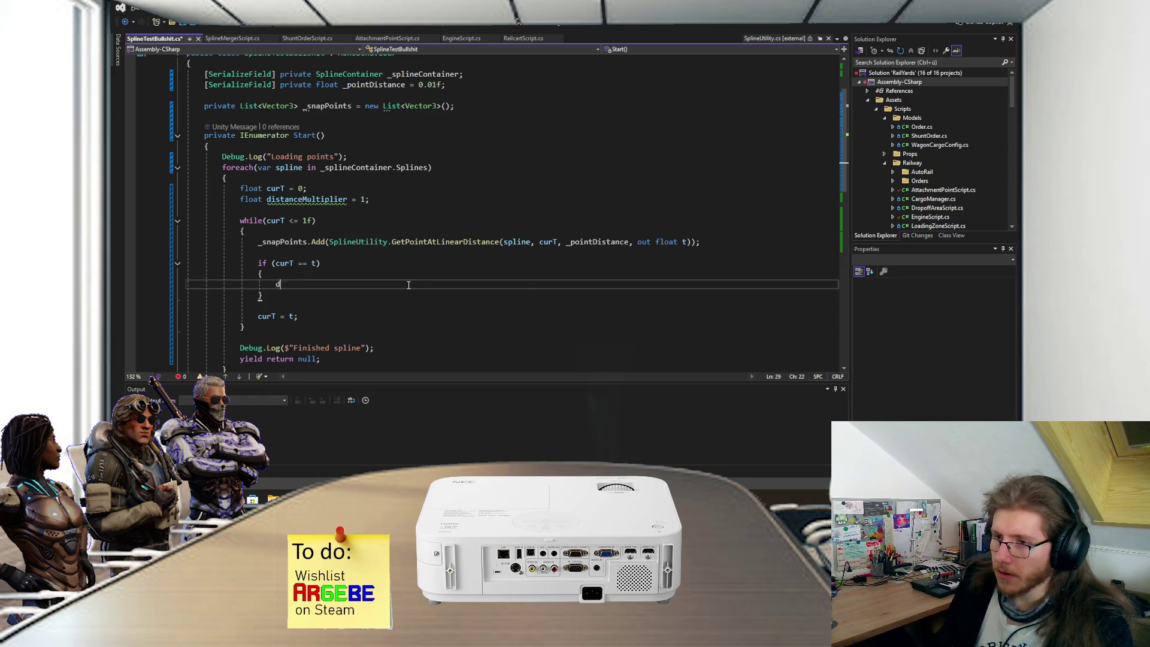
text(istanceMultiplier++;)
Step: Add an else branch setting distanceMultiplier = 0, fix curT = t indentation, and save
key(Down)
key(Return)
text(else)
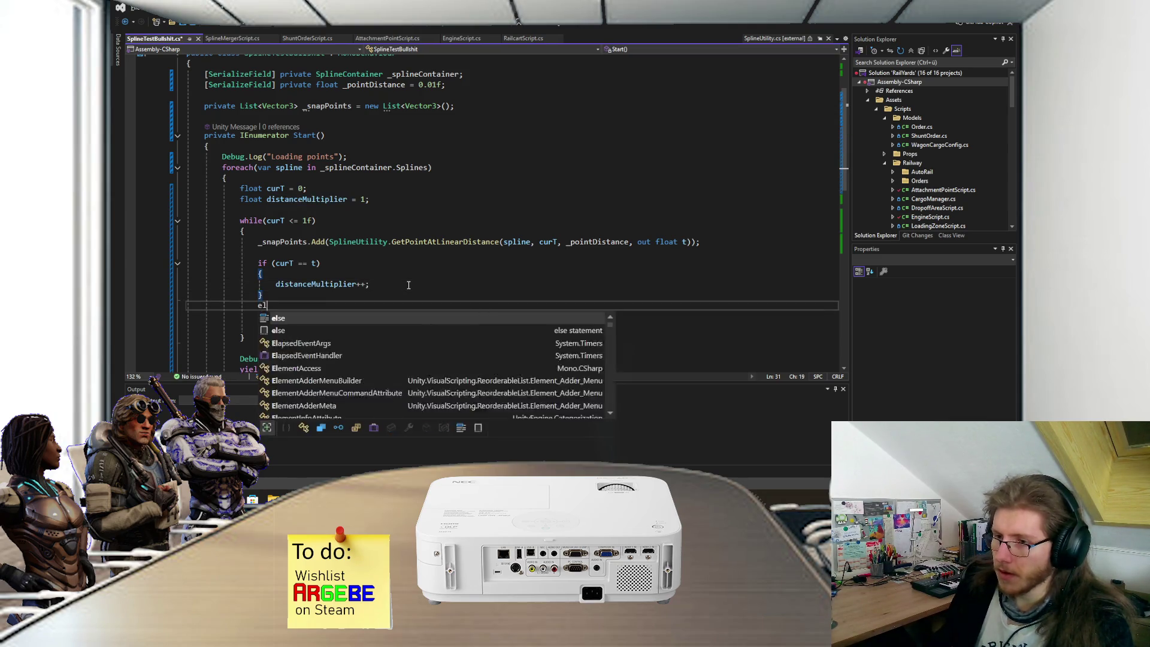
key(Return)
text({)
key(Return)
text(dis)
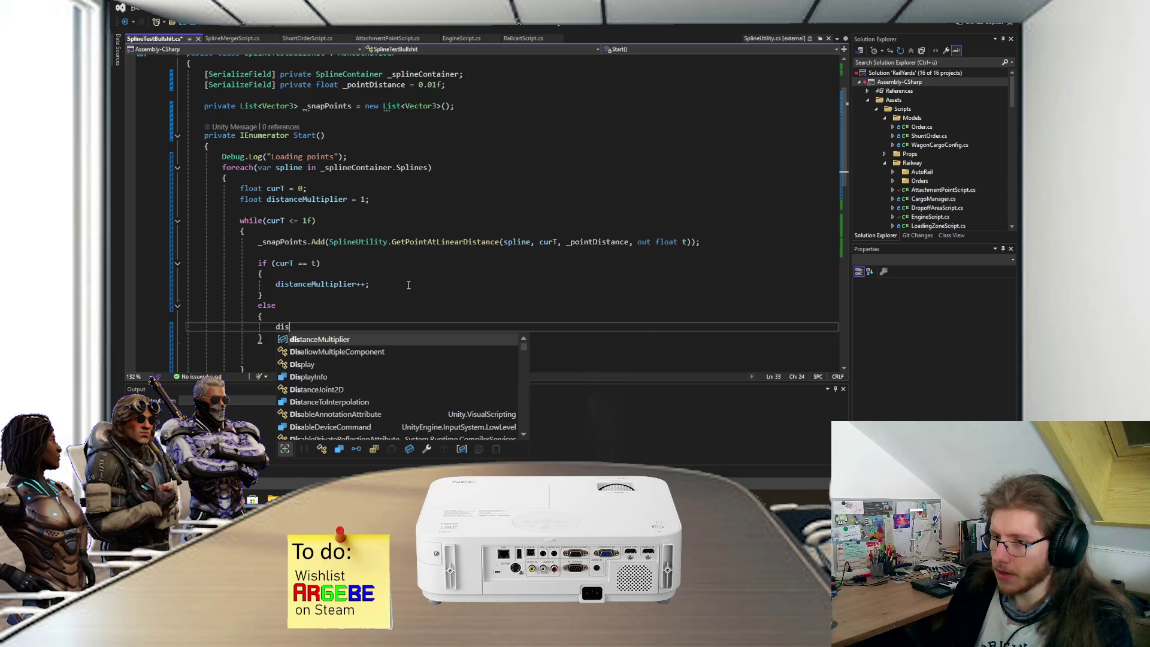
text(tanceMultiplier = 0;)
key(Down)
key(Down)
key(Down)
key(Home)
key(BackSpace)
key(BackSpace)
key(BackSpace)
key(BackSpace)
key(Up)
key(Up)
key(ctrl+s)
Step: Multiply _pointDistance by distanceMultiplier in the snap-point call and save the script
click(629, 242)
text(* dist)
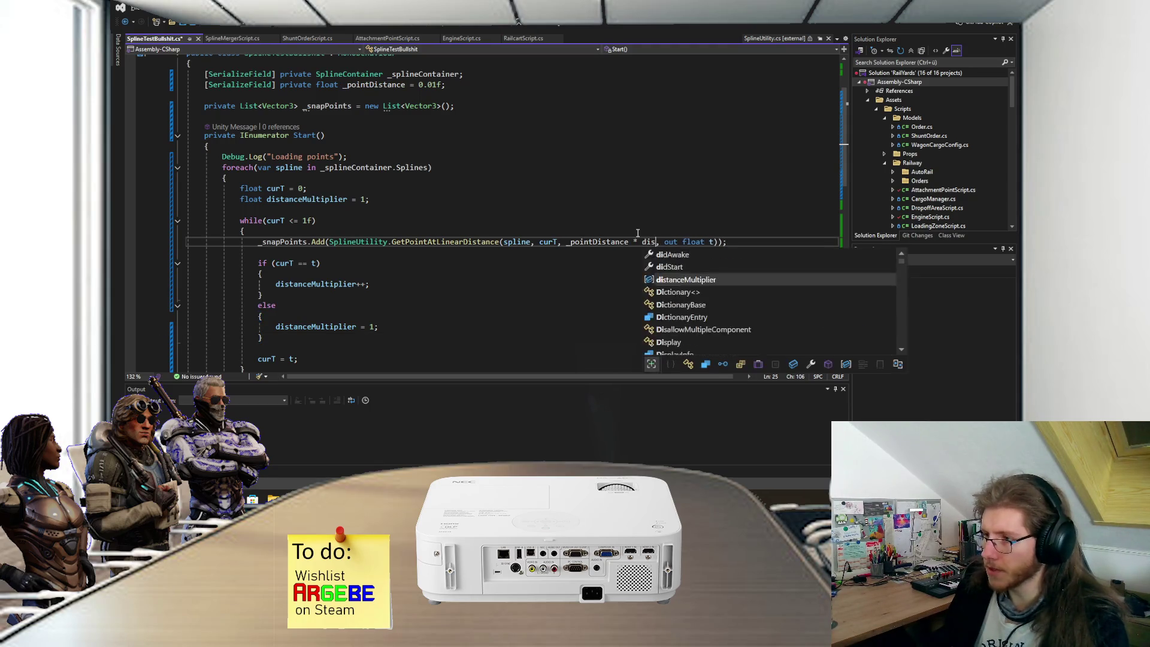
key(Tab)
key(ctrl+s)
scroll(563, 204, down, 2)
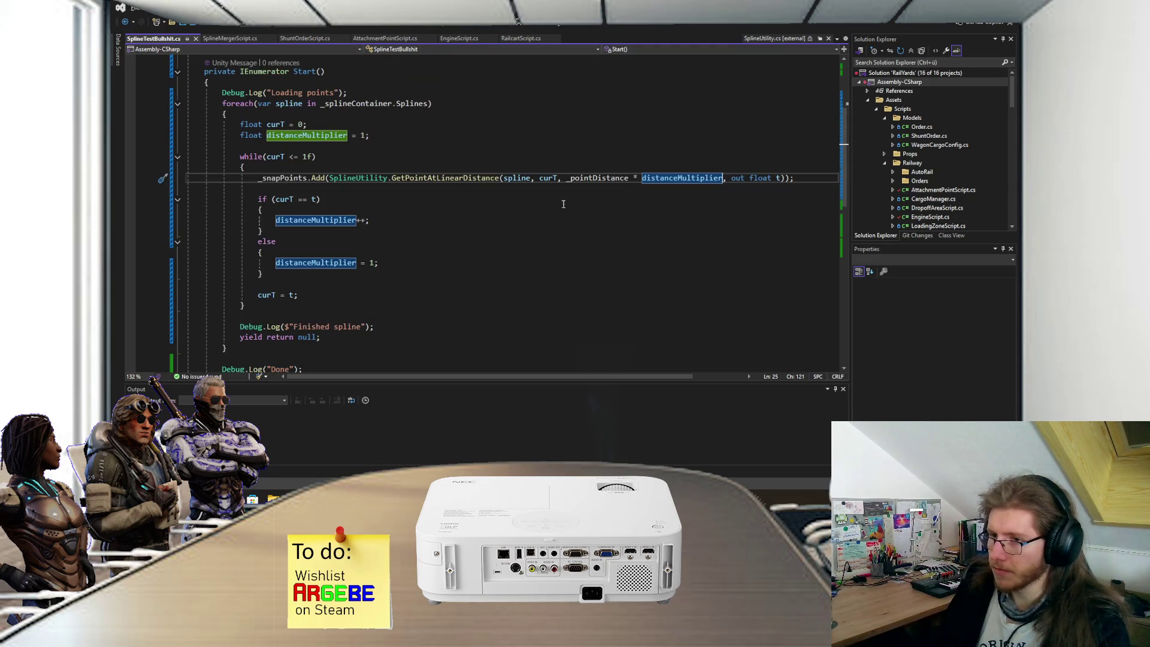
scroll(467, 217, up, 1)
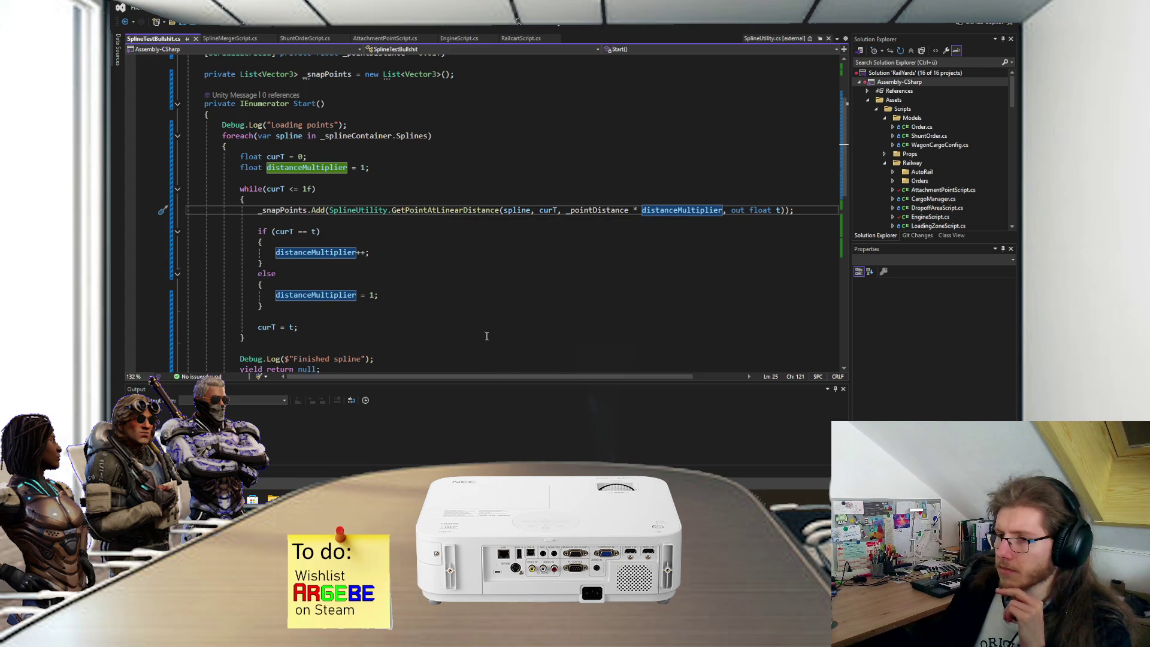
key(alt+Tab)
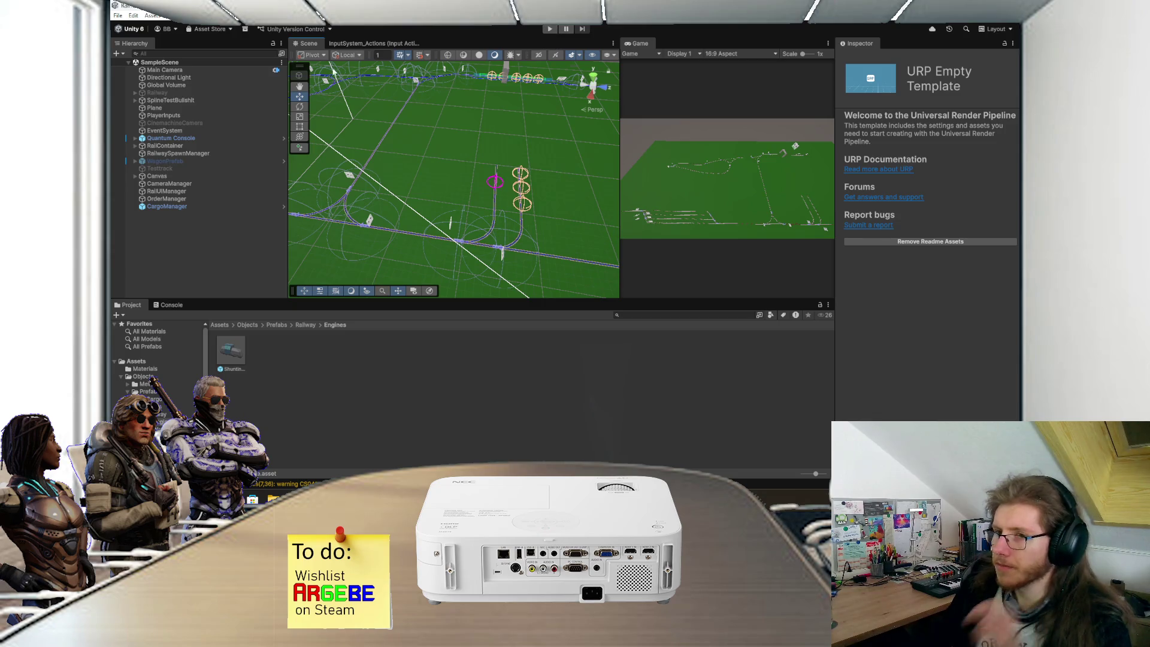
Step: Select SplineTestBullshit and enter play mode to test the spline script
click(218, 100)
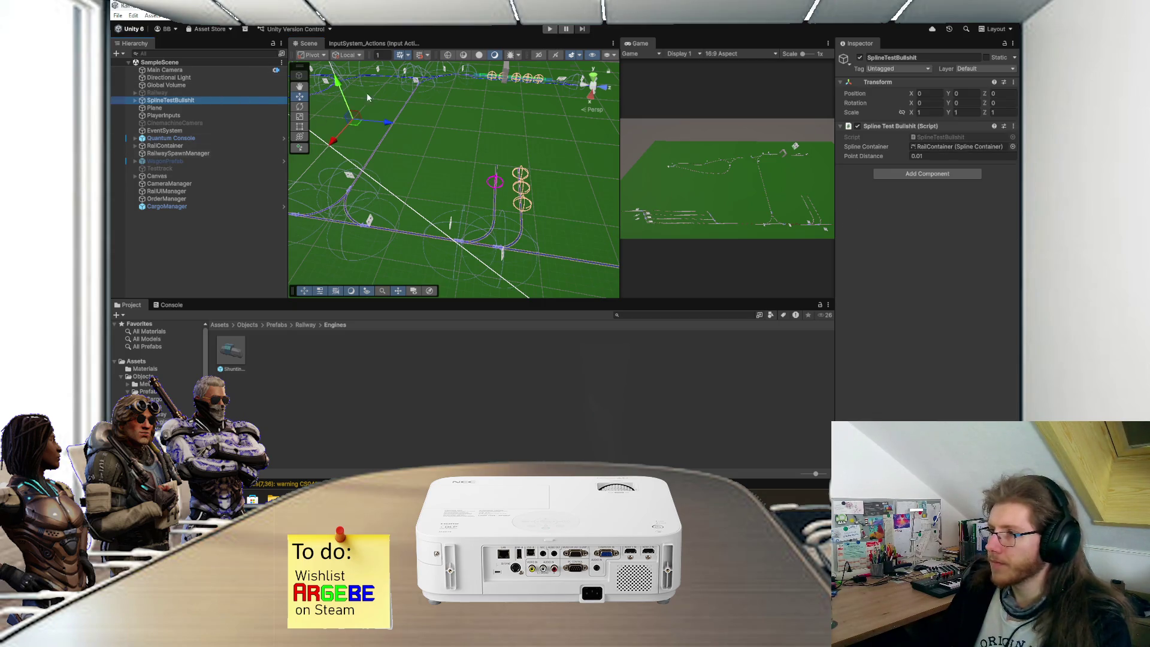
click(550, 30)
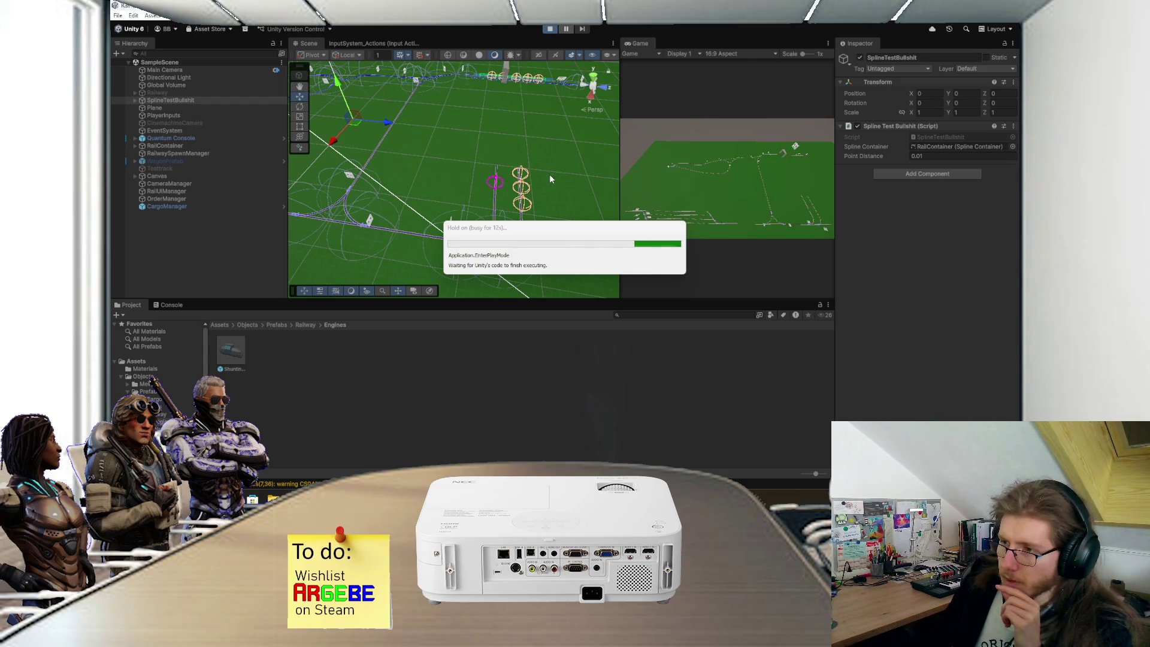
click(502, 499)
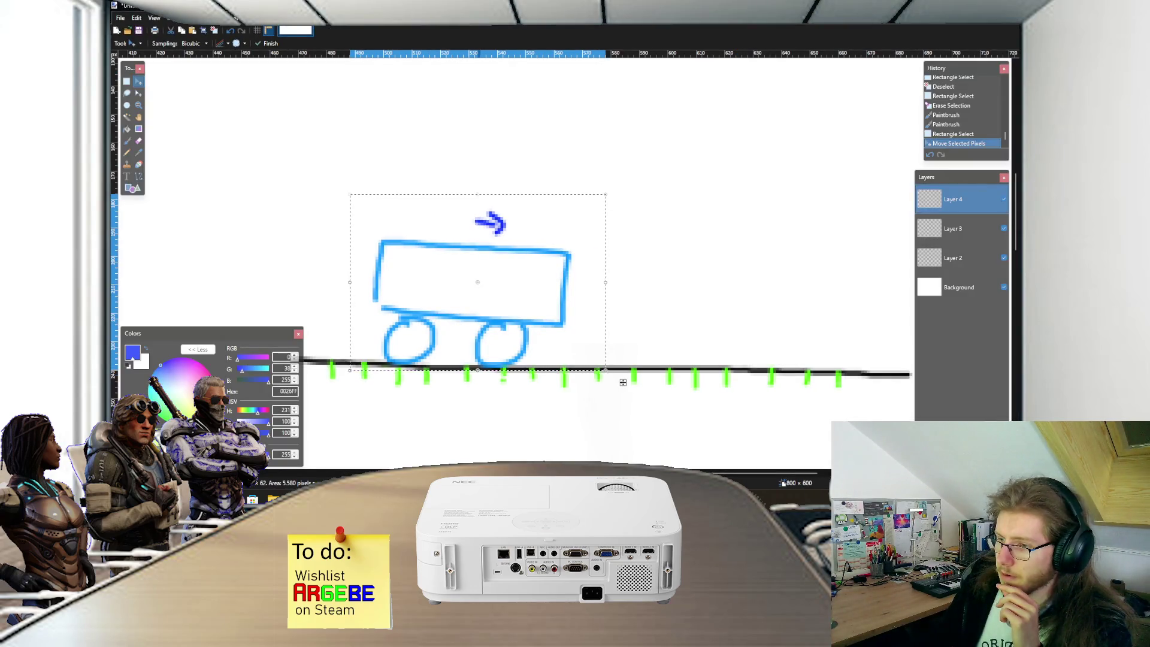
Step: Switch away from the Paint.NET railcart sketch
key(alt+Tab)
key(alt+Tab)
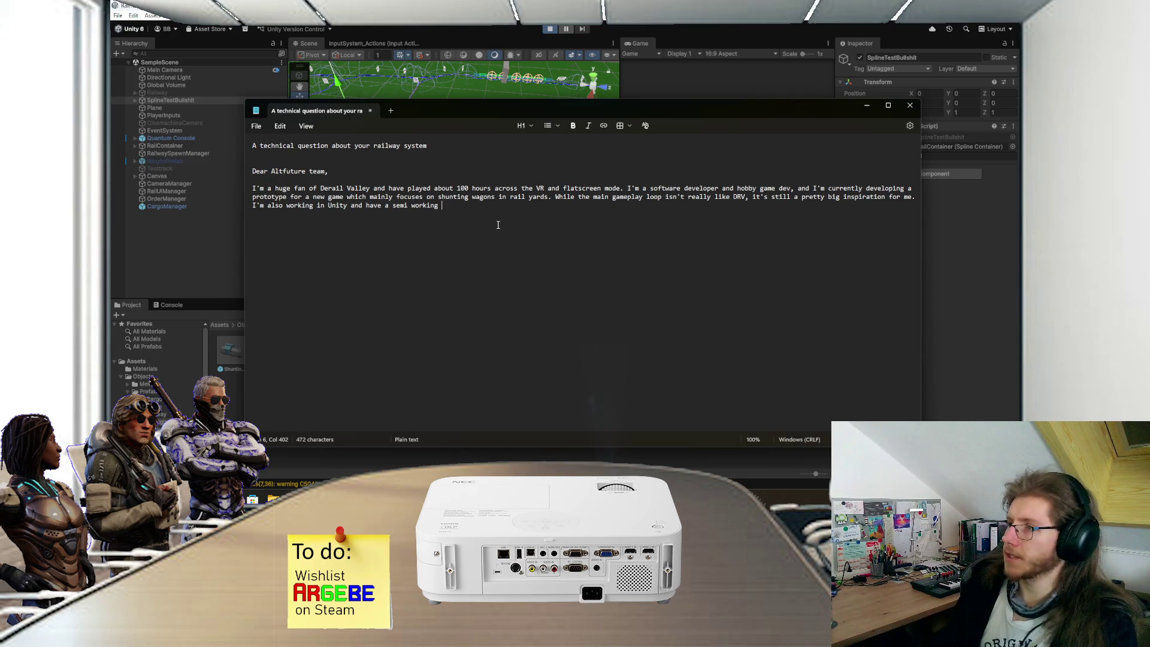
Step: Call it a semi functional train system and mention using the splines package
key(BackSpace)
key(BackSpace)
key(BackSpace)
text(functional )
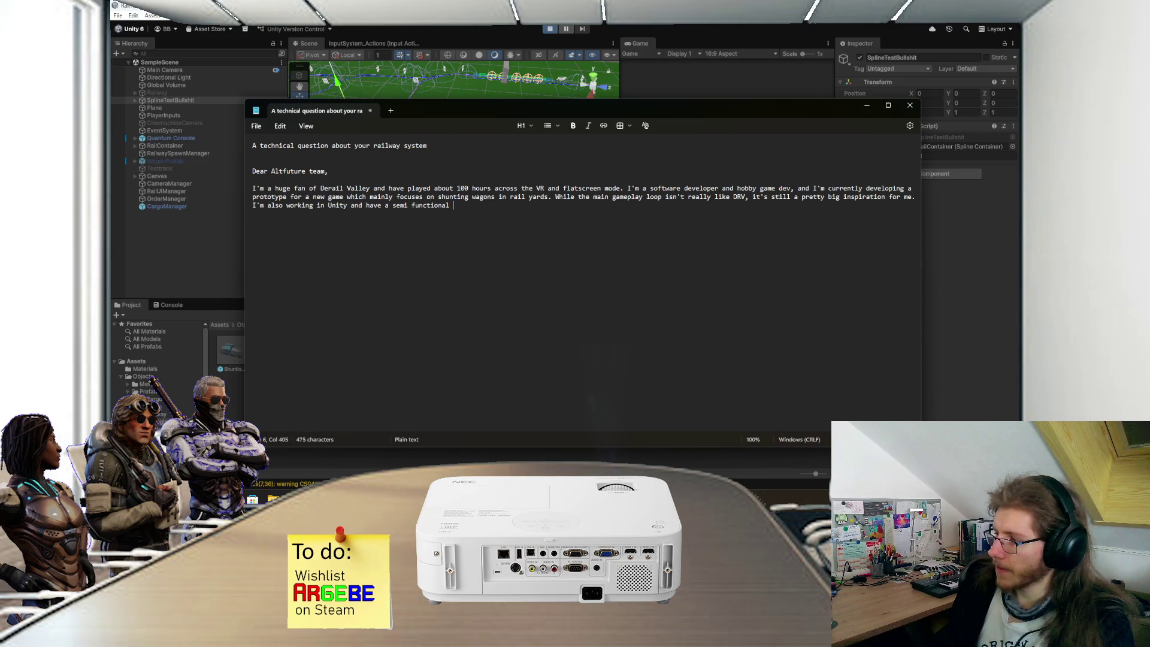
text(train )
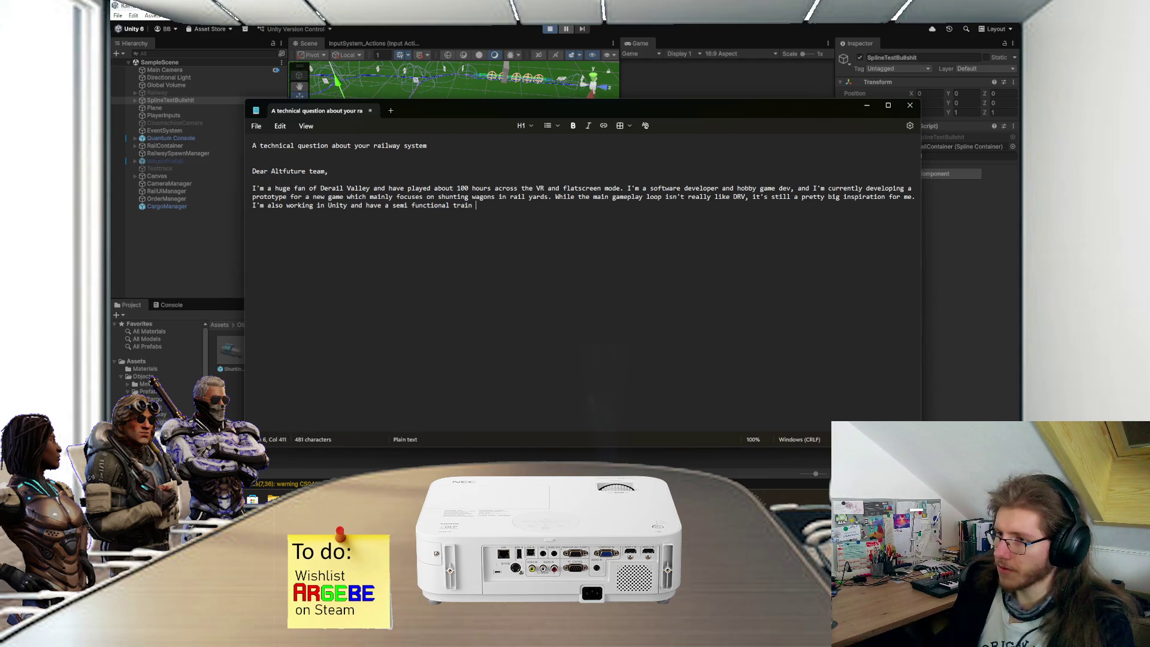
text(system.)
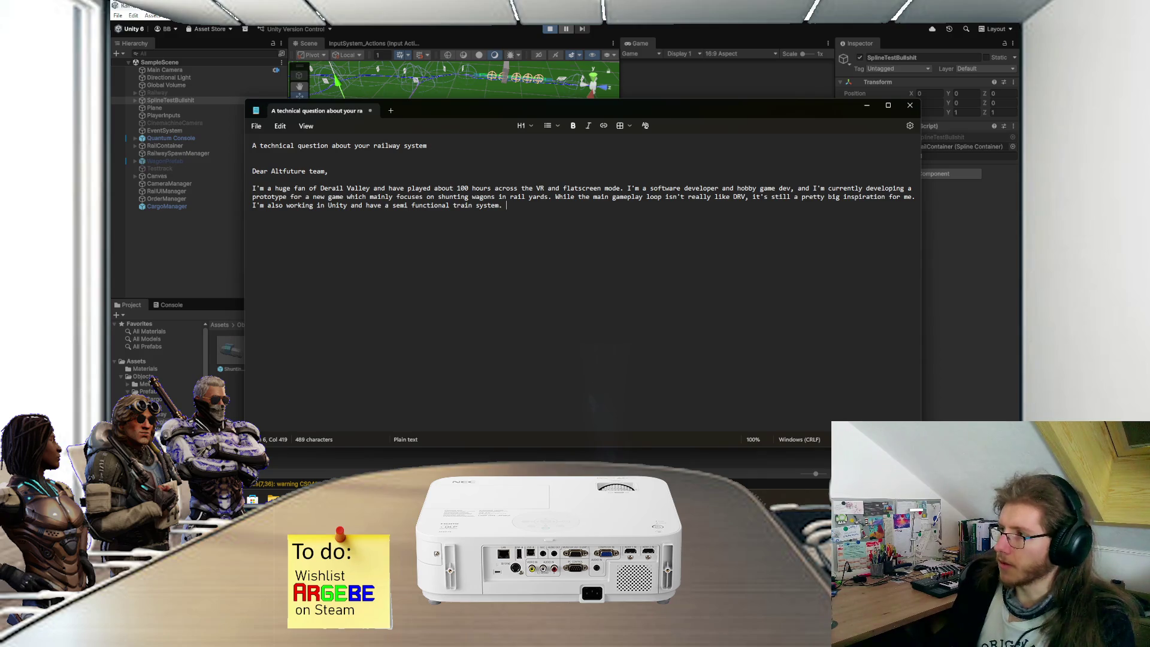
text(I'm using the splines package)
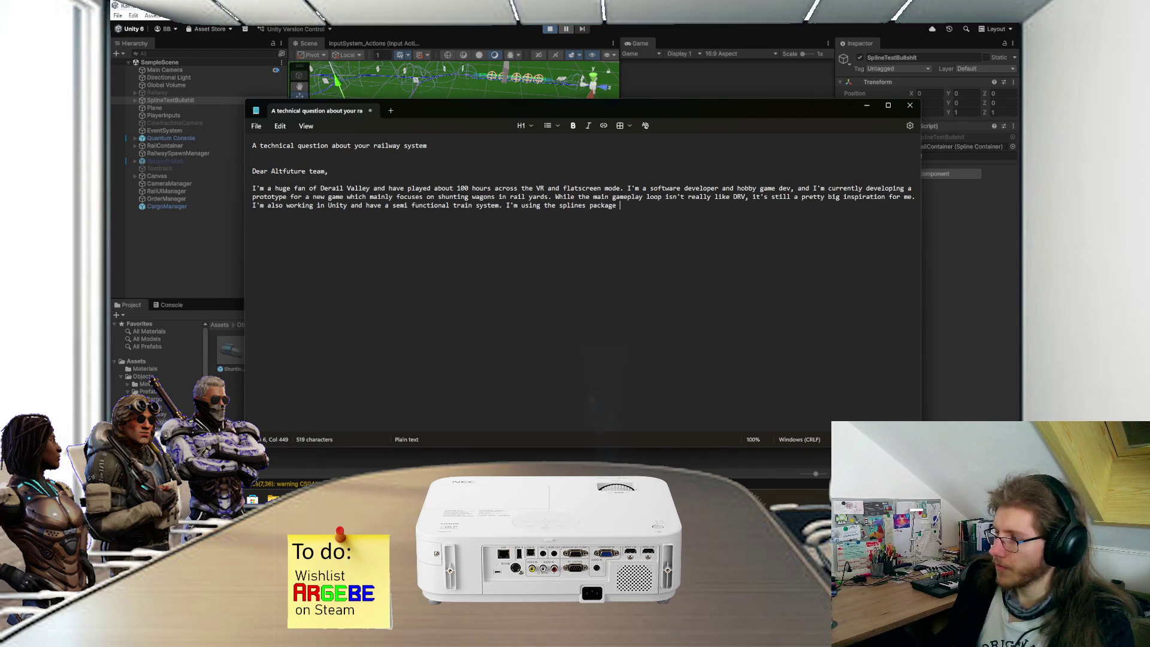
Step: Explain railcarts have colliders and rigidbodies, get engine forces, and snap to nearest spline positions
text(and rigid)
key(BackSpace)
key(BackSpace)
key(BackSpace)
text(railcarts are)
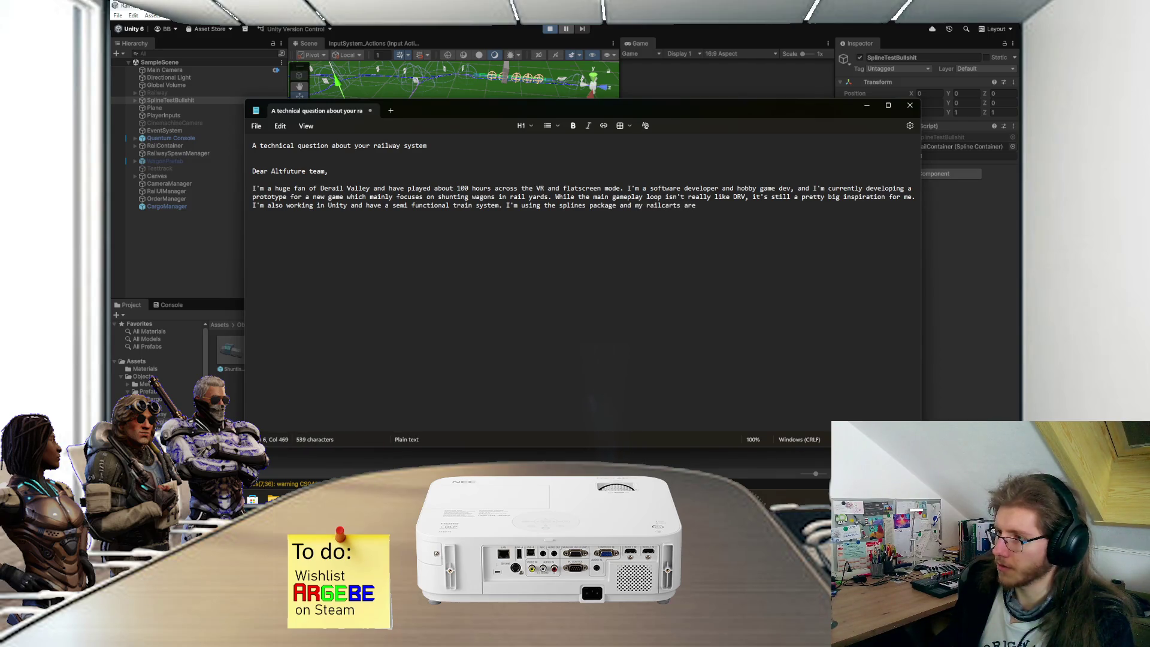
key(BackSpace)
key(BackSpace)
key(BackSpace)
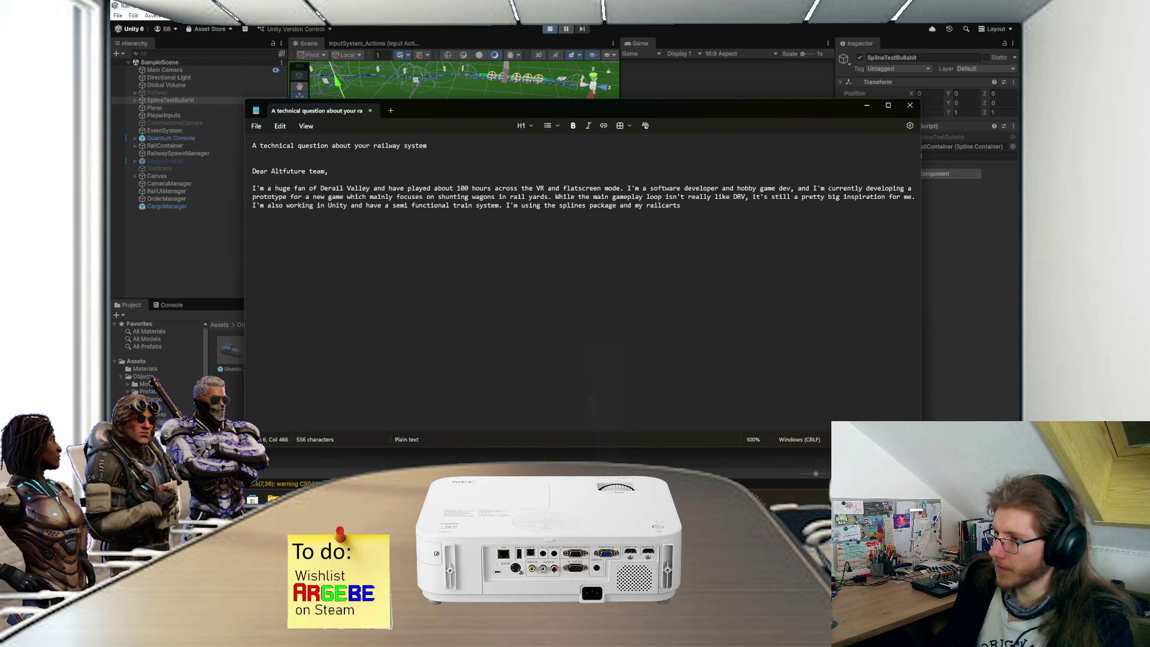
text(have colliders and rigidbod)
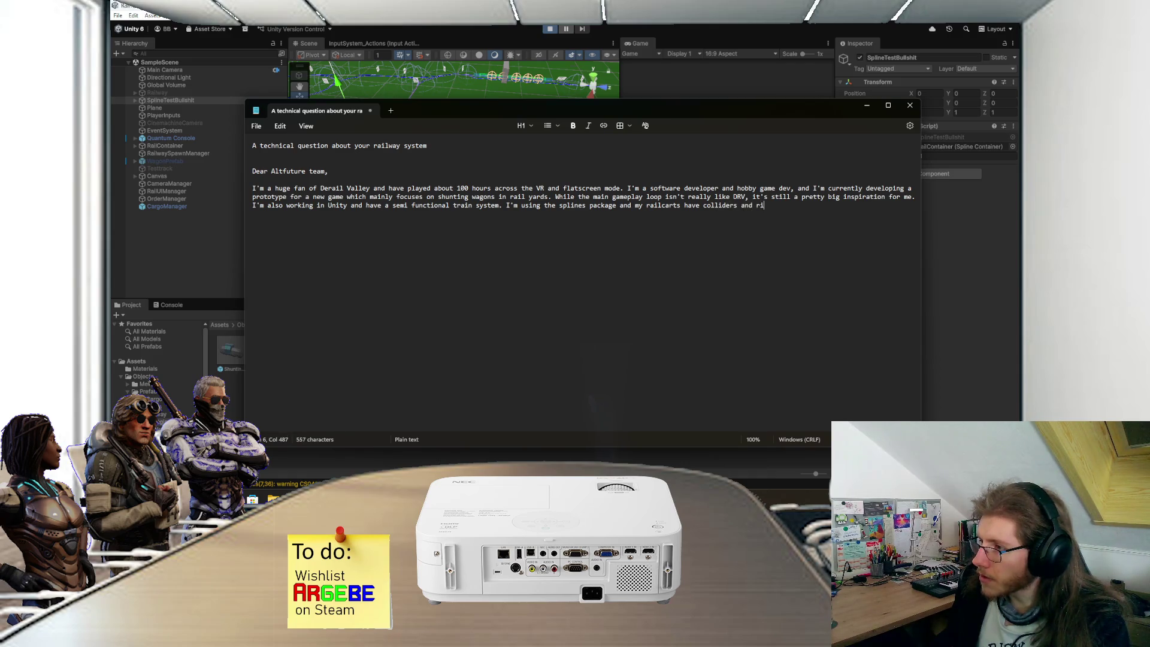
text(ies )
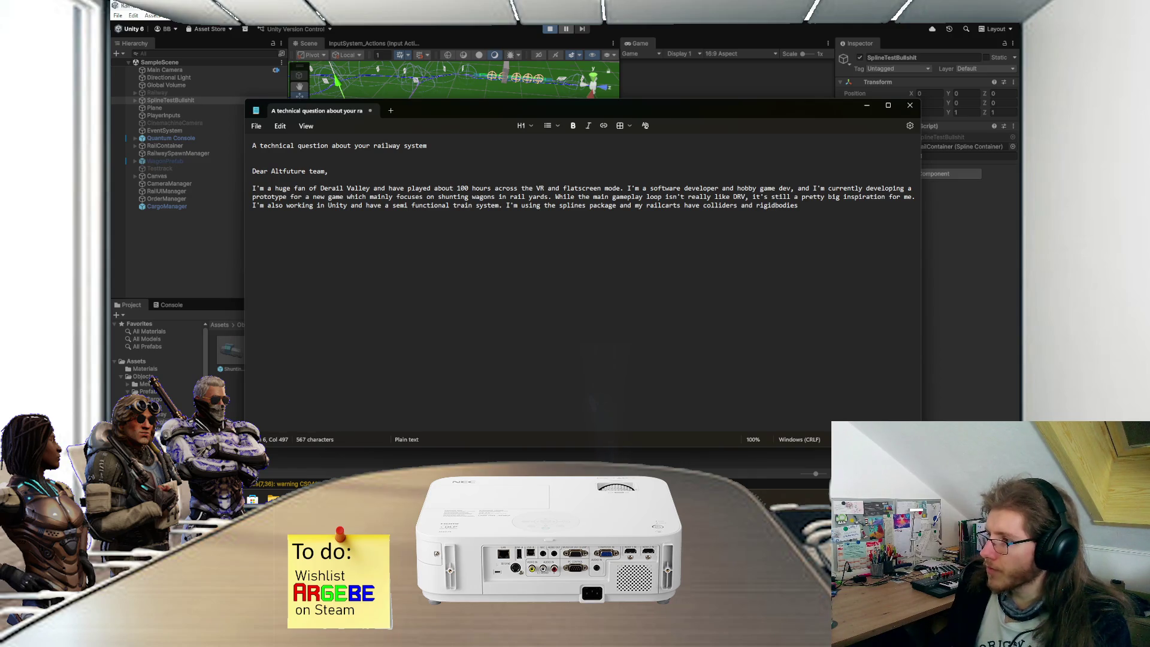
text(attached)
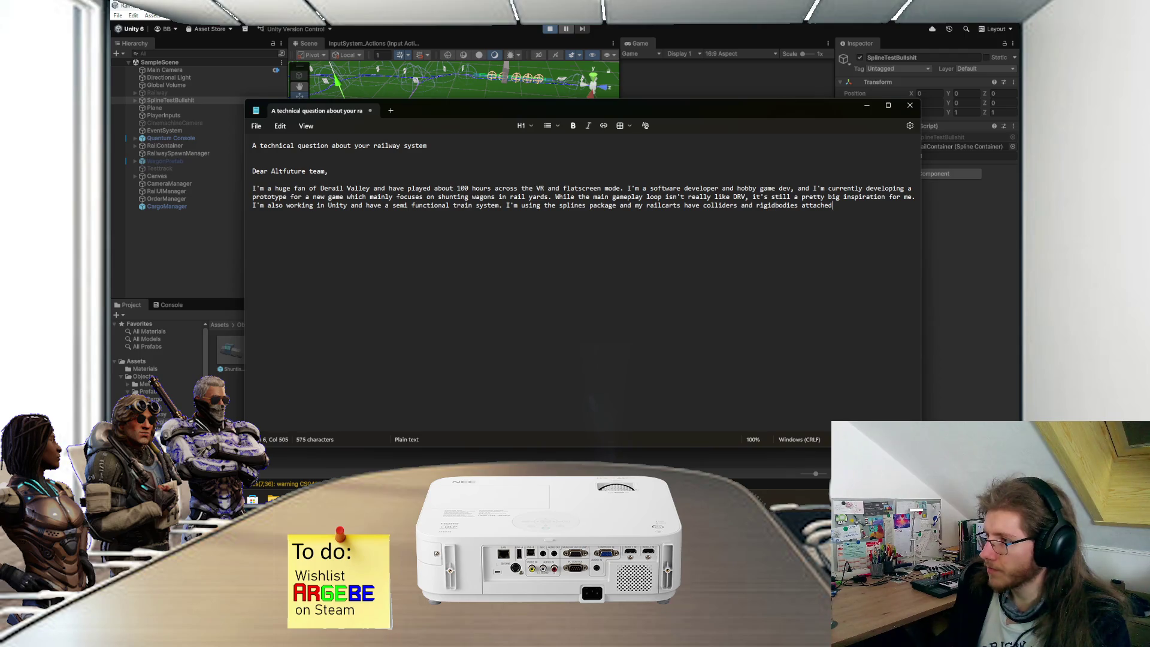
text(, w)
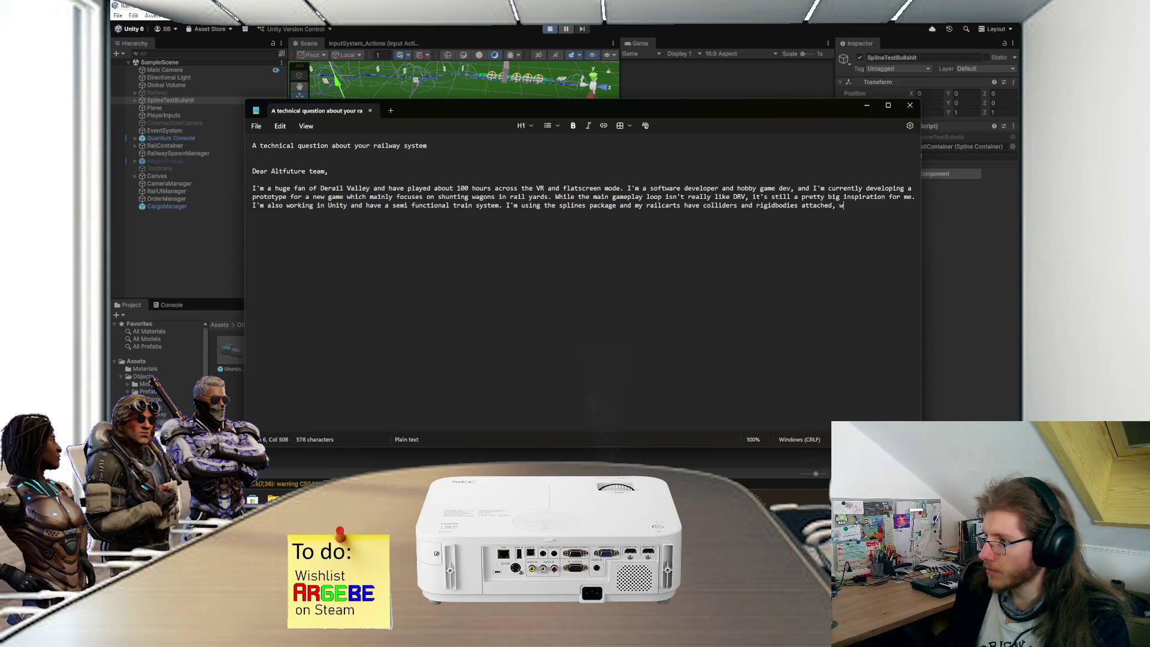
text(hich I'm trying to )
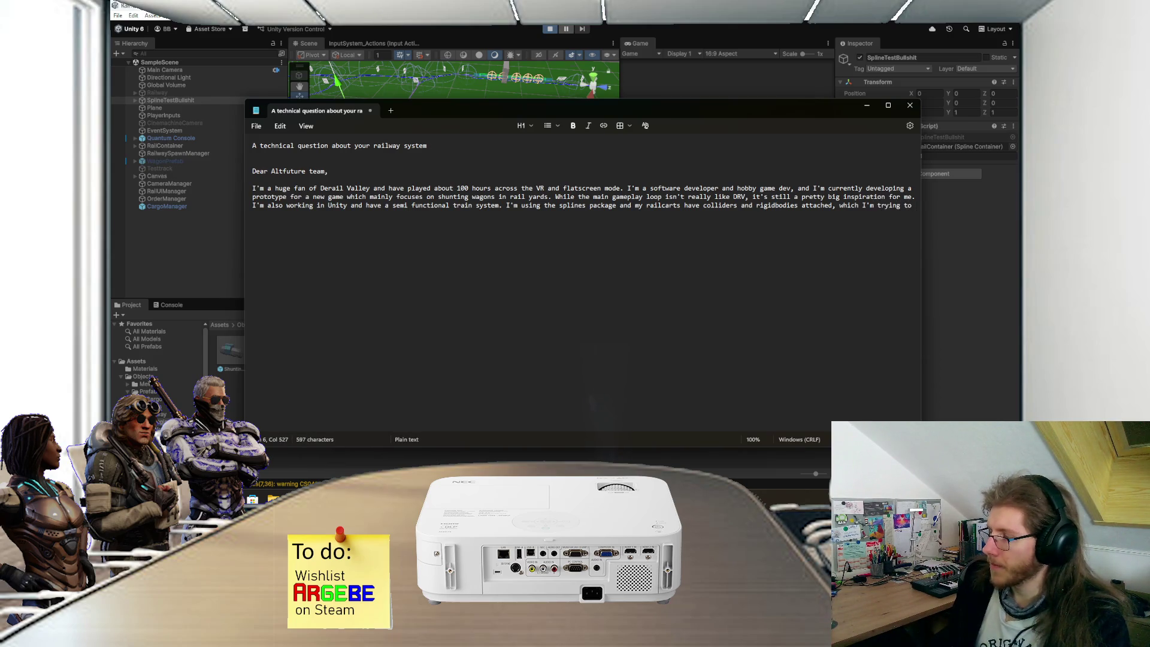
text(send)
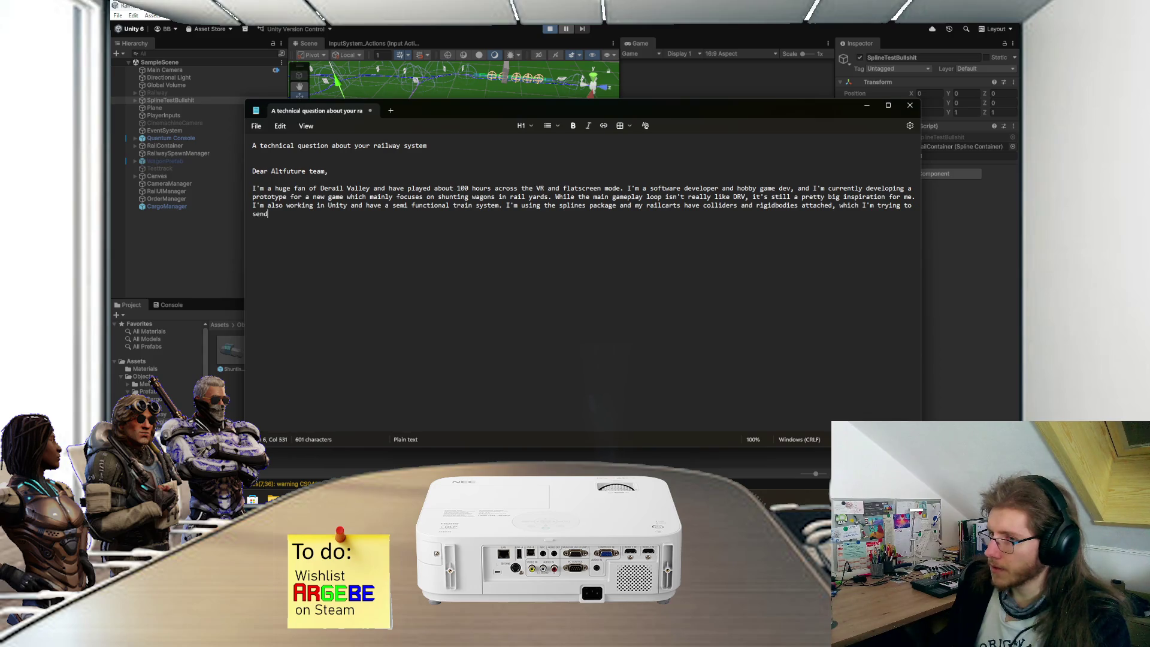
text( along the)
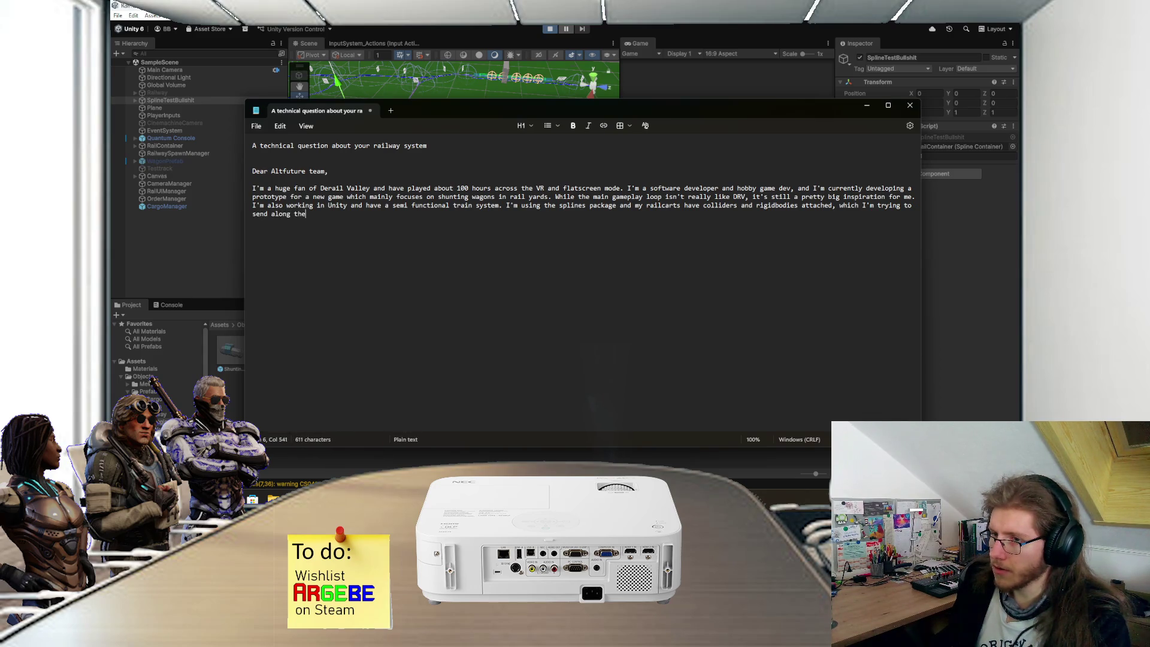
text( spline by)
text( a)
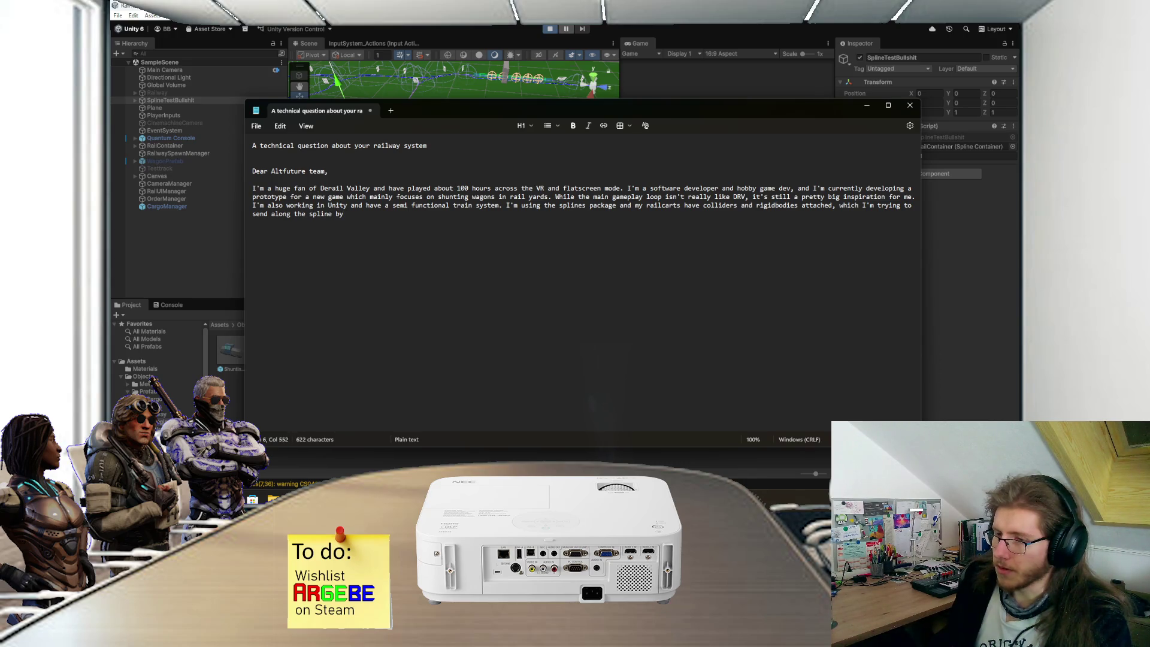
text(dding force)
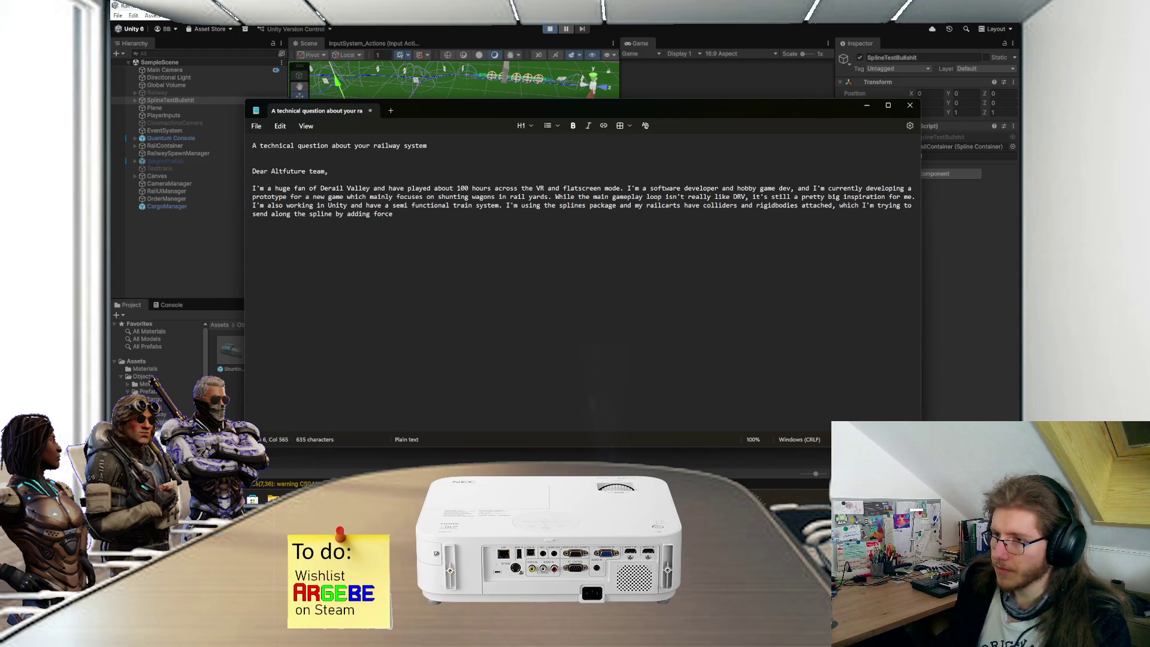
text(s to the engine )
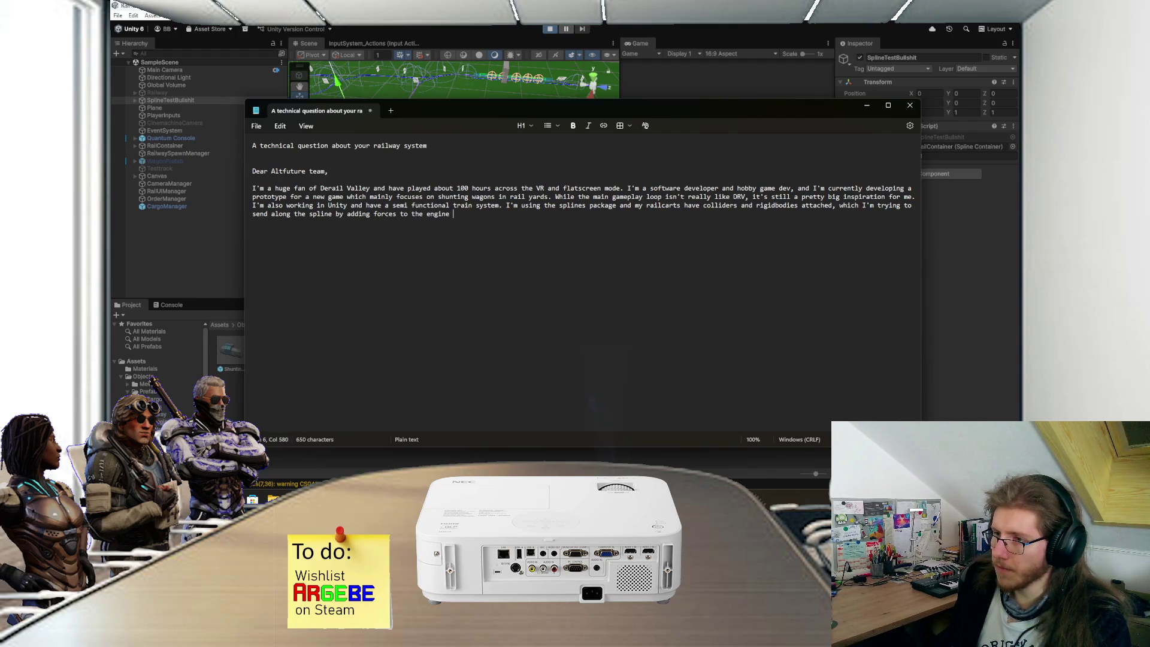
text(and snapping)
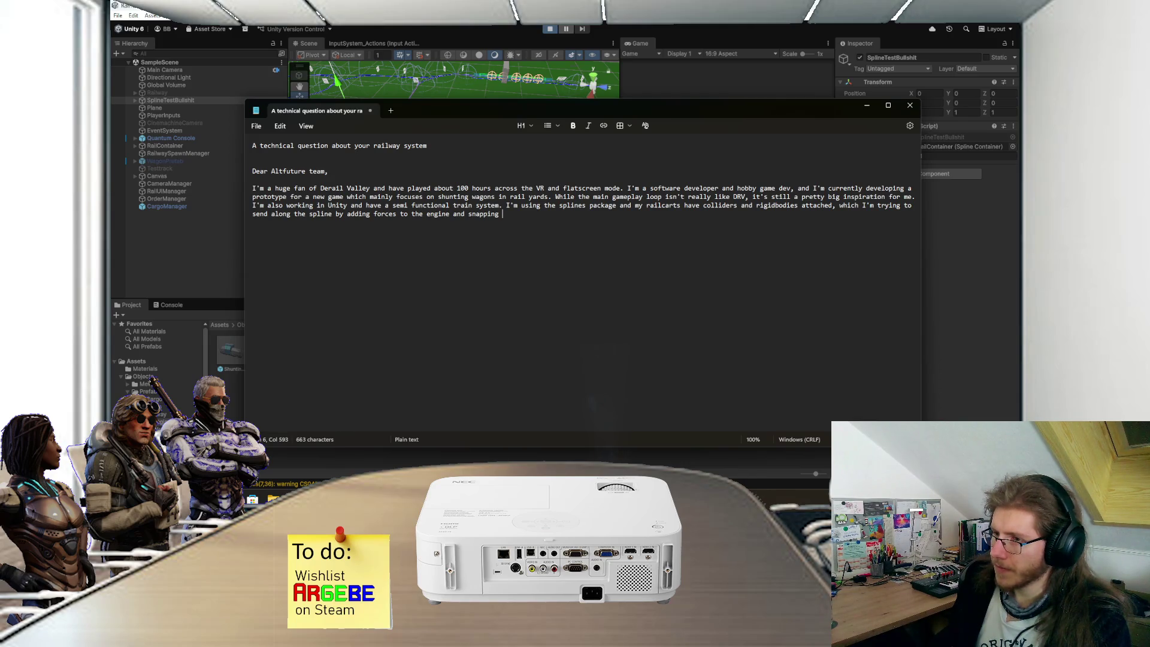
text(the railcarts to the nearest positions along the spline)
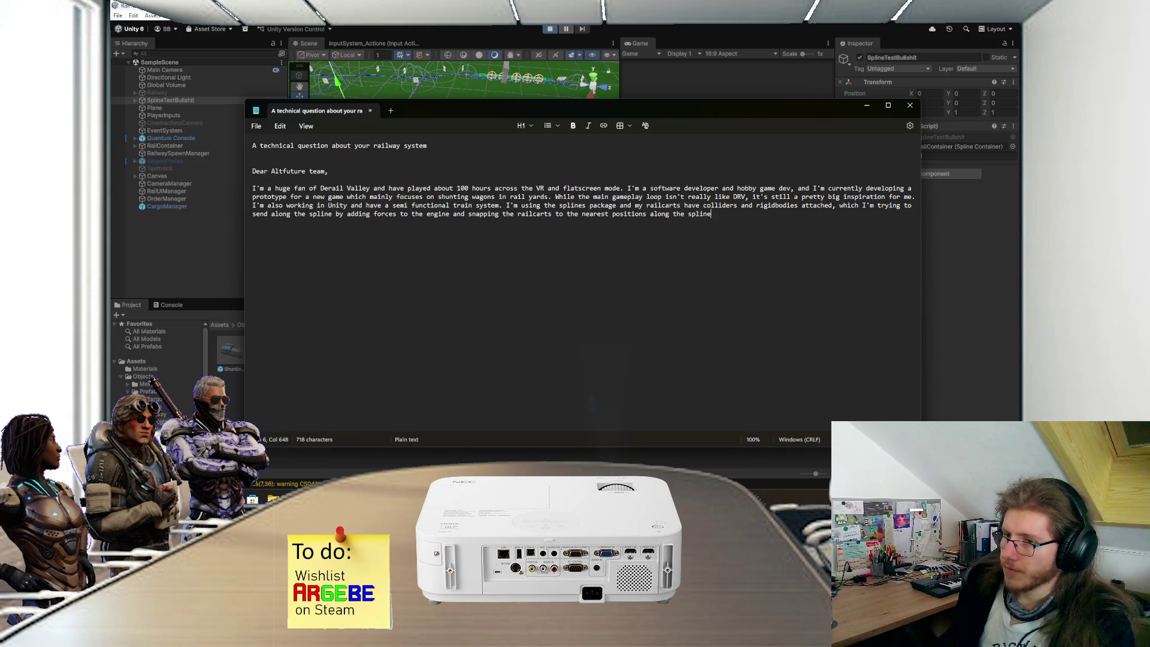
key(BackSpace)
key(BackSpace)
key(BackSpace)
key(BackSpace)
key(BackSpace)
key(BackSpace)
text(spline points)
key(BackSpace)
key(BackSpace)
key(BackSpace)
Step: Add that carts couple via dynamically added configurable joints with constraints set accordingly, then start a new paragraph
text(sitions.)
mouse_move(608, 104)
mouse_down()
mouse_move(609, 314)
mouse_move(580, 84)
mouse_up()
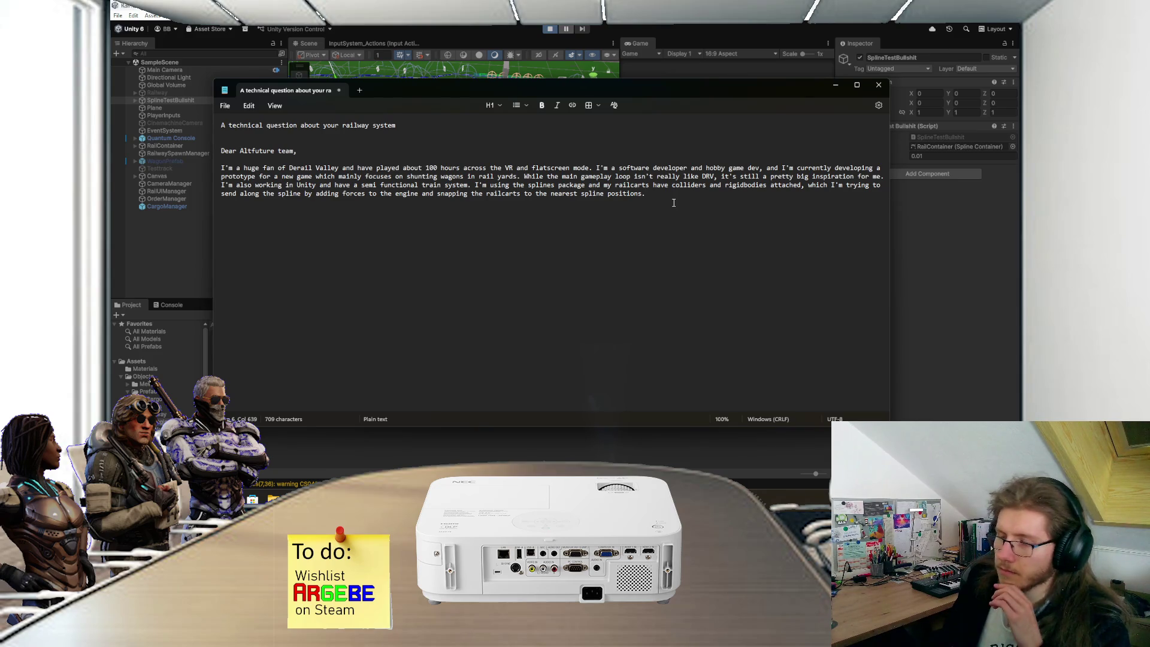
drag(676, 98, 679, 115)
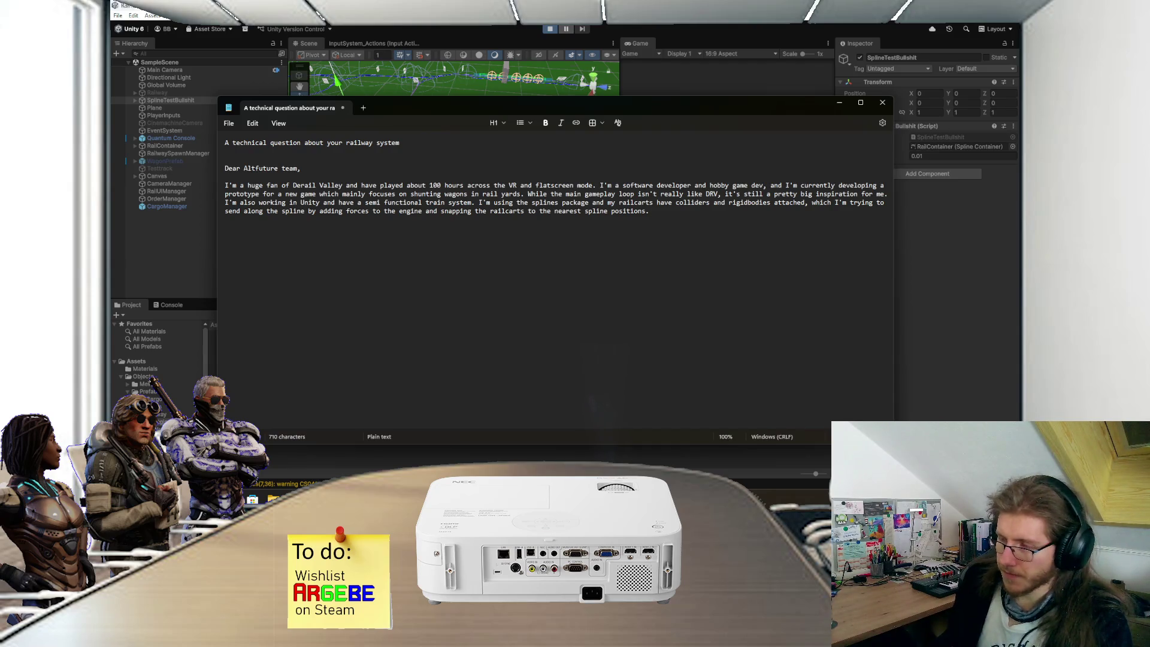
text(When)
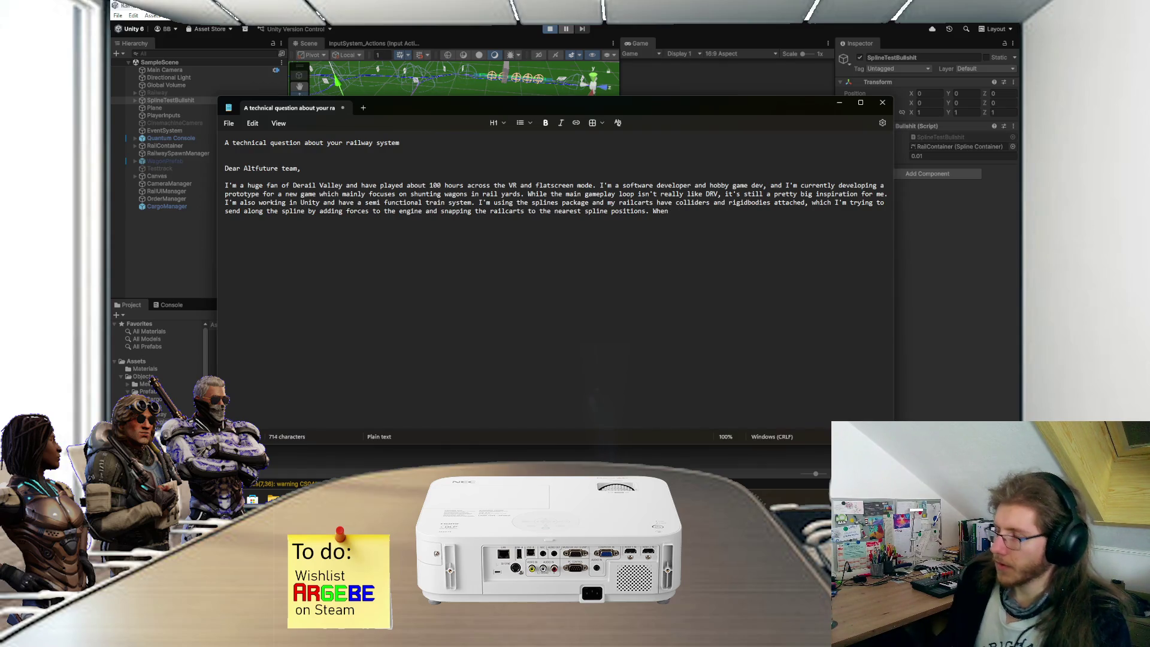
key(BackSpace)
key(BackSpace)
key(BackSpace)
key(BackSpace)
text(Co)
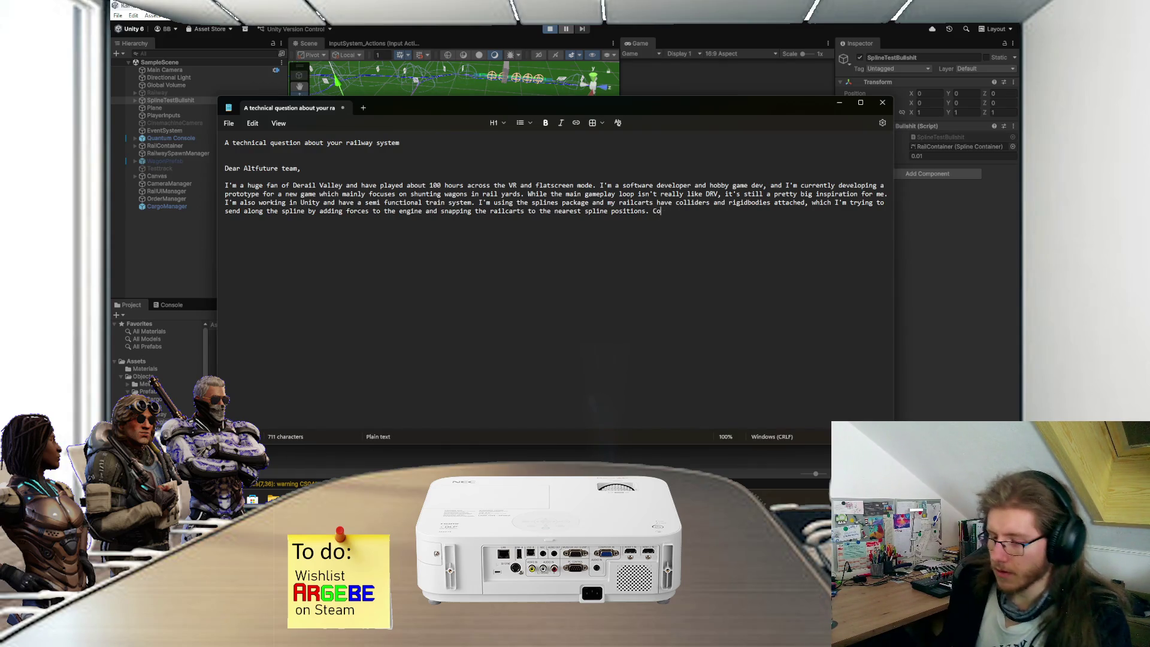
text(upling carts is done by )
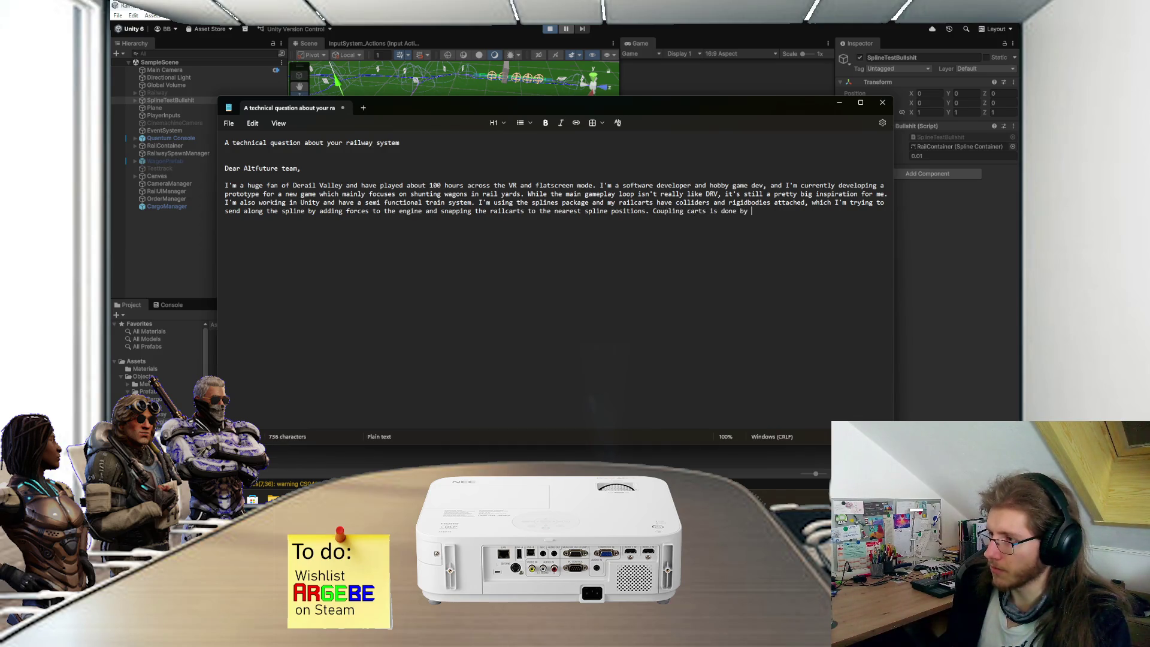
text(dynamically )
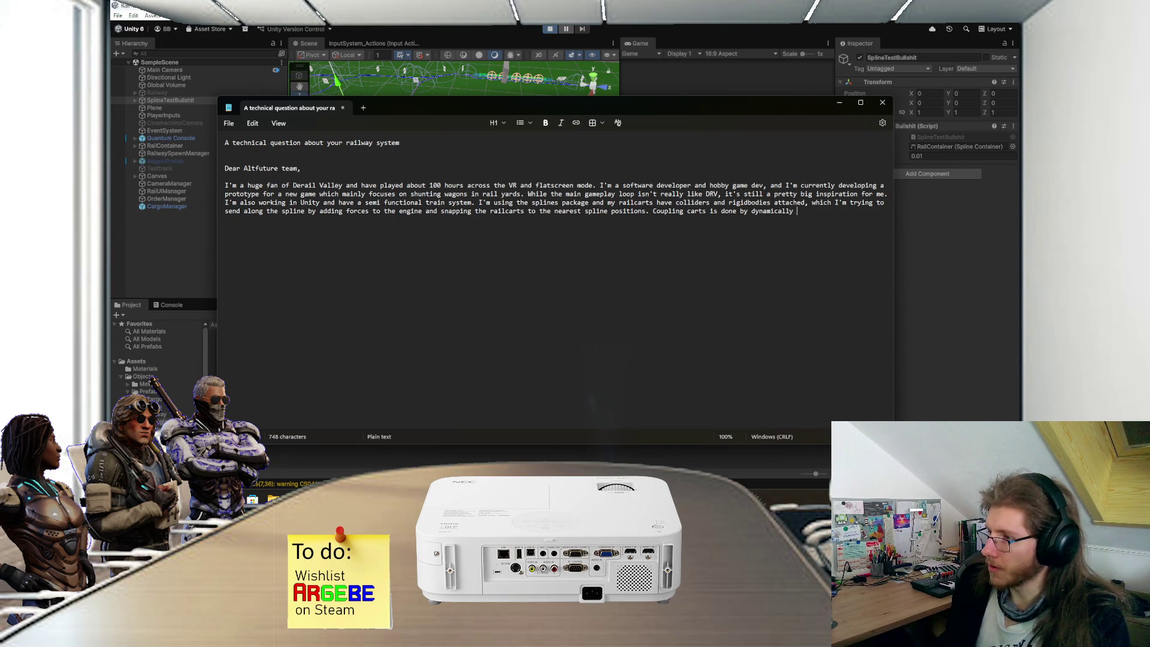
text(adding)
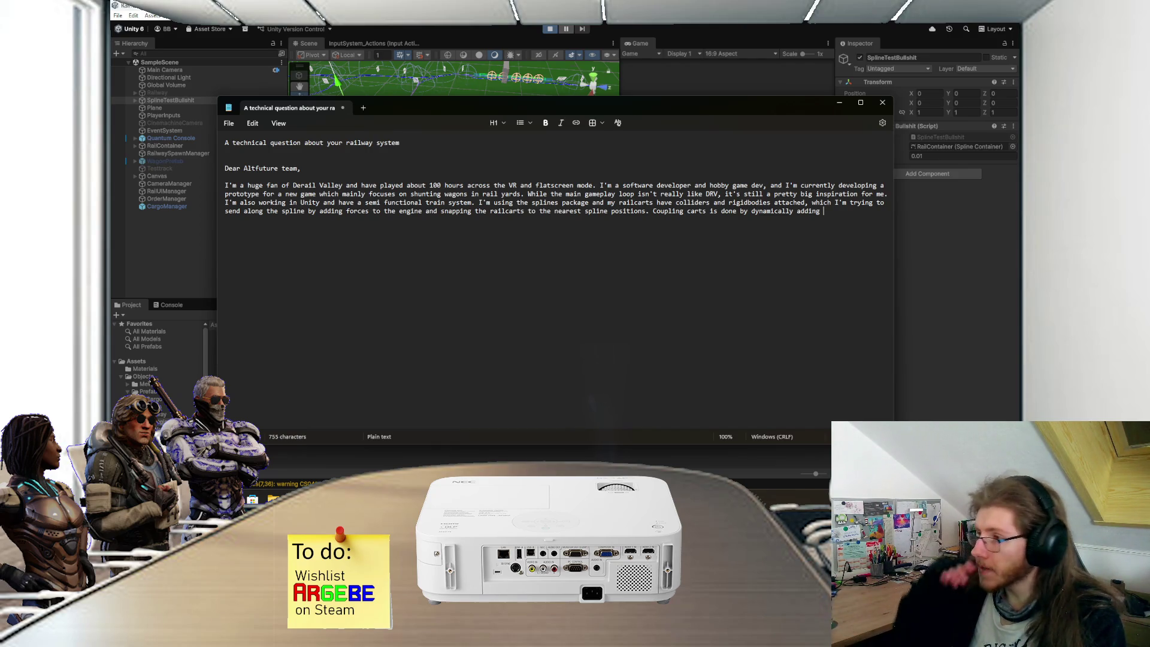
text(config)
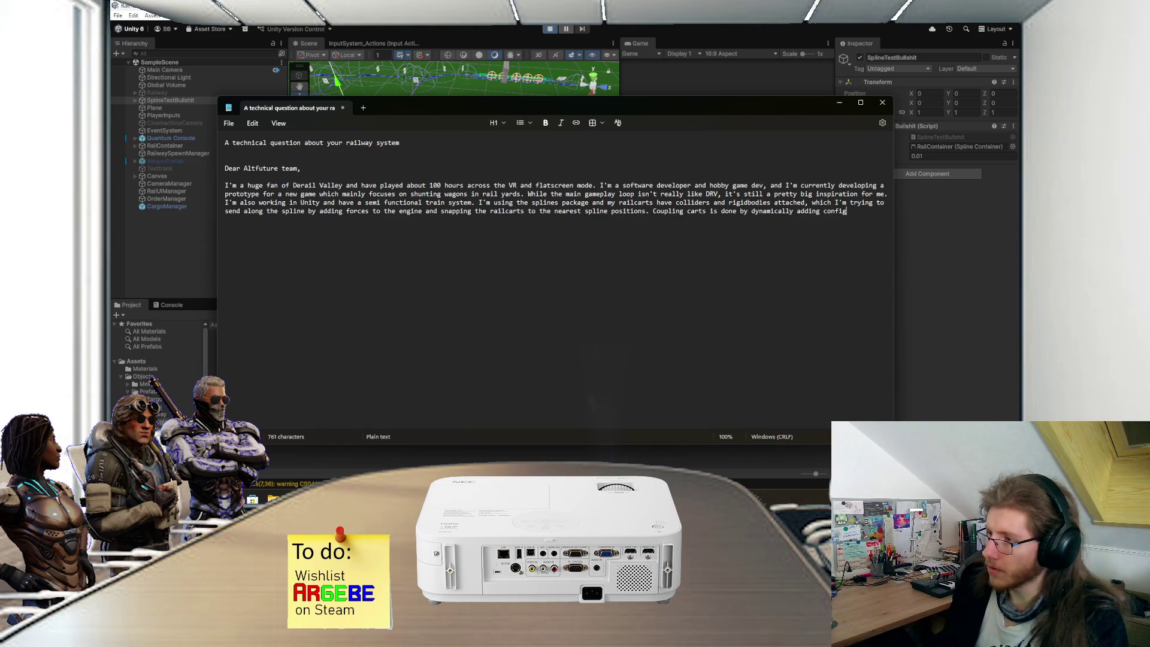
text(urable joints )
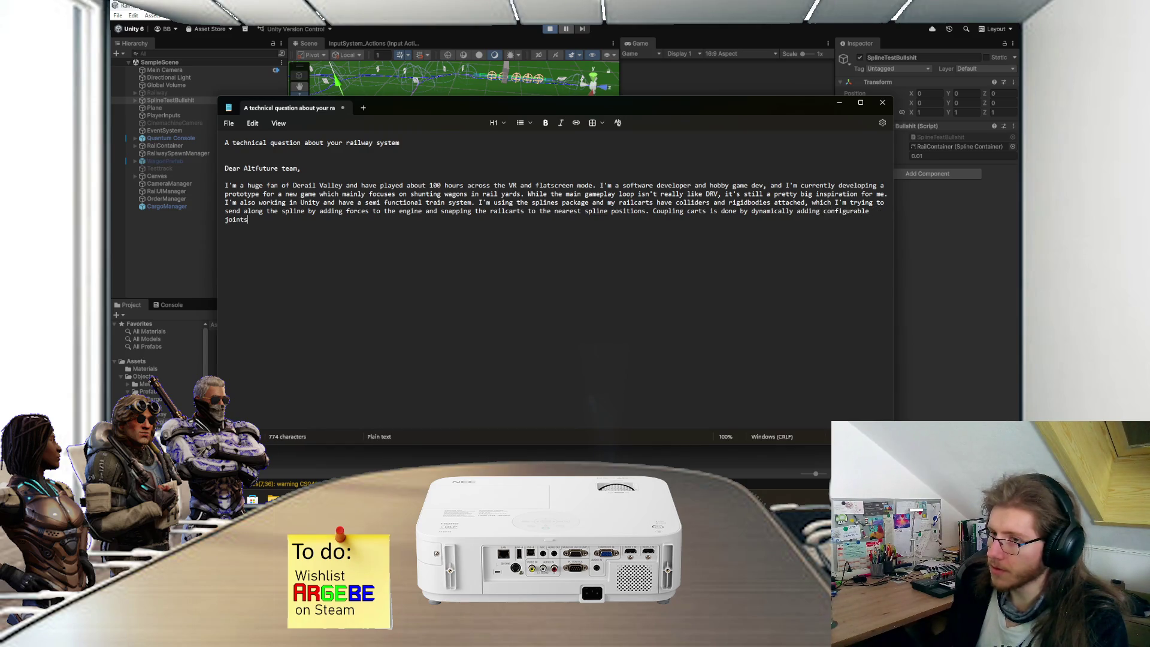
text(between )
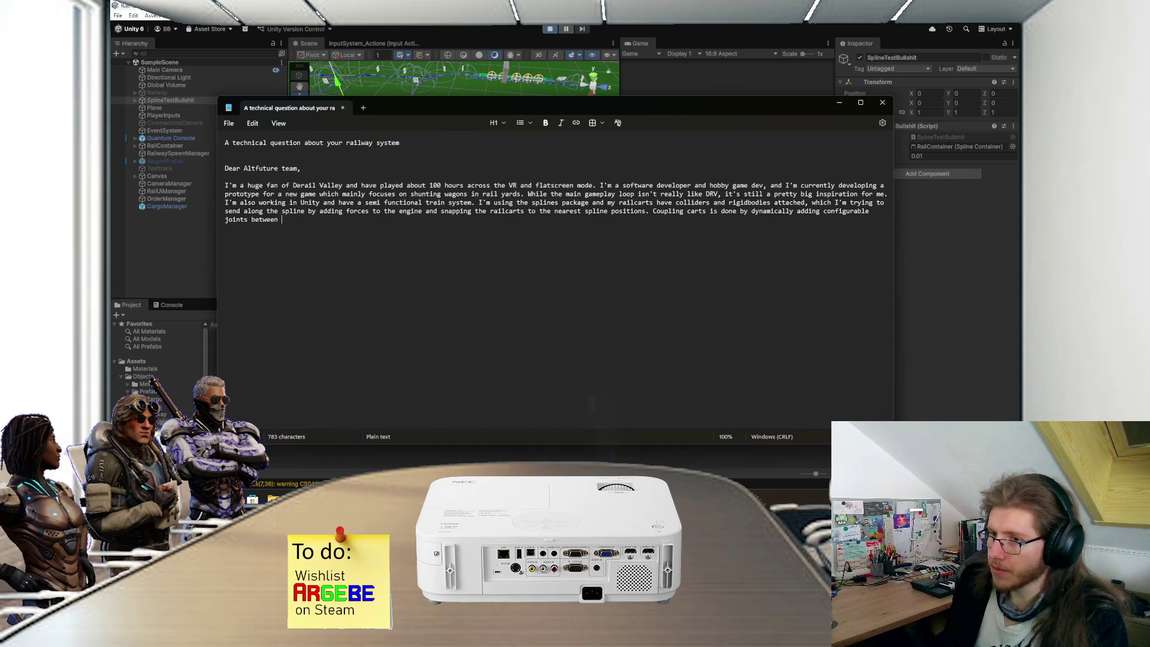
text(those rigidg)
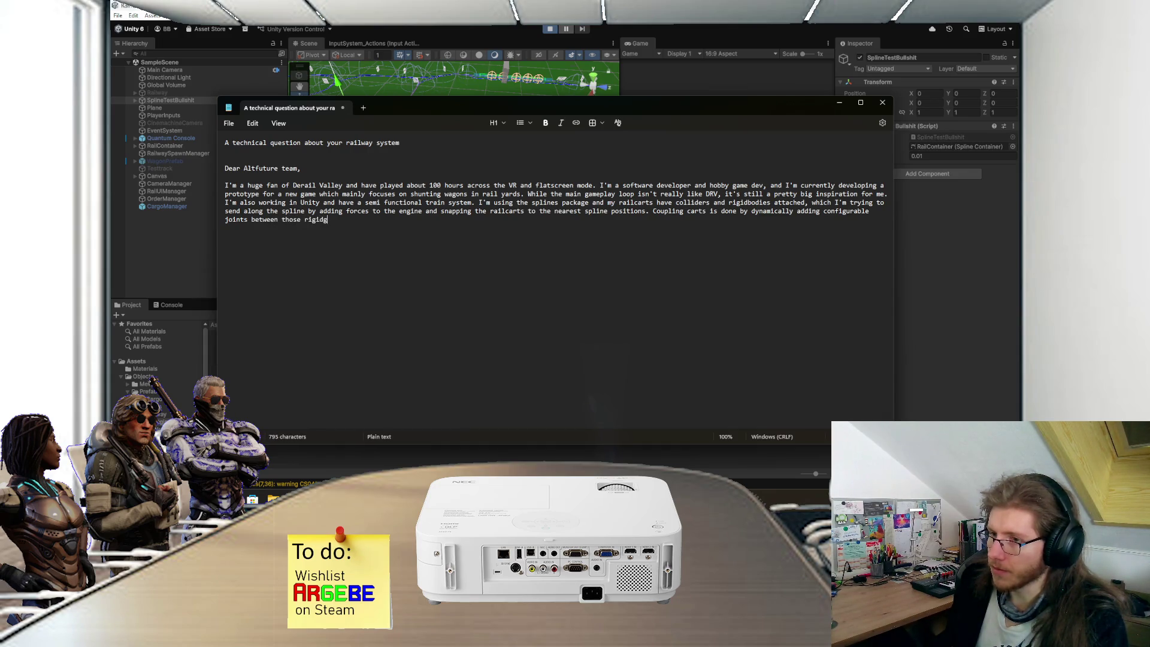
key(BackSpace)
text(bodies)
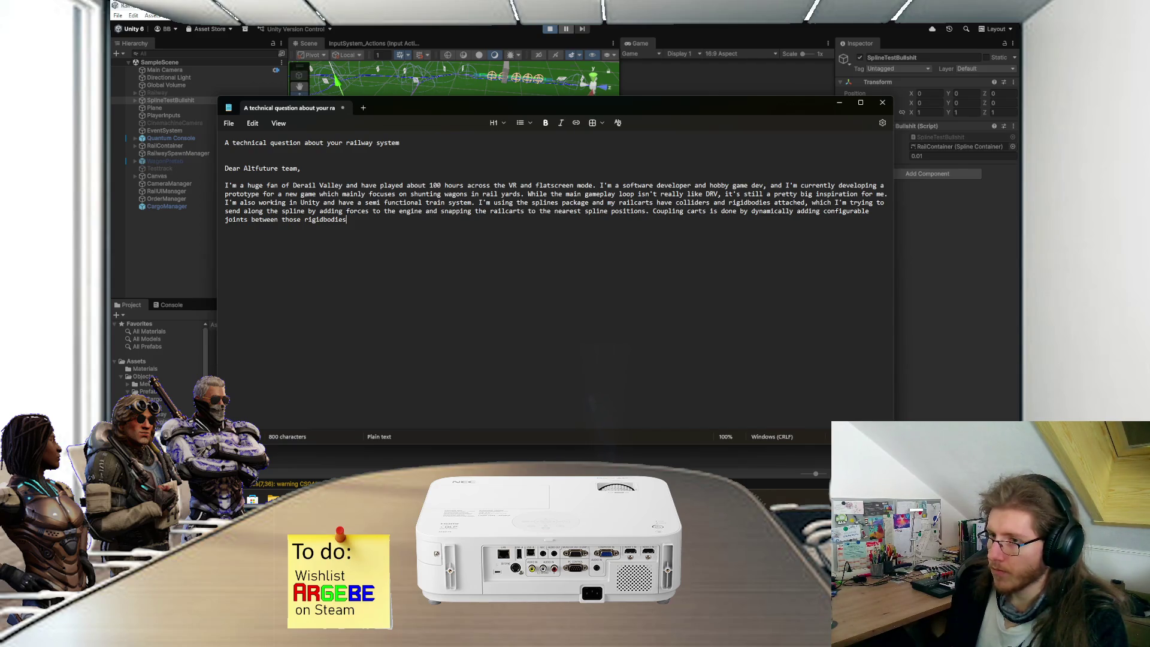
text(and setting the constraints accordingly.)
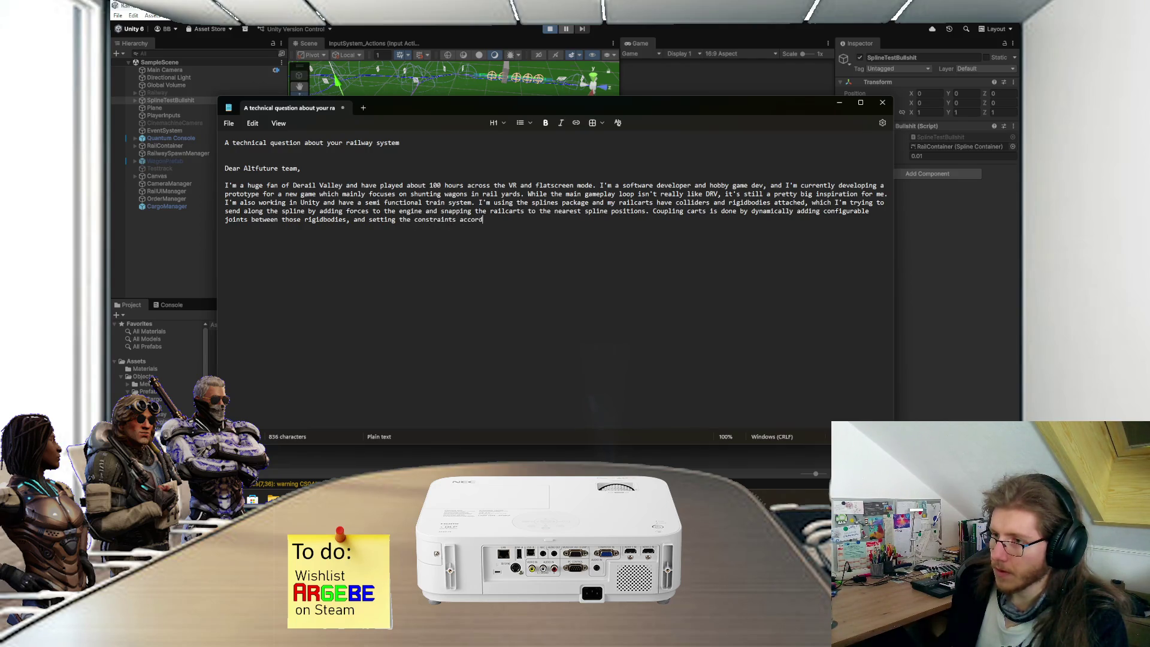
key(Return)
Step: Begin the paragraph with 'However, that system has two main problems'
text(Two)
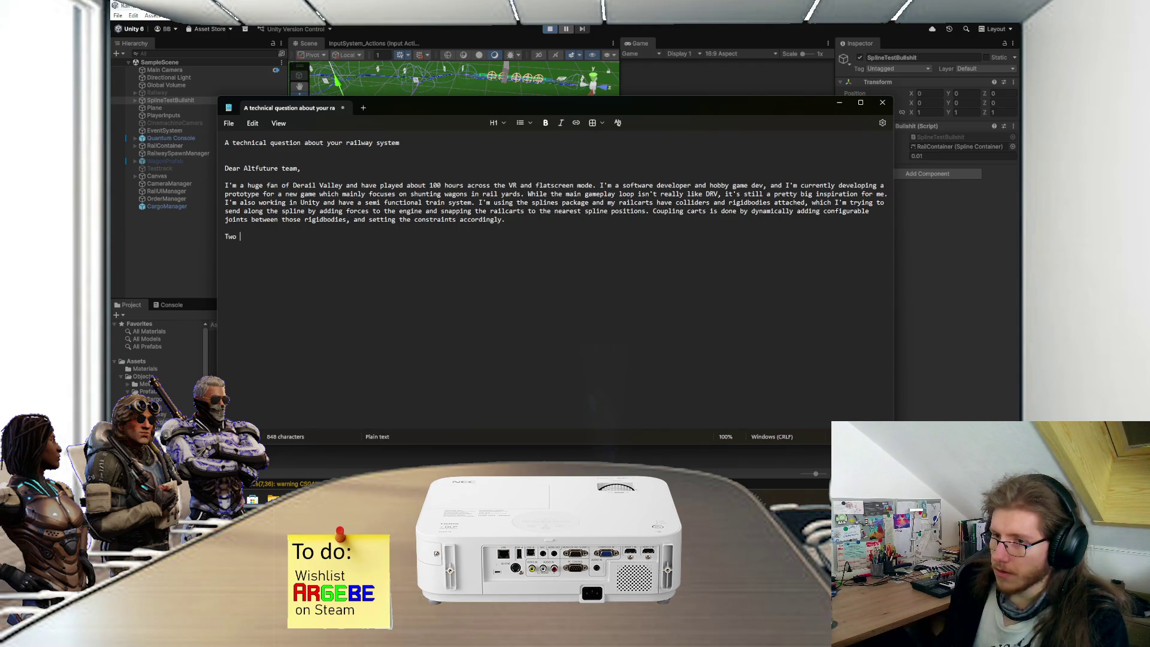
key(BackSpace)
key(BackSpace)
key(BackSpace)
text(How)
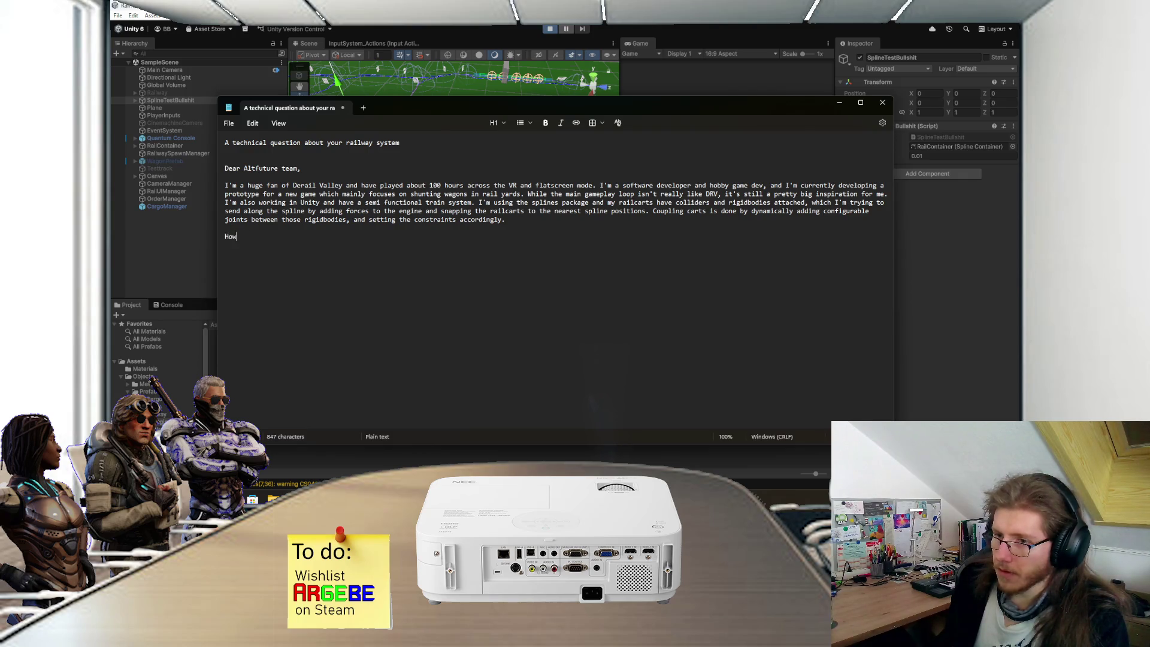
text(ever, tho)
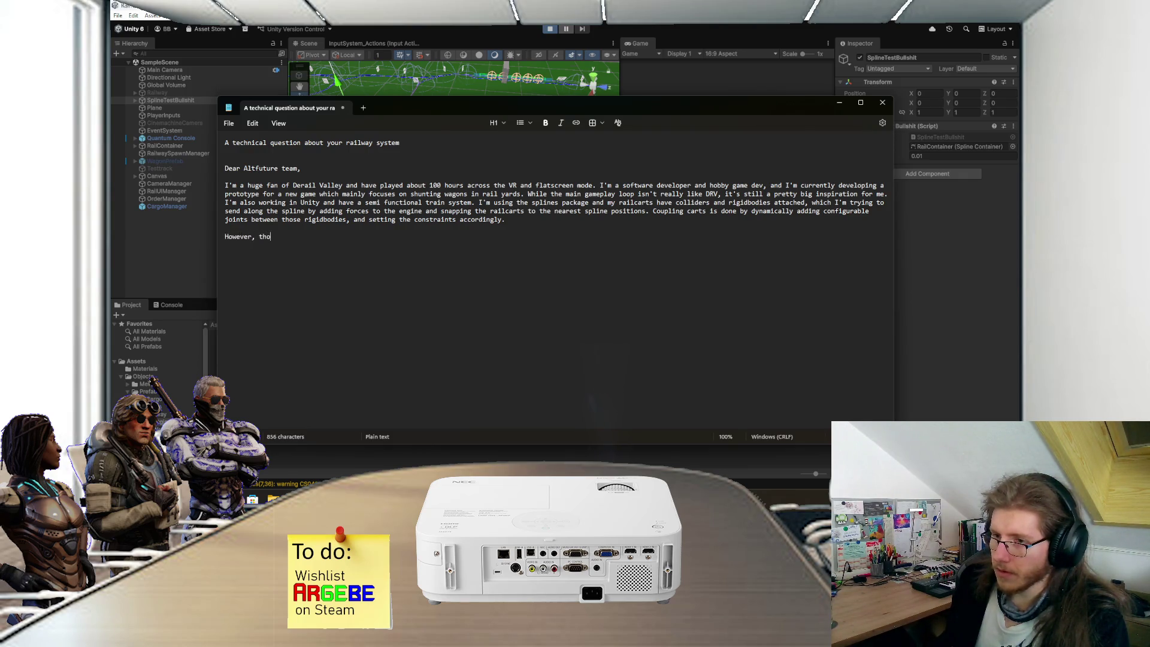
key(BackSpace)
text(at system)
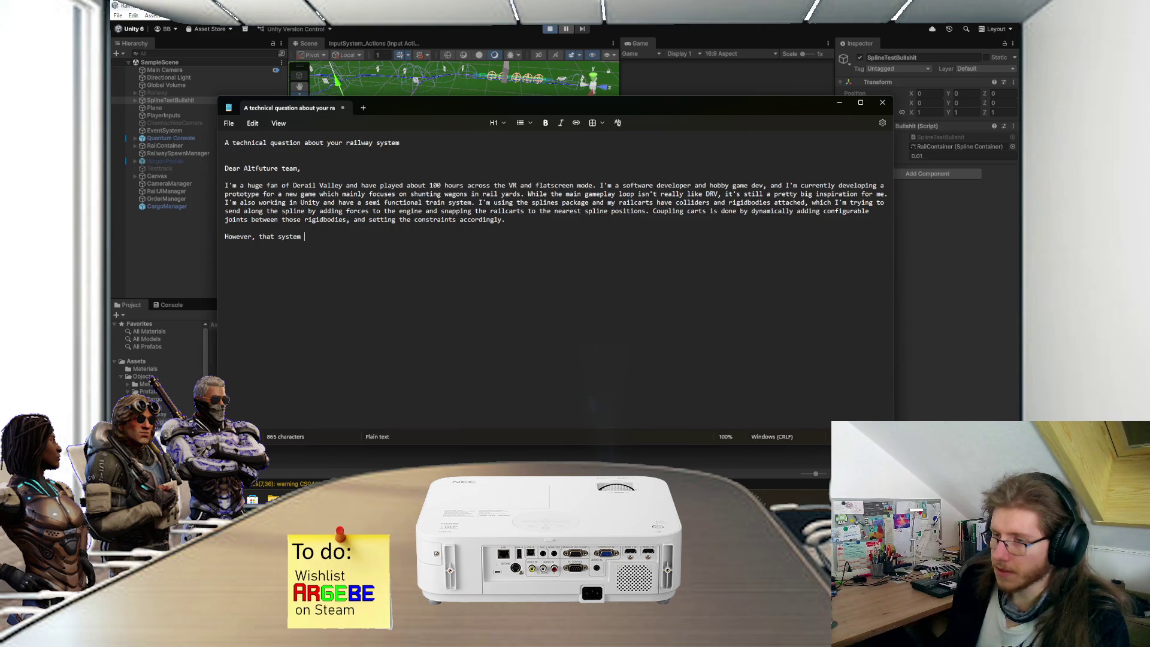
text(has two main problems:)
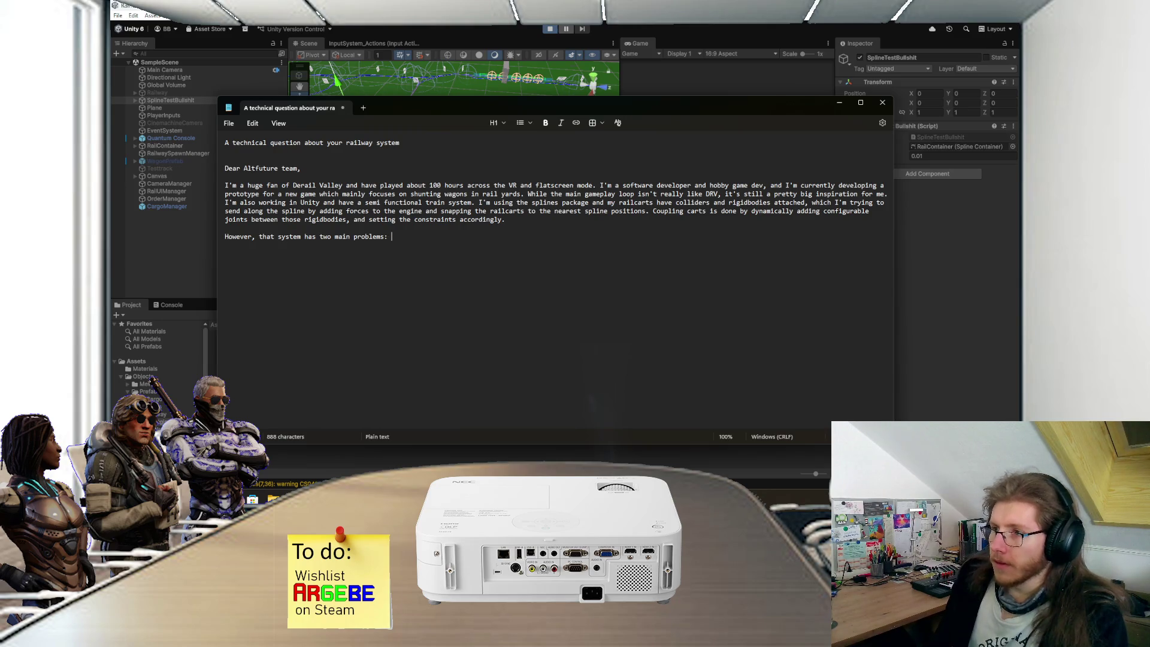
mouse_move(634, 106)
mouse_down()
mouse_move(626, 301)
mouse_move(611, 104)
mouse_up()
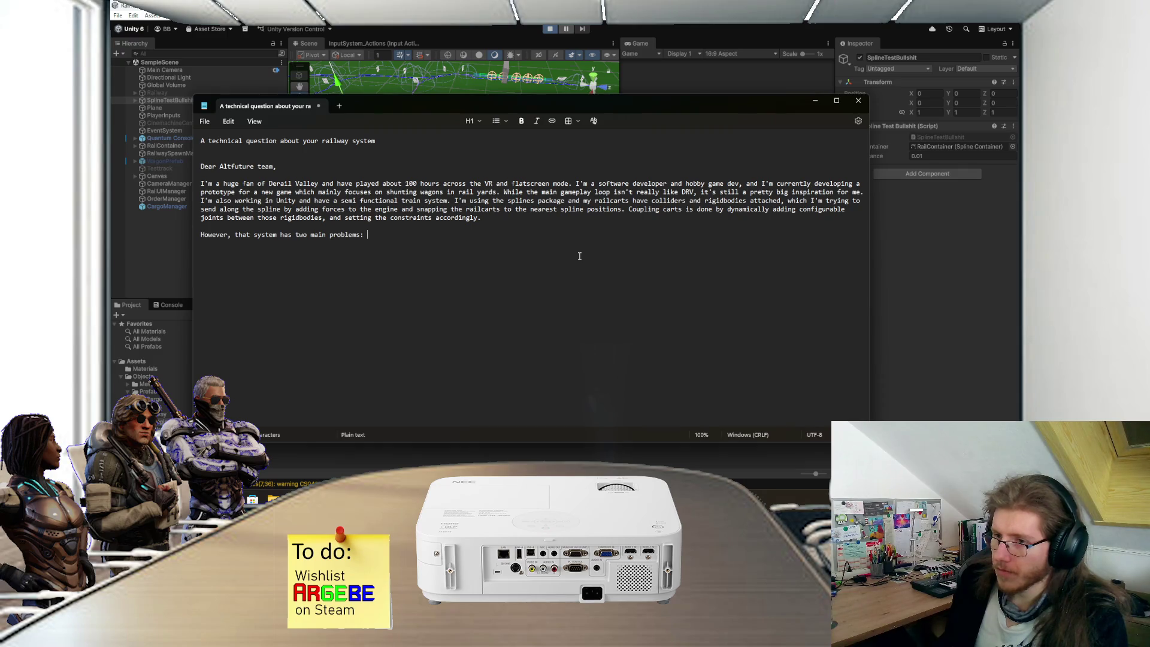
Step: Describe the first problem: railcart linear velocity and Unity physics updates while snapping positions in FixedUpdate
text(While)
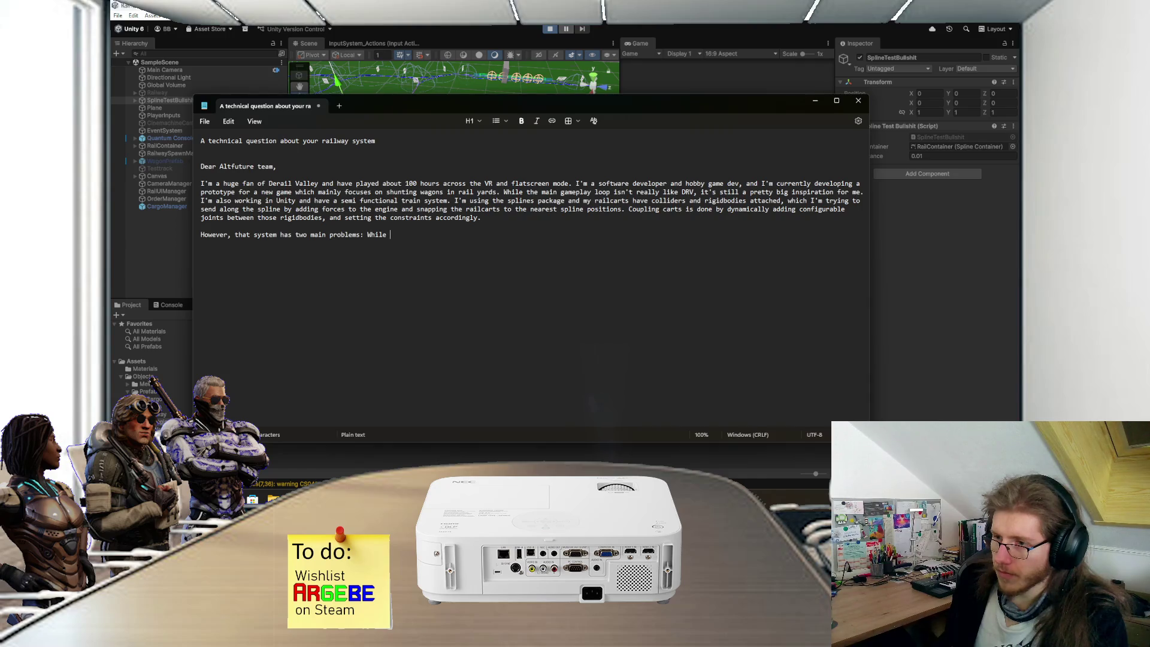
key(BackSpace)
key(BackSpace)
key(BackSpace)
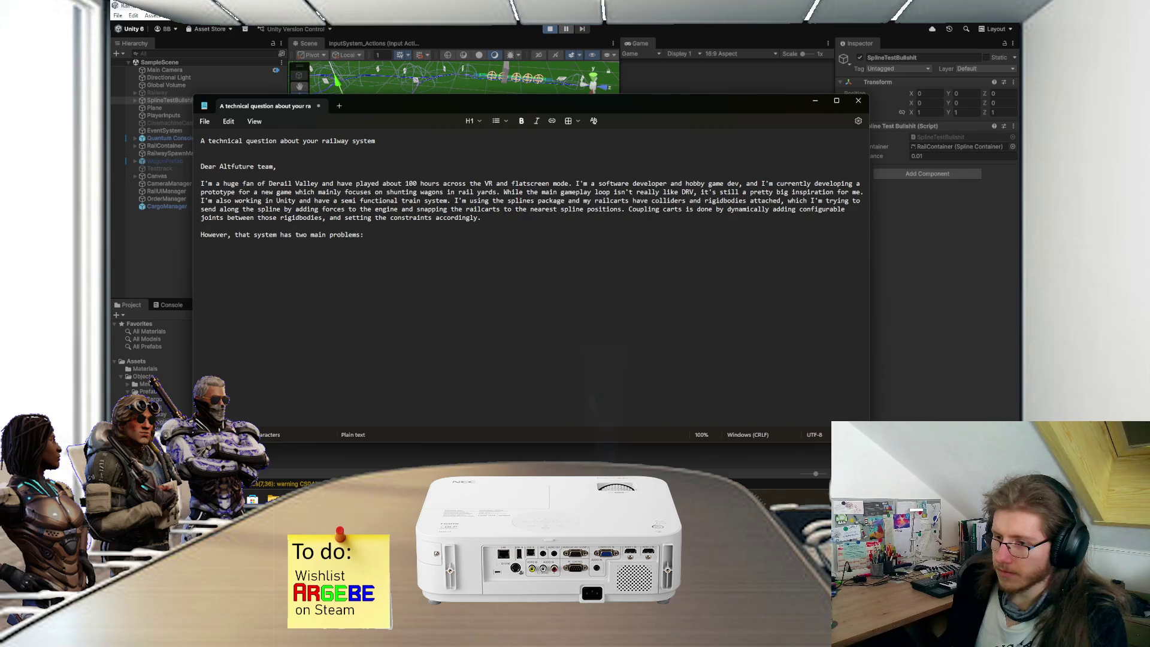
text( Usin)
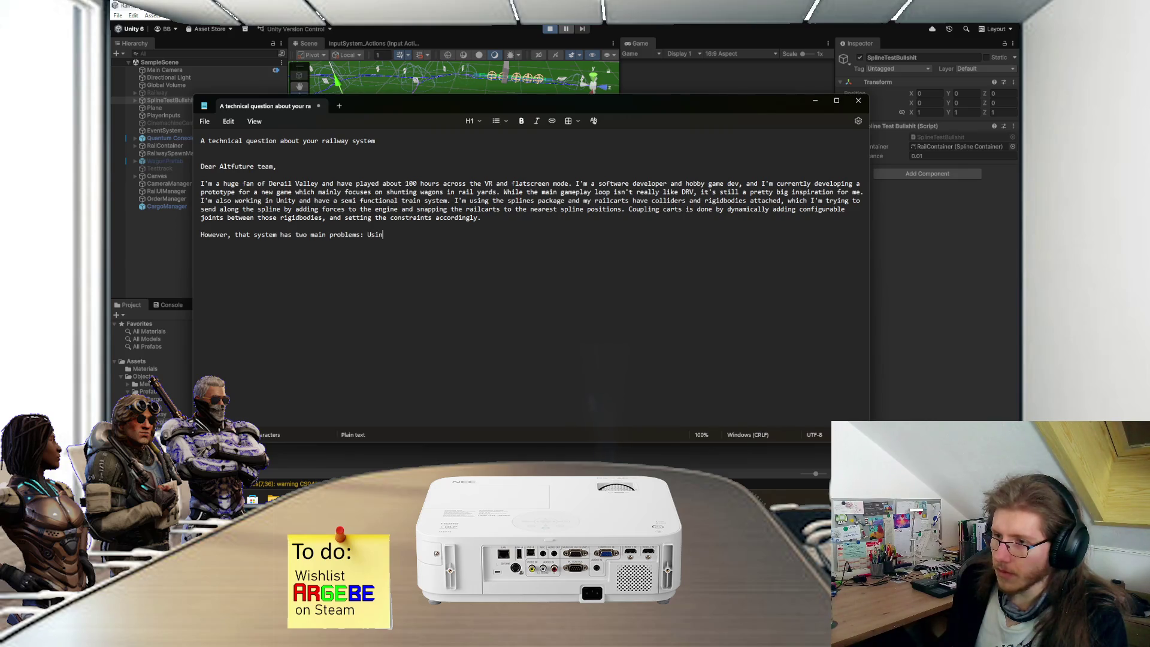
text(g forces )
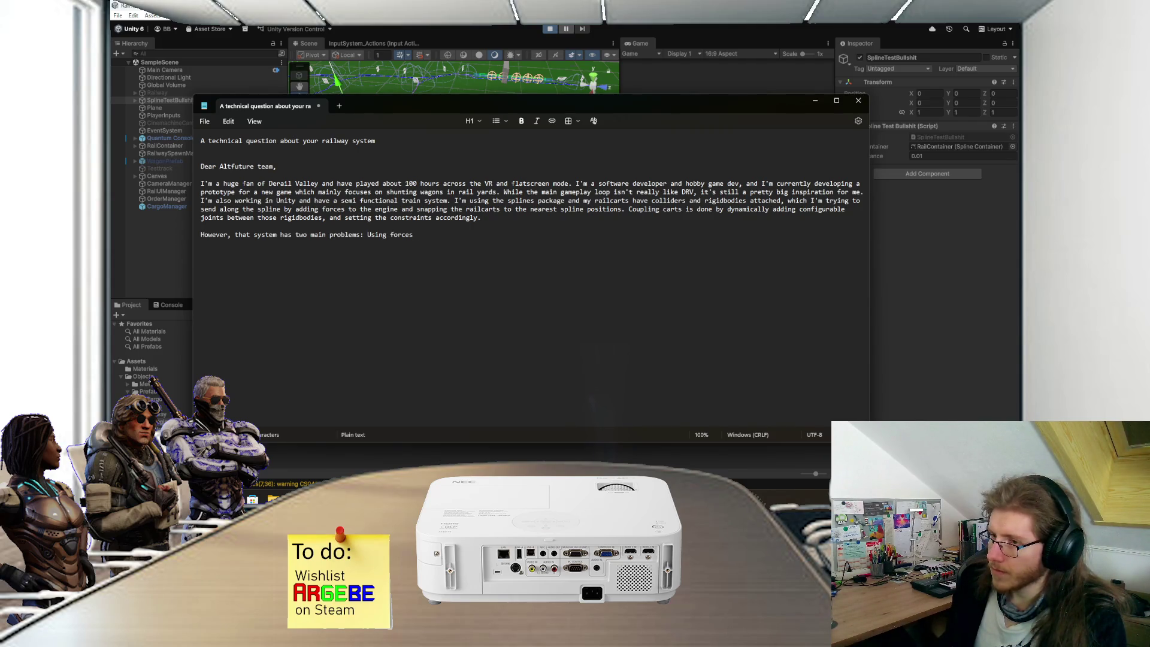
text(and)
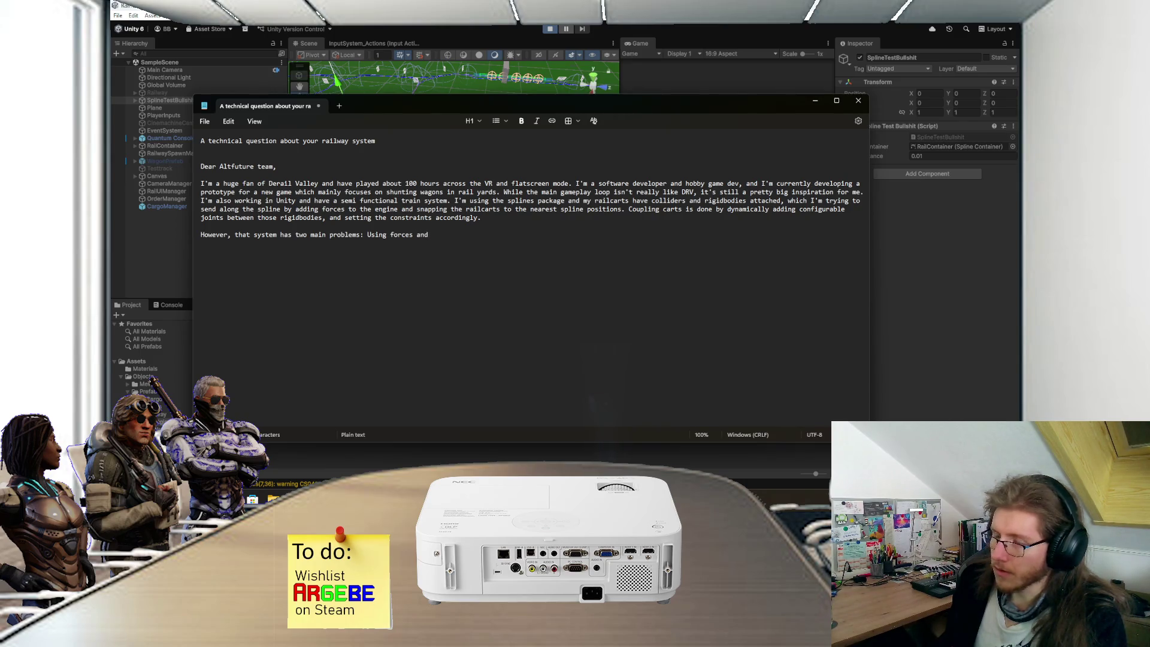
key(BackSpace)
key(BackSpace)
key(BackSpace)
key(BackSpace)
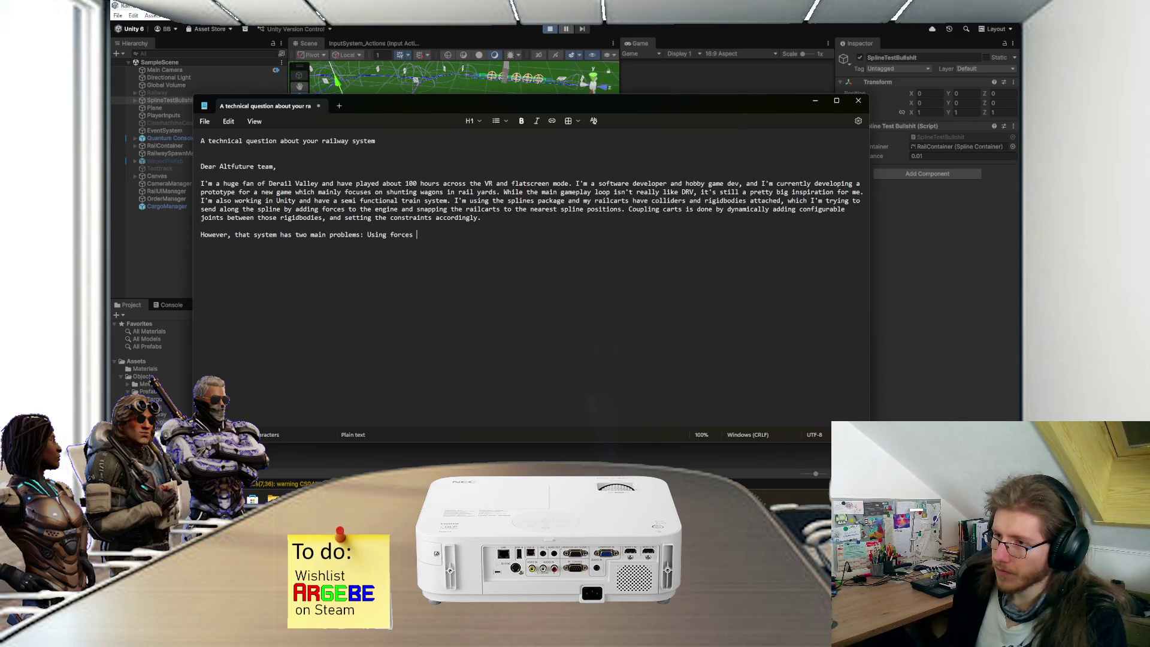
key(BackSpace)
key(BackSpace)
key(BackSpace)
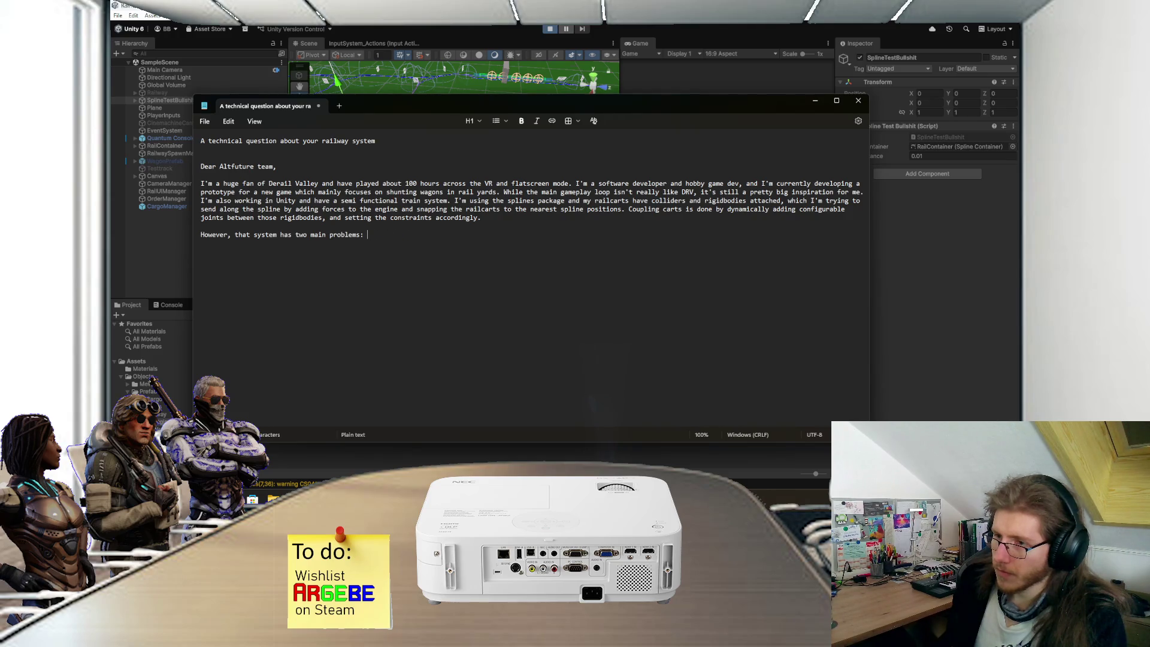
text(Using )
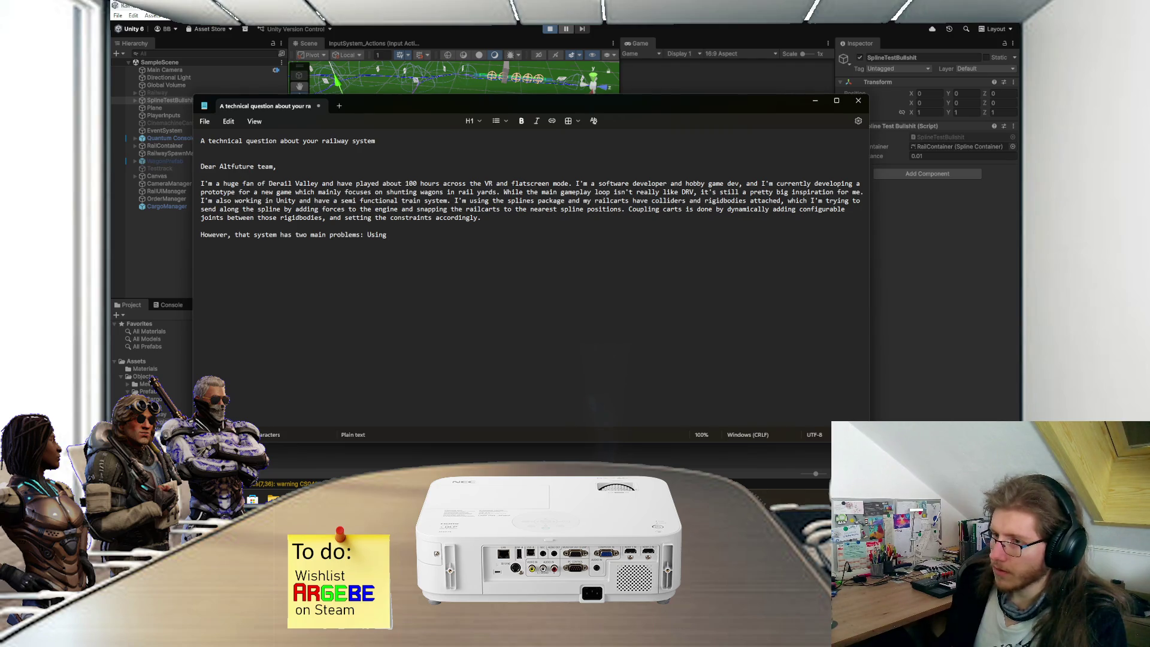
text(a railcart's)
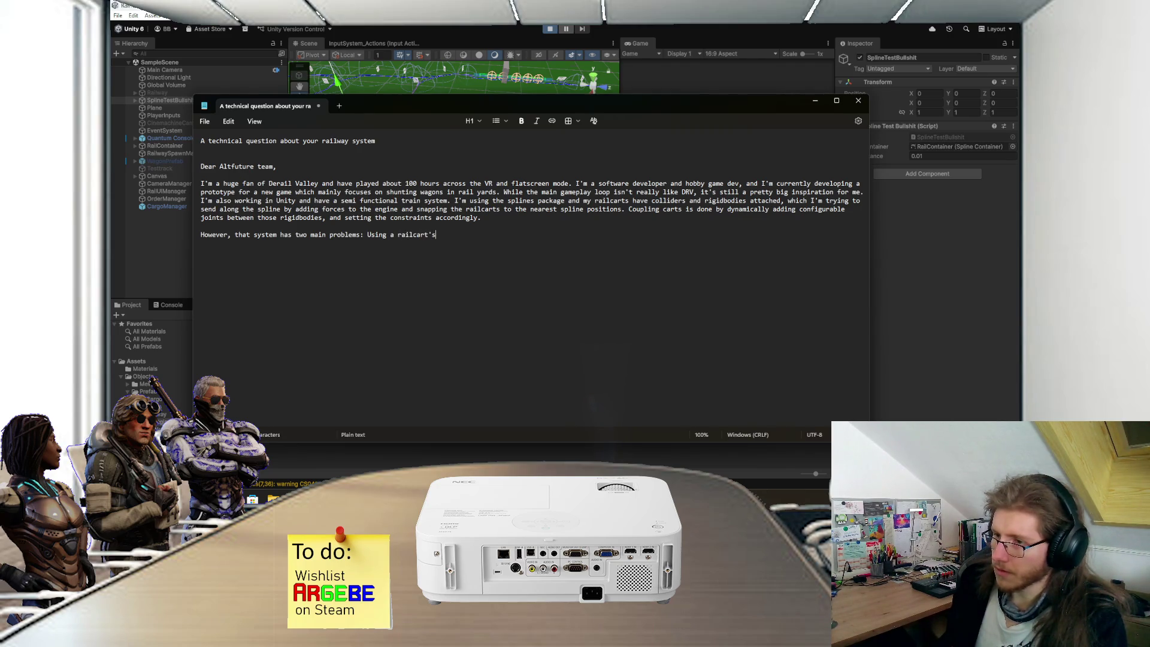
text( linea)
text(r velocity)
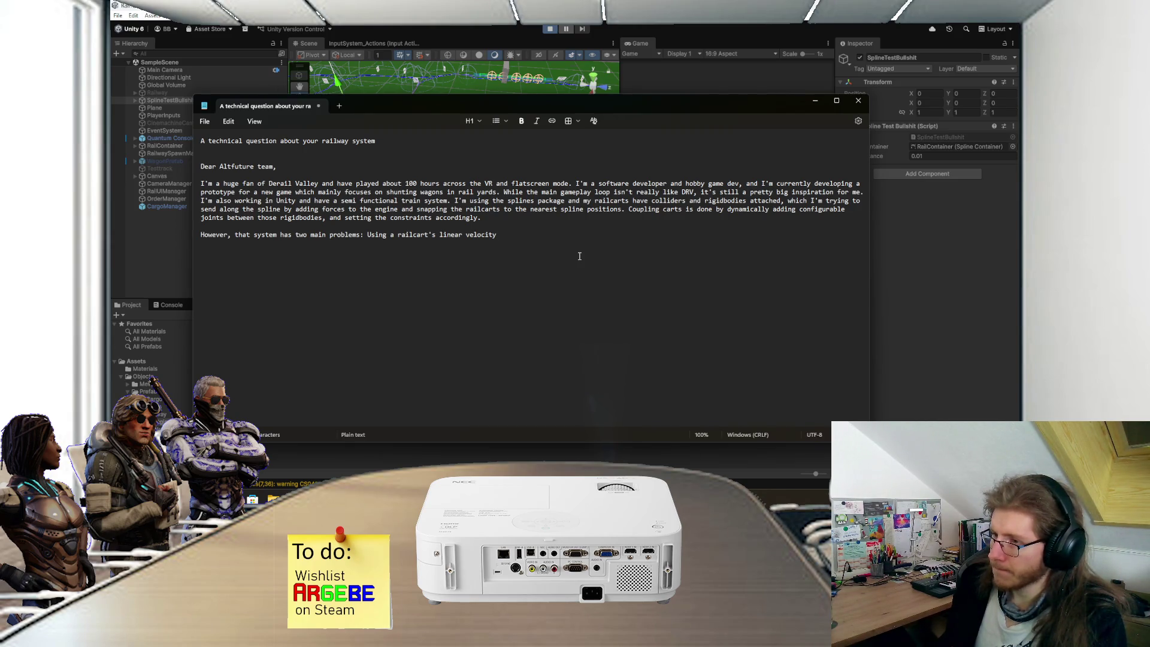
text( and Unity)
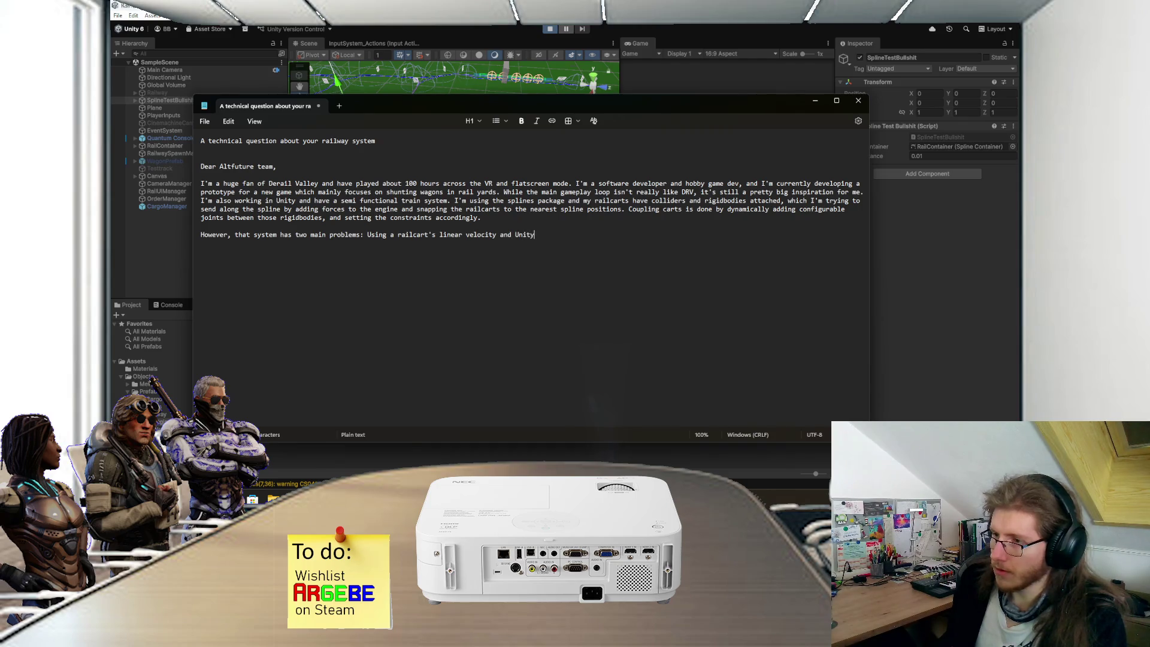
text('s ow)
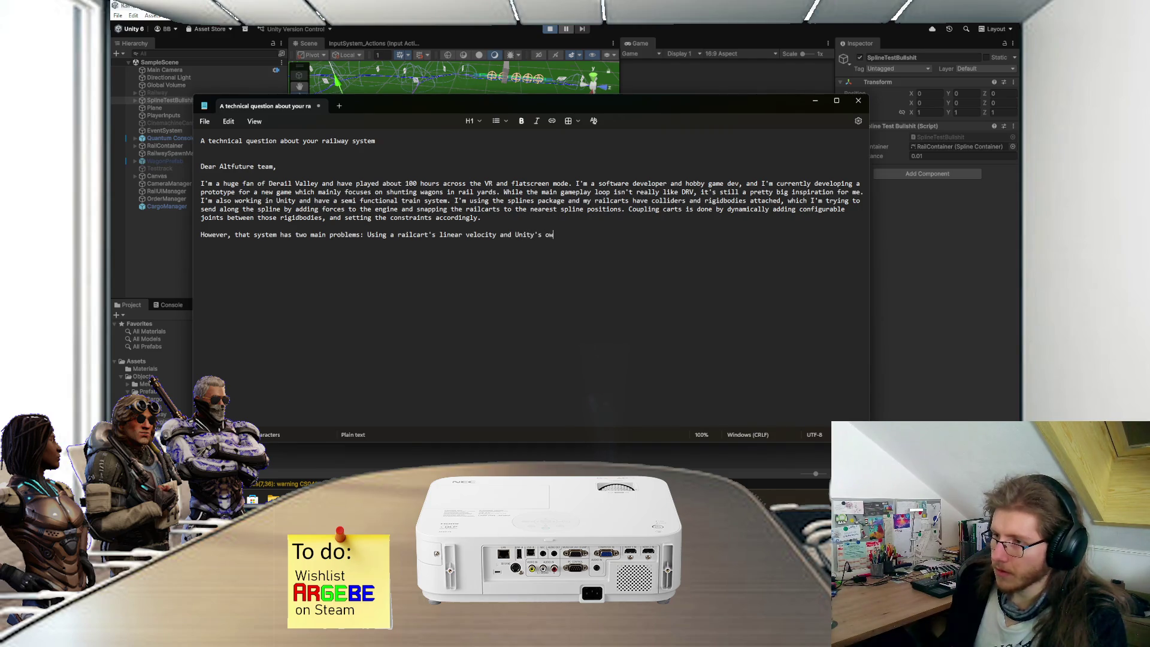
text(n physics updates)
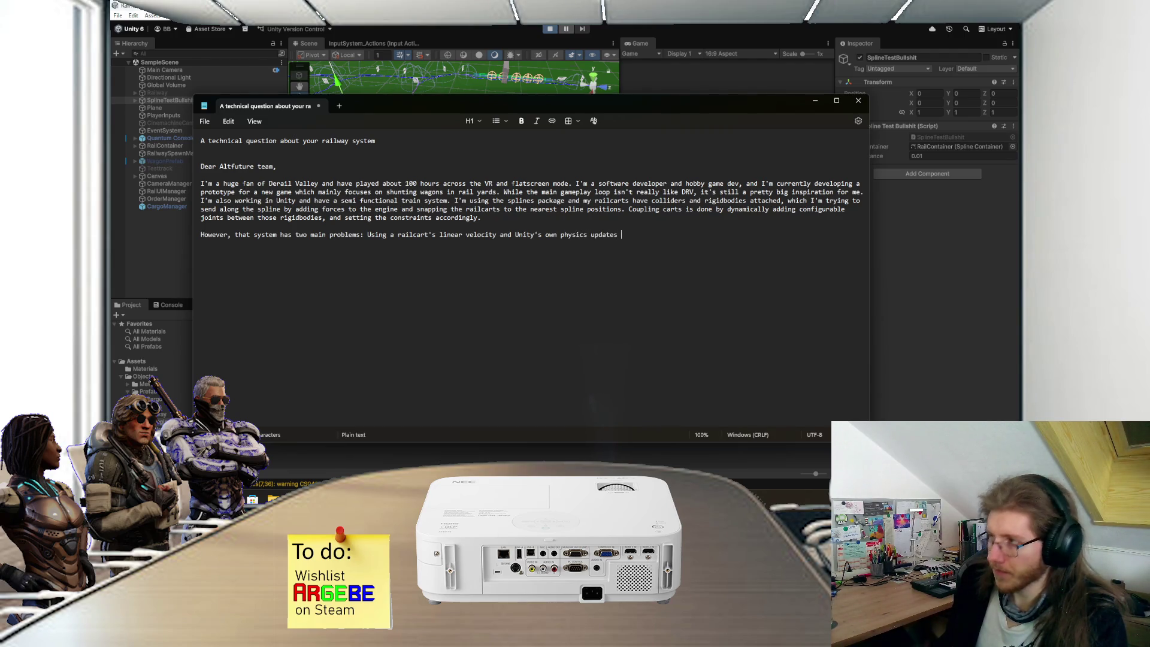
text(while snapping)
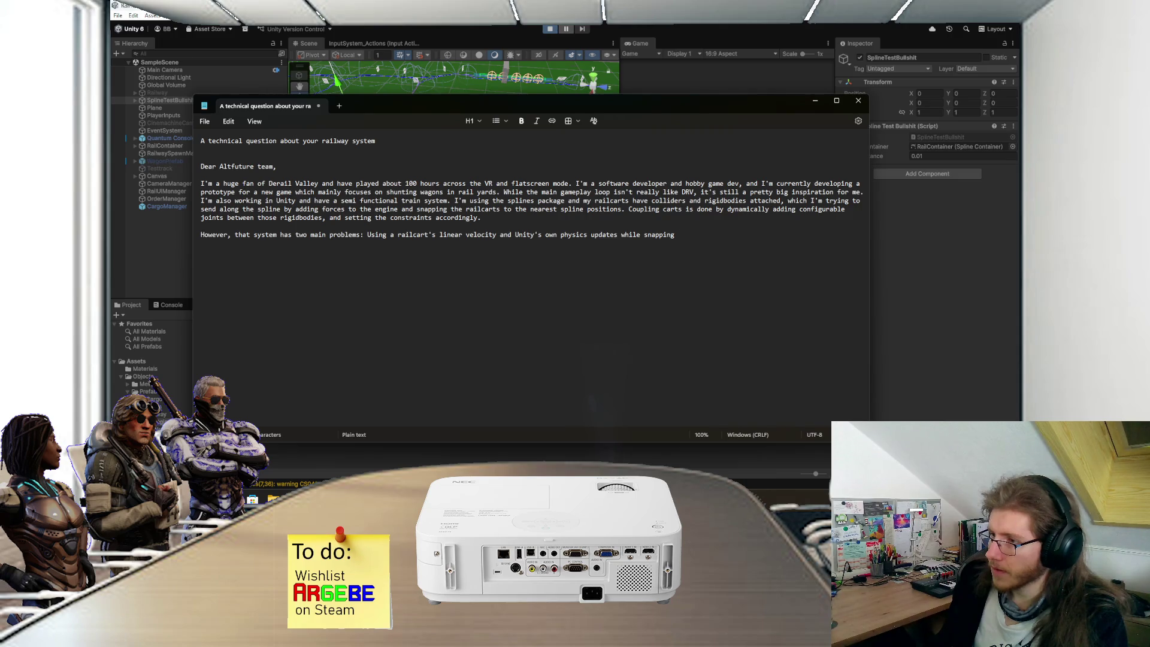
text(posito)
key(BackSpace)
key(BackSpace)
key(BackSpace)
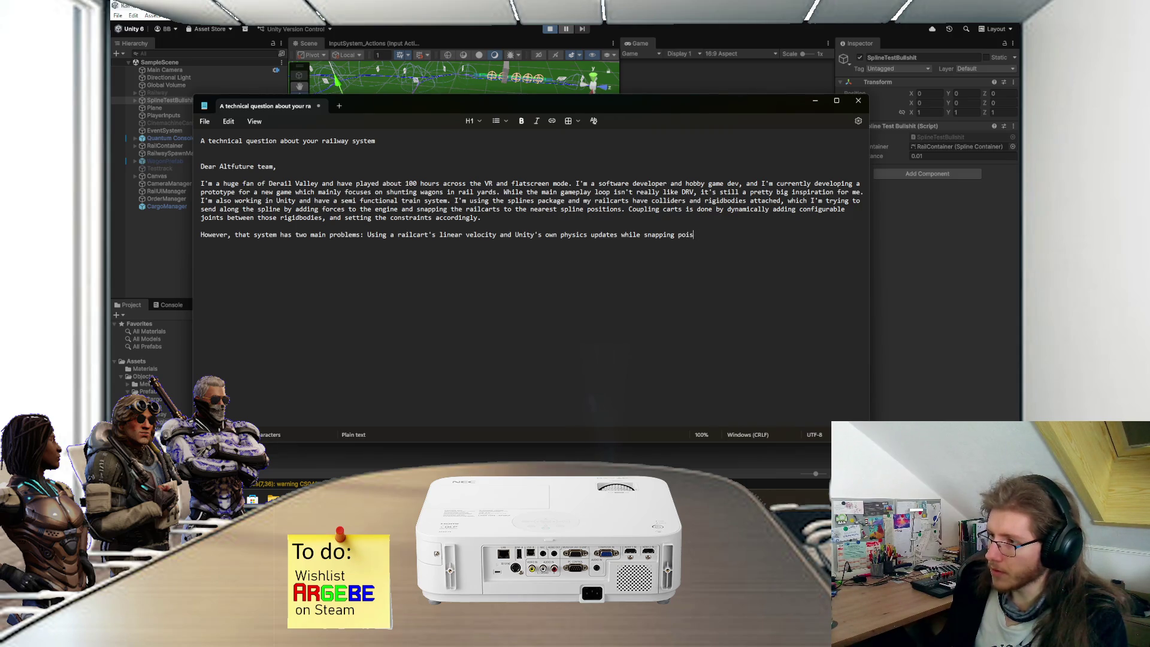
text(itions )
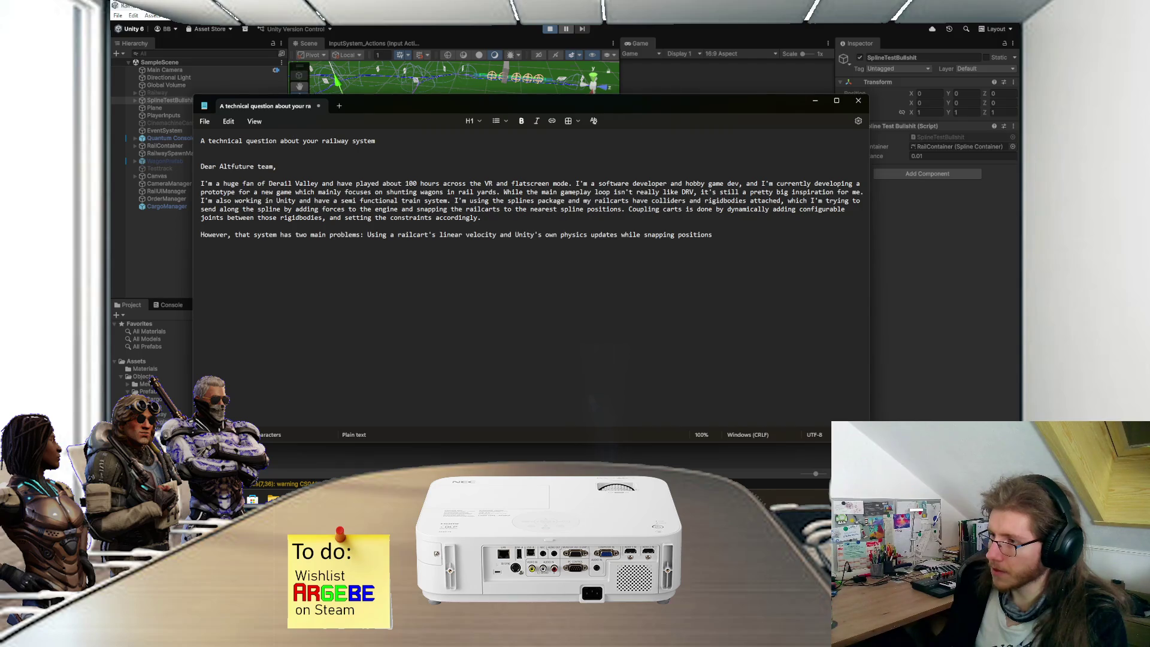
text(back to the spline in FixedUpdate (Where physics)
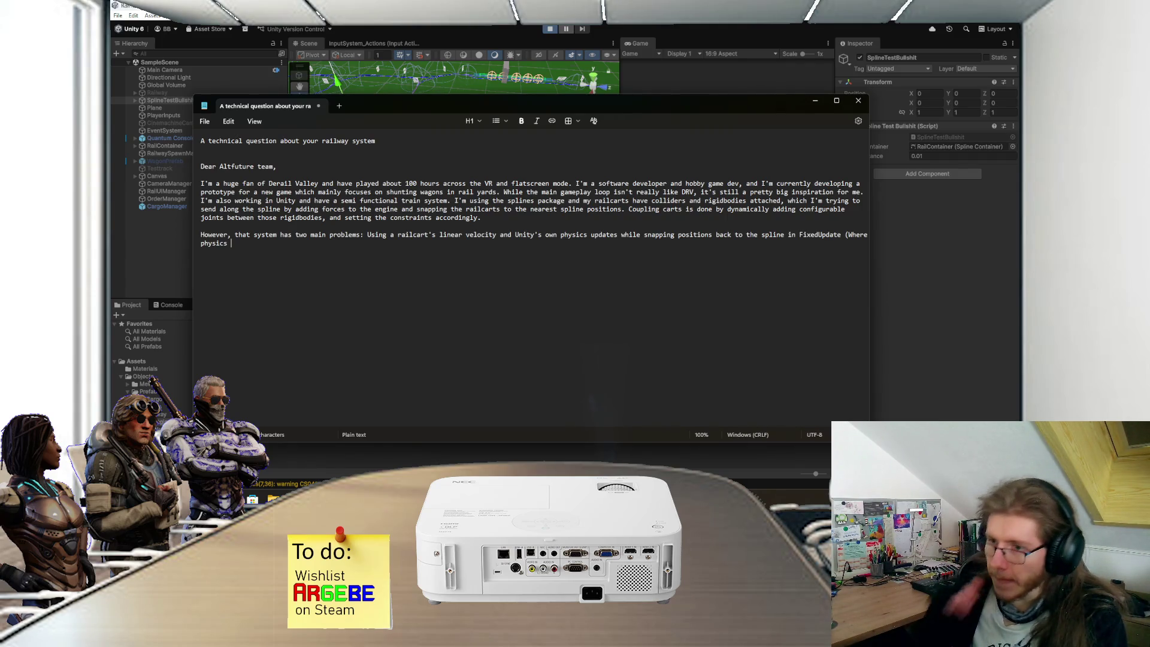
Step: Finish the sentence: FixedUpdate snapping makes the railcart jitter at low speeds but work fine at high speeds
text(mod)
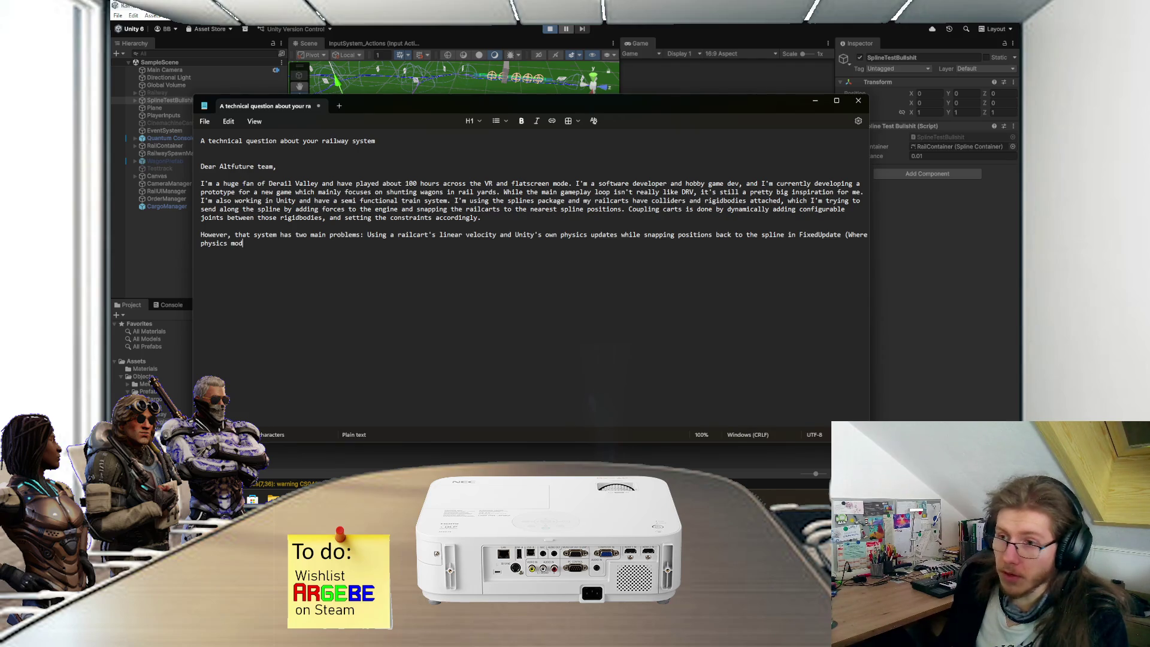
text(ification)
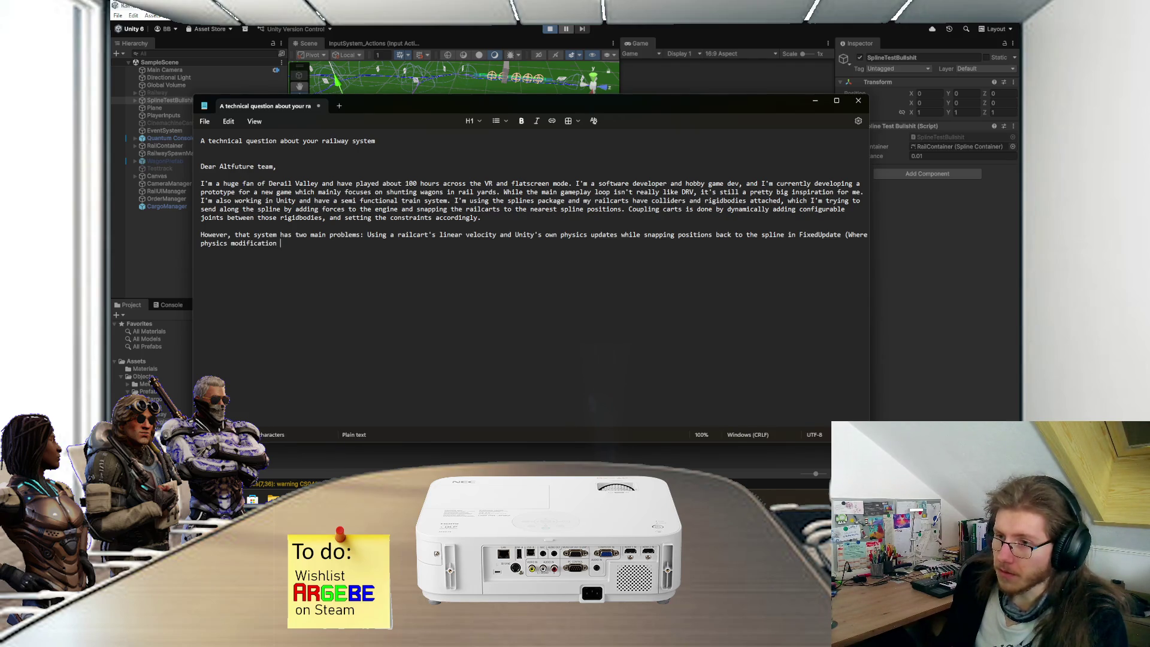
text(s belong) me)
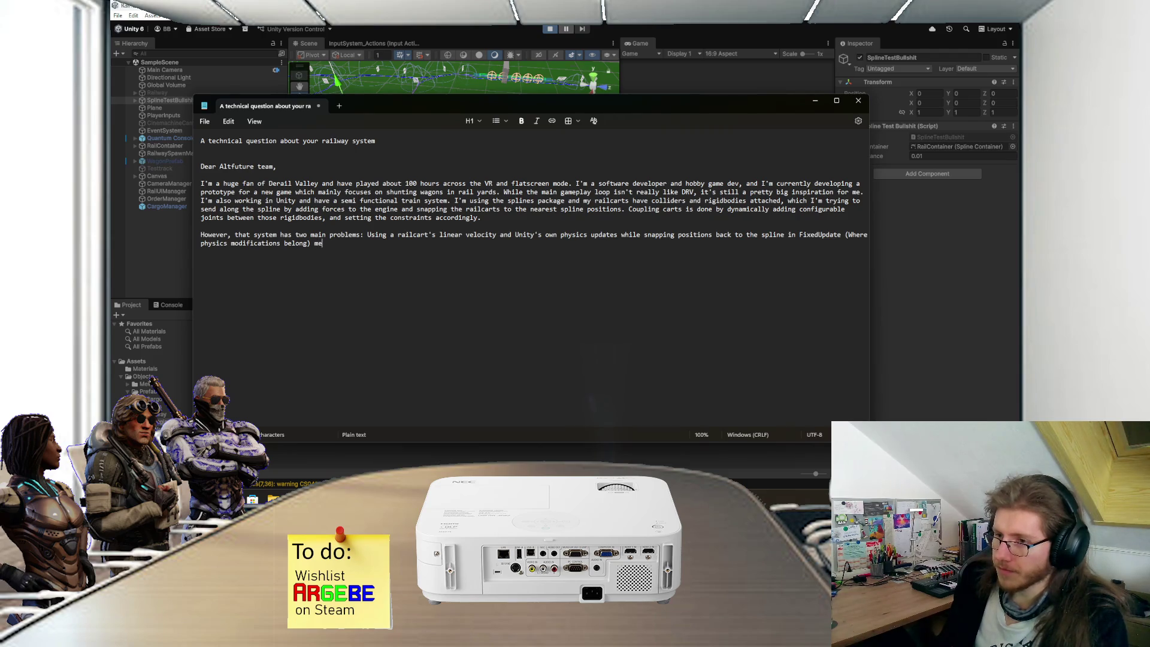
key(BackSpace)
key(BackSpace)
key(BackSpace)
text( causes )
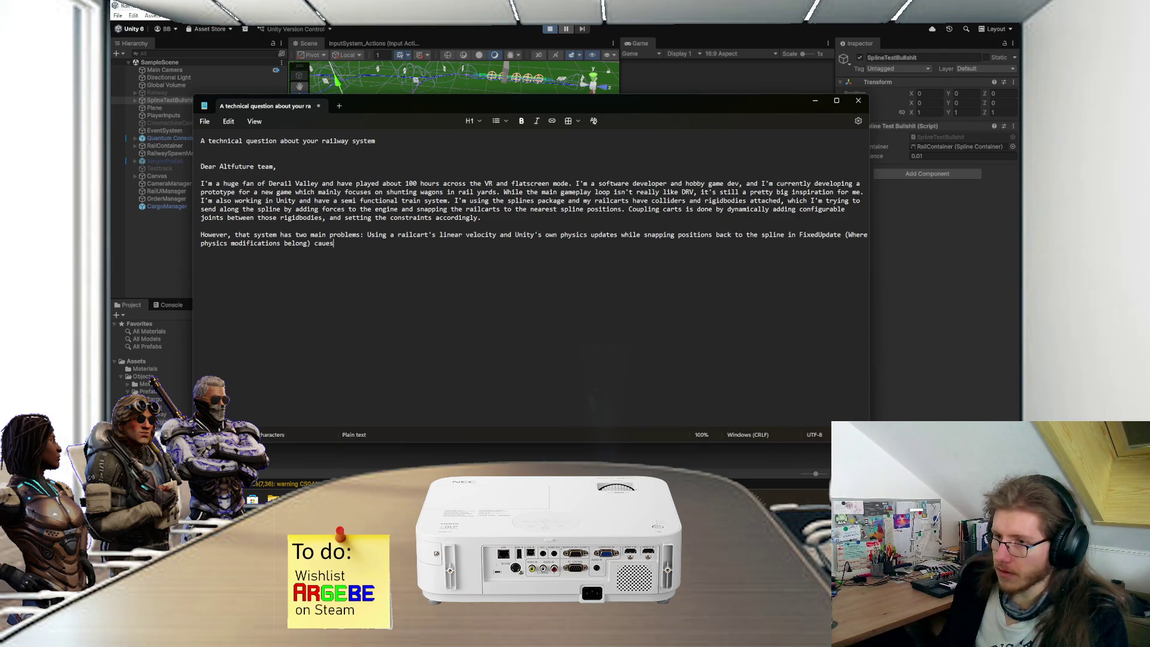
text(the )
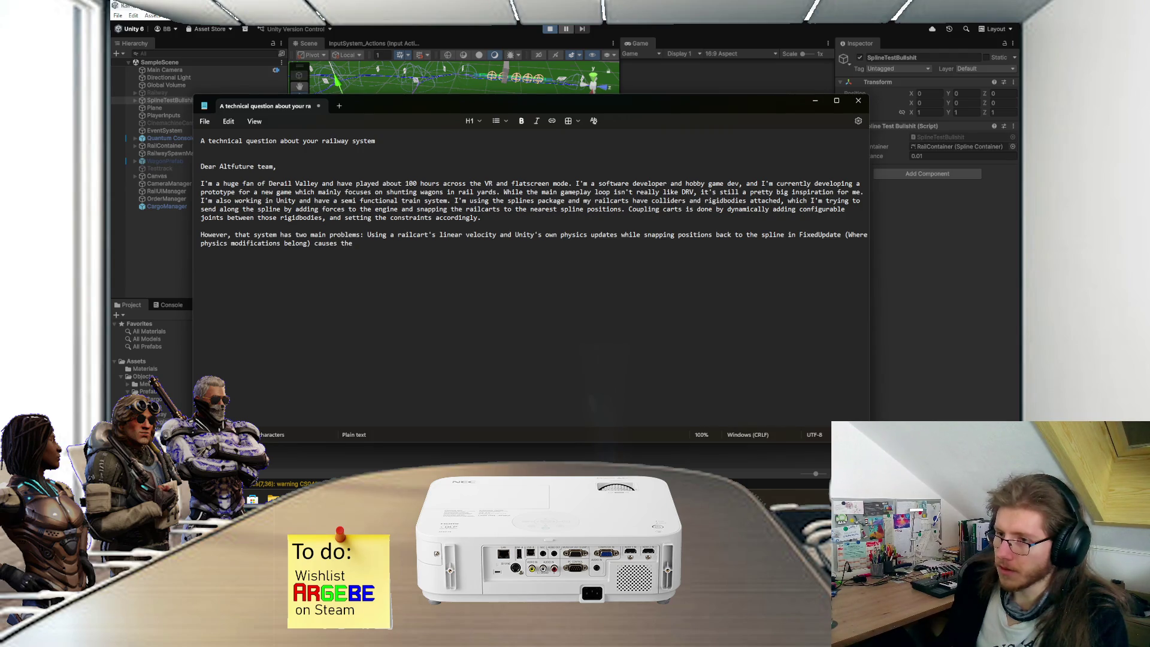
text(railcar)
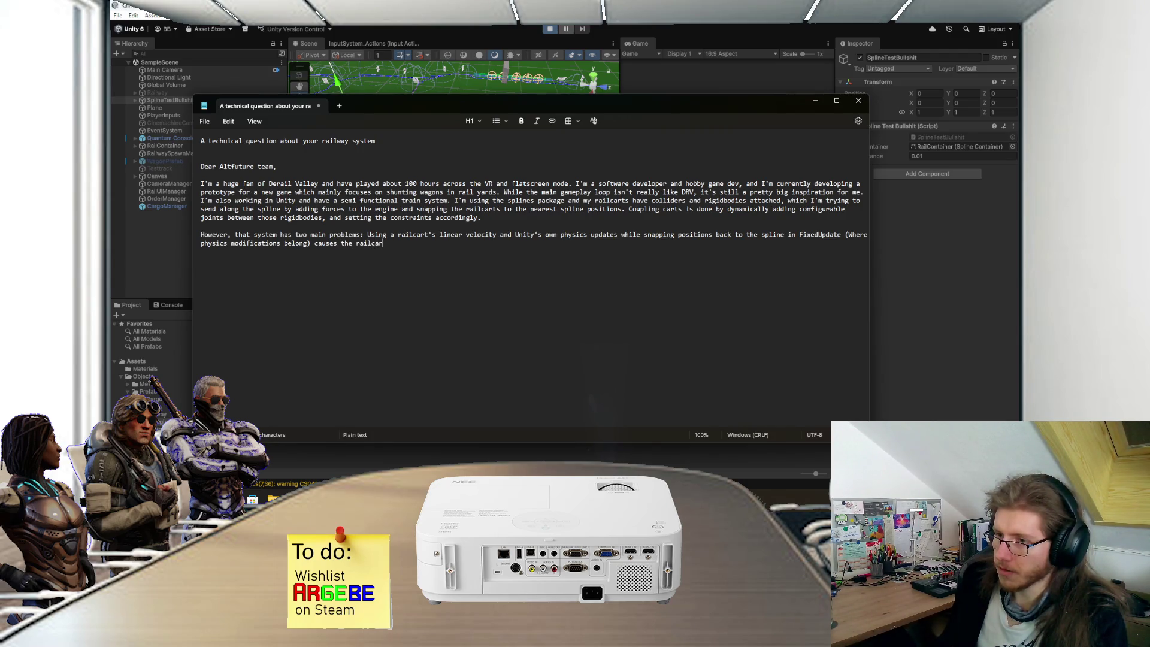
text(t to )
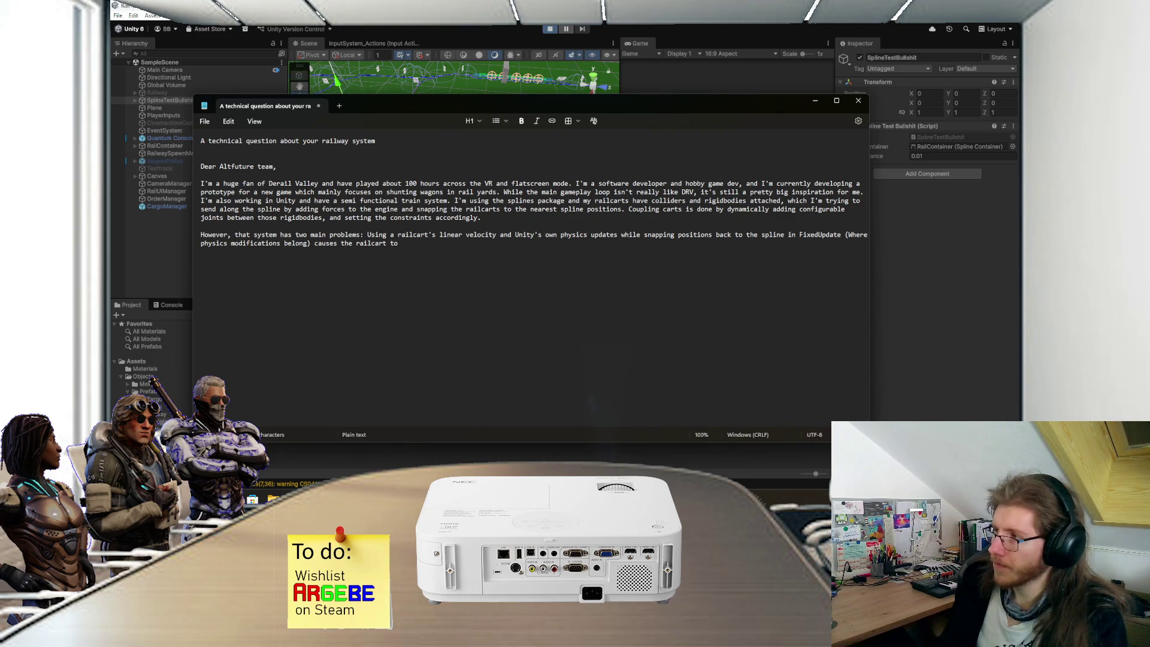
text(jit)
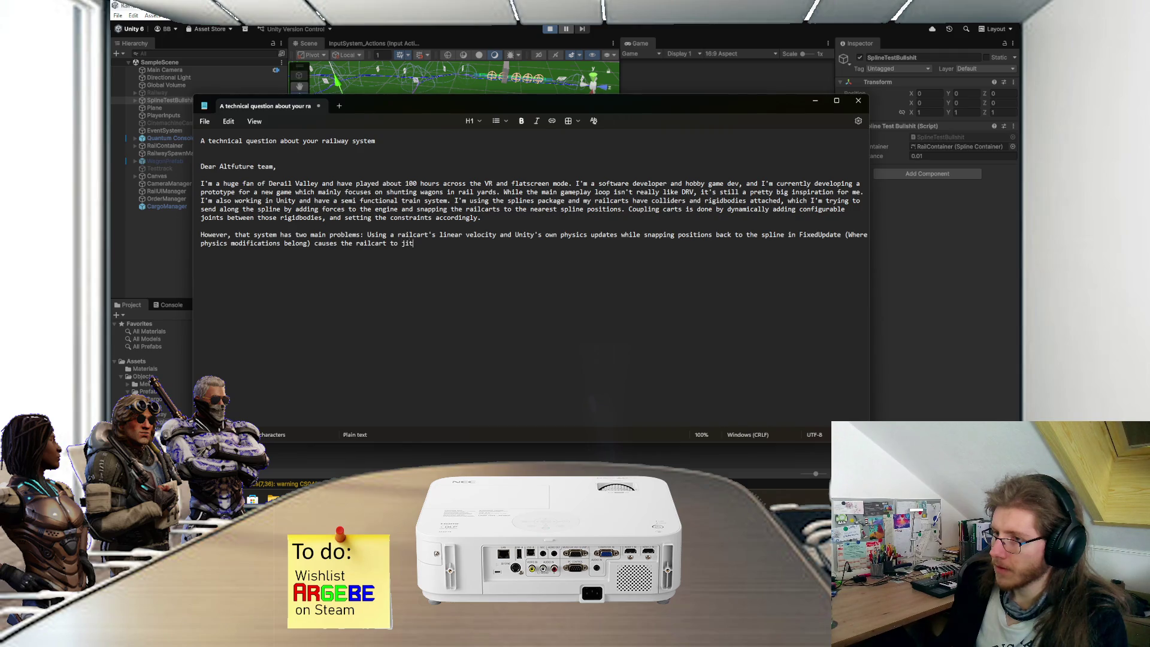
text(ter at )
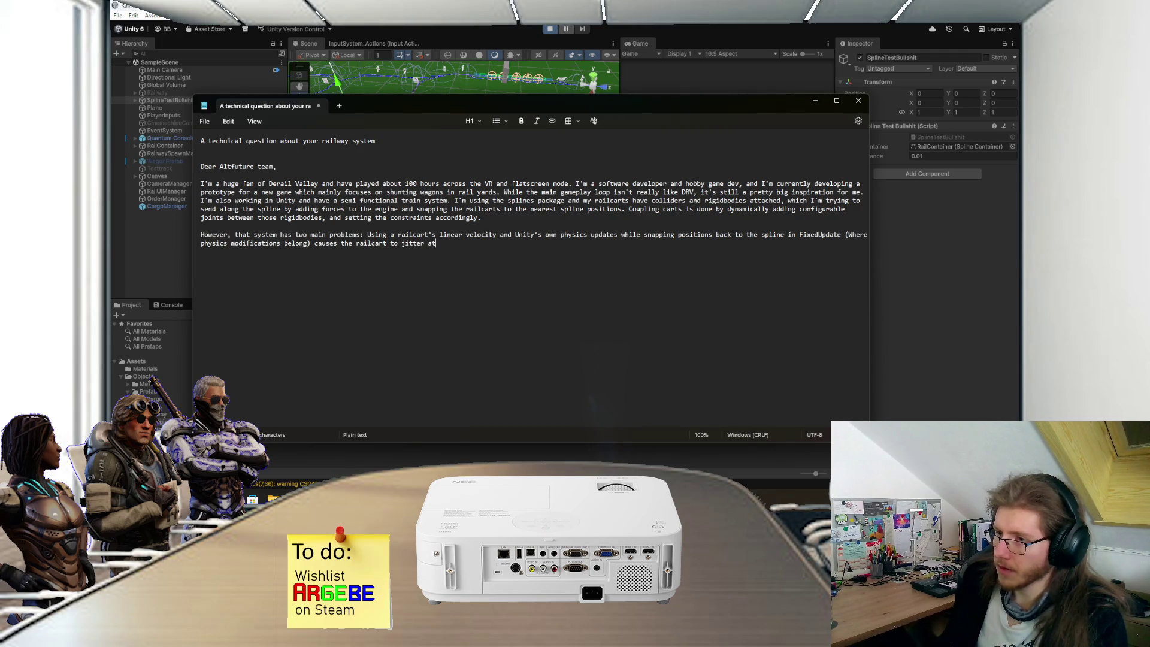
text(low )
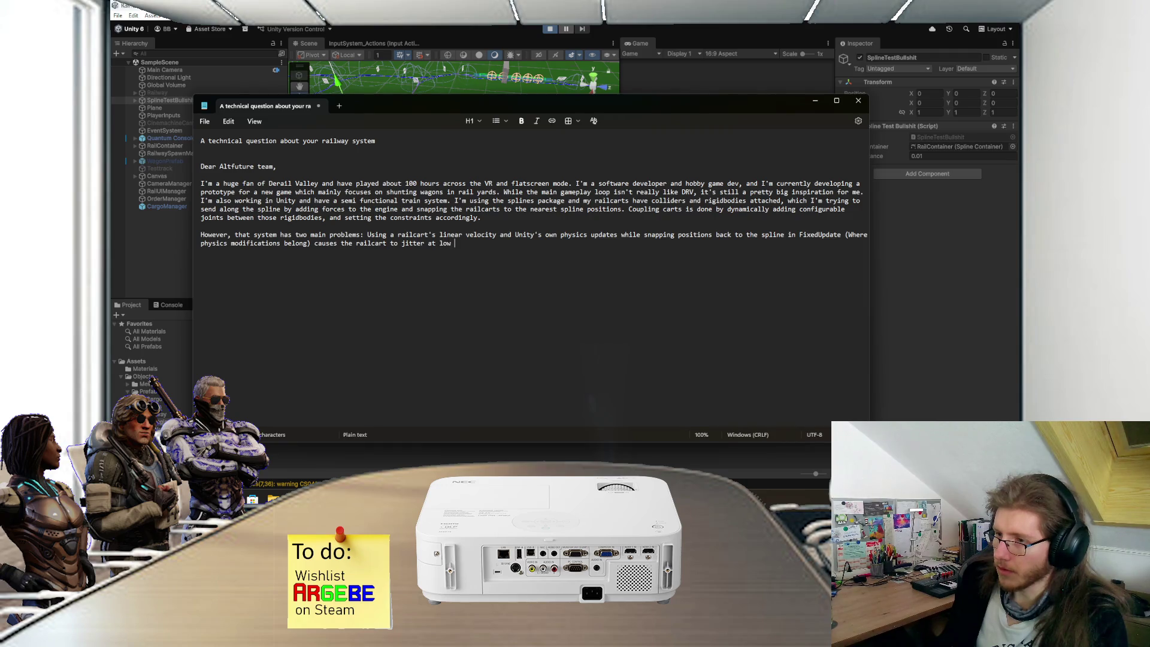
text(speeds, while working pretty fine at high speeds. I'D)
key(BackSpace)
key(BackSpace)
Step: Add the guess that the FixedUpdate method snaps positions first and the internal physics update applies the force
text(d assume that is because in )
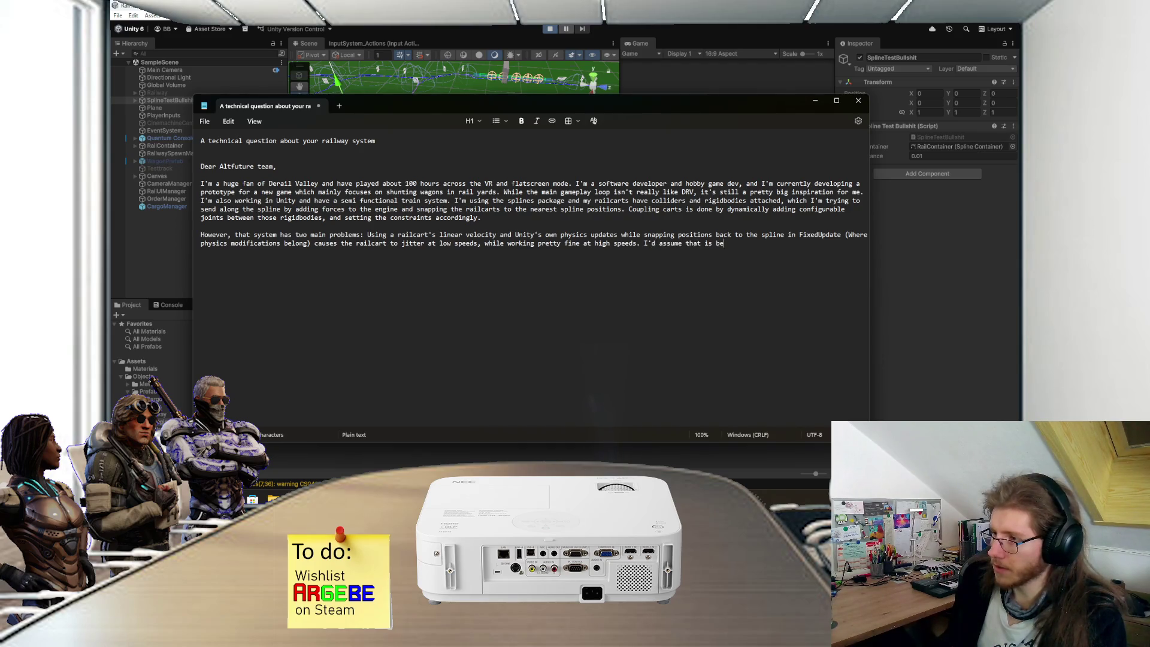
text(the phy)
key(BackSpace)
key(BackSpace)
key(BackSpace)
text(the FixedUPdat)
key(BackSpace)
key(BackSpace)
key(BackSpace)
text(Update )
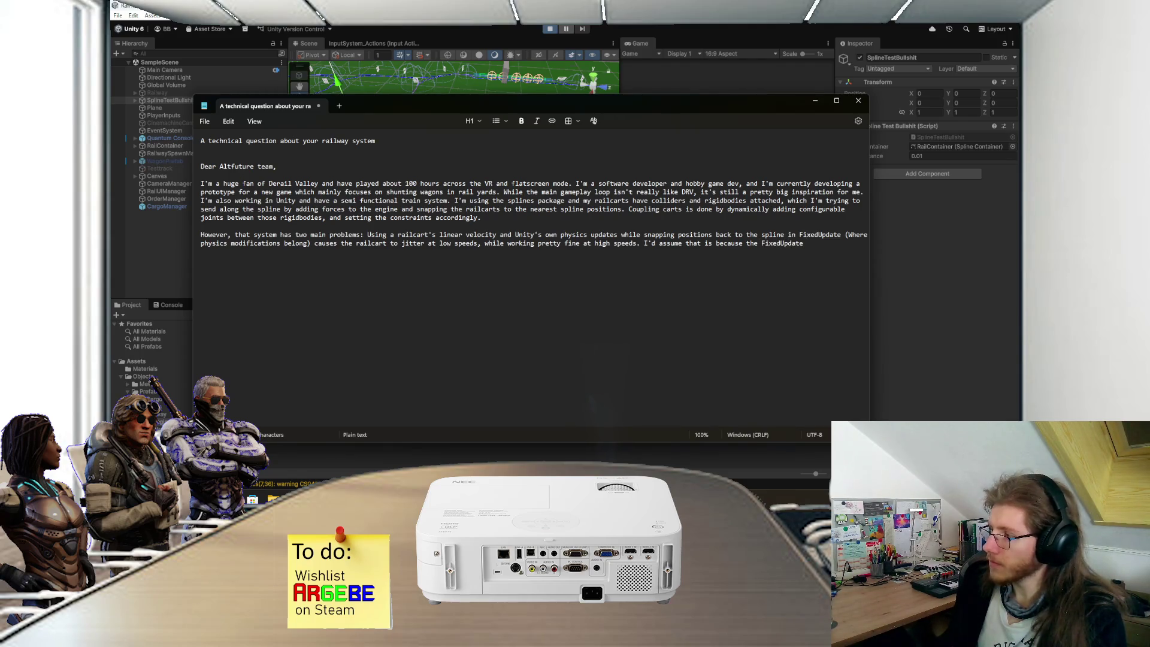
text(method snaps)
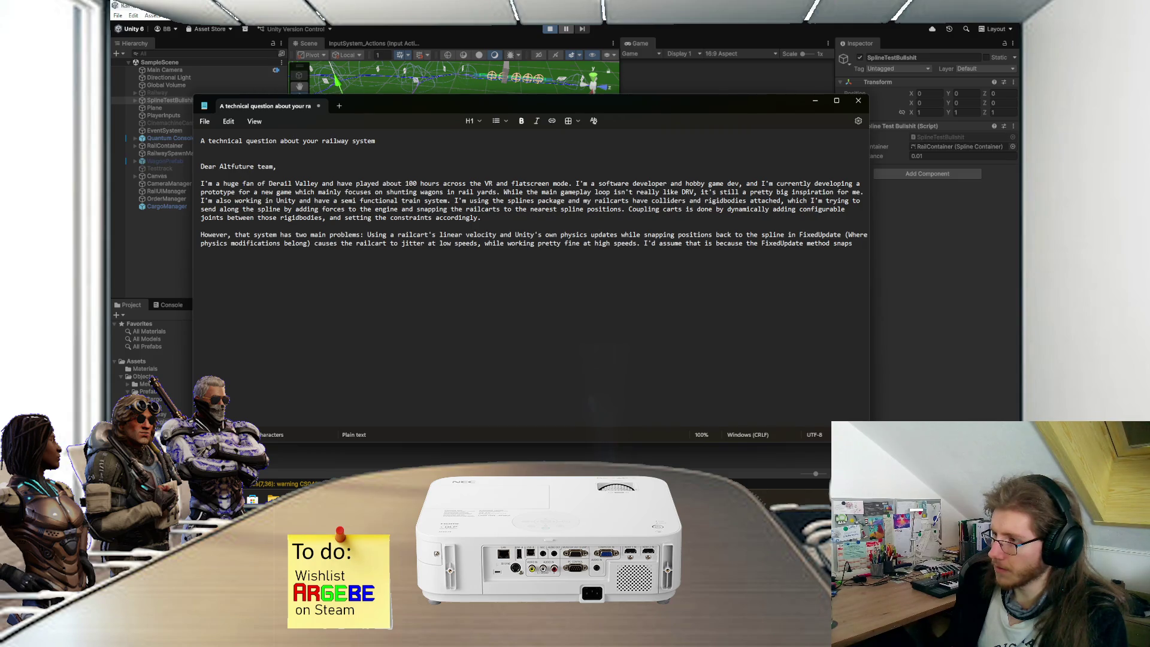
key(BackSpace)
key(BackSpace)
key(BackSpace)
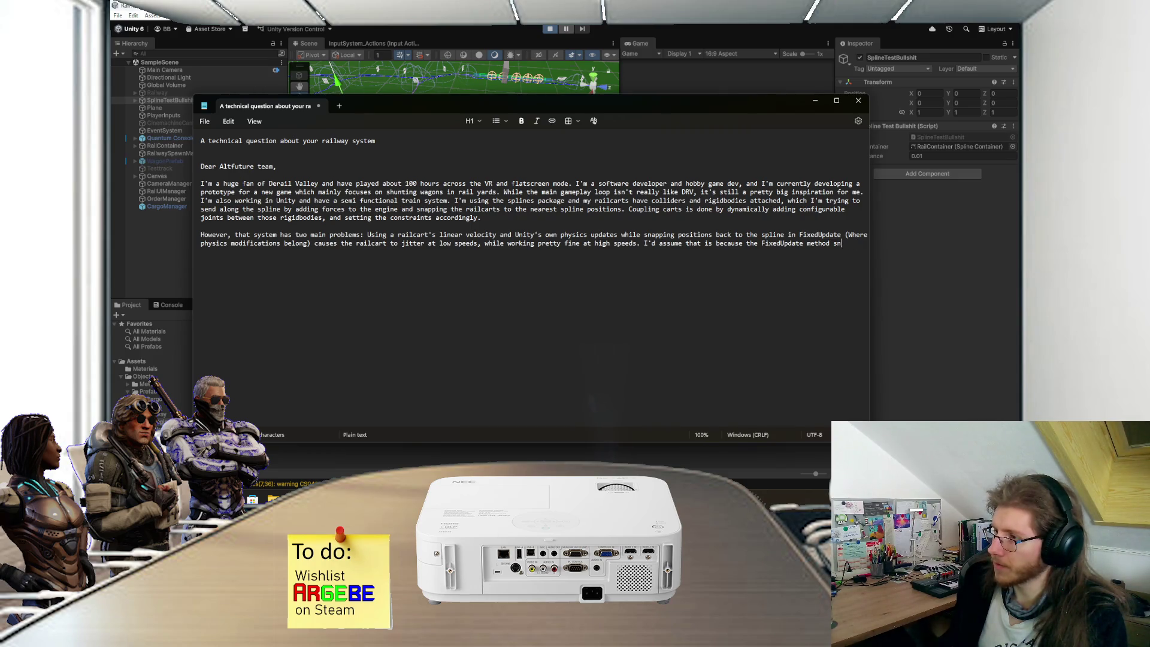
text(aps the pos)
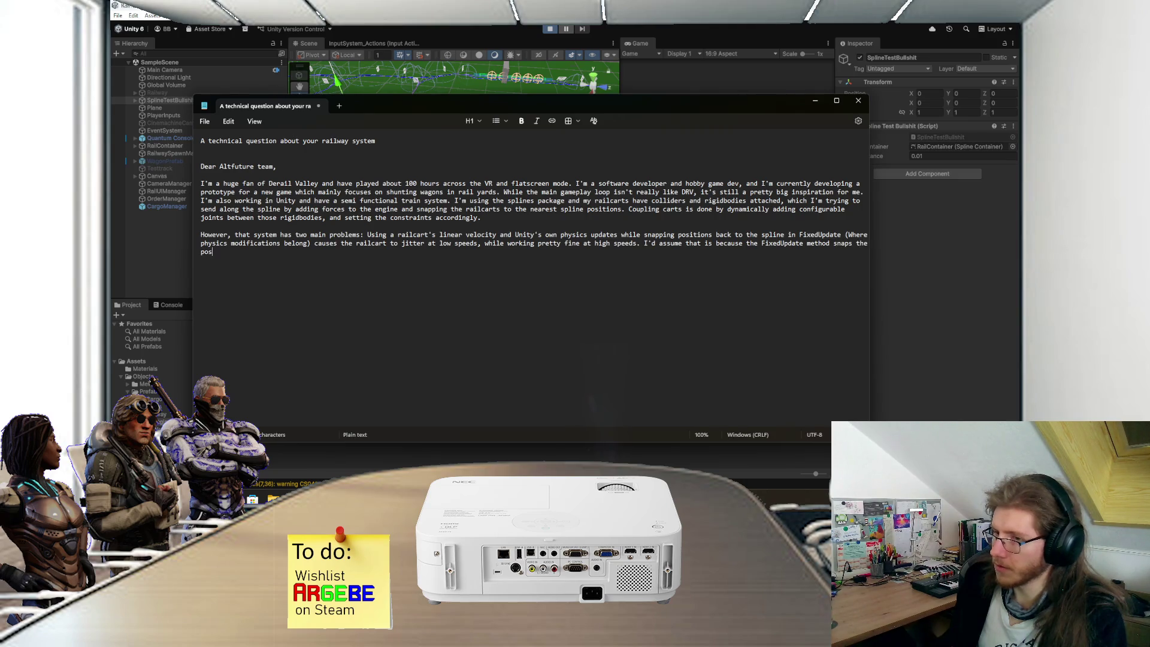
text(itions first)
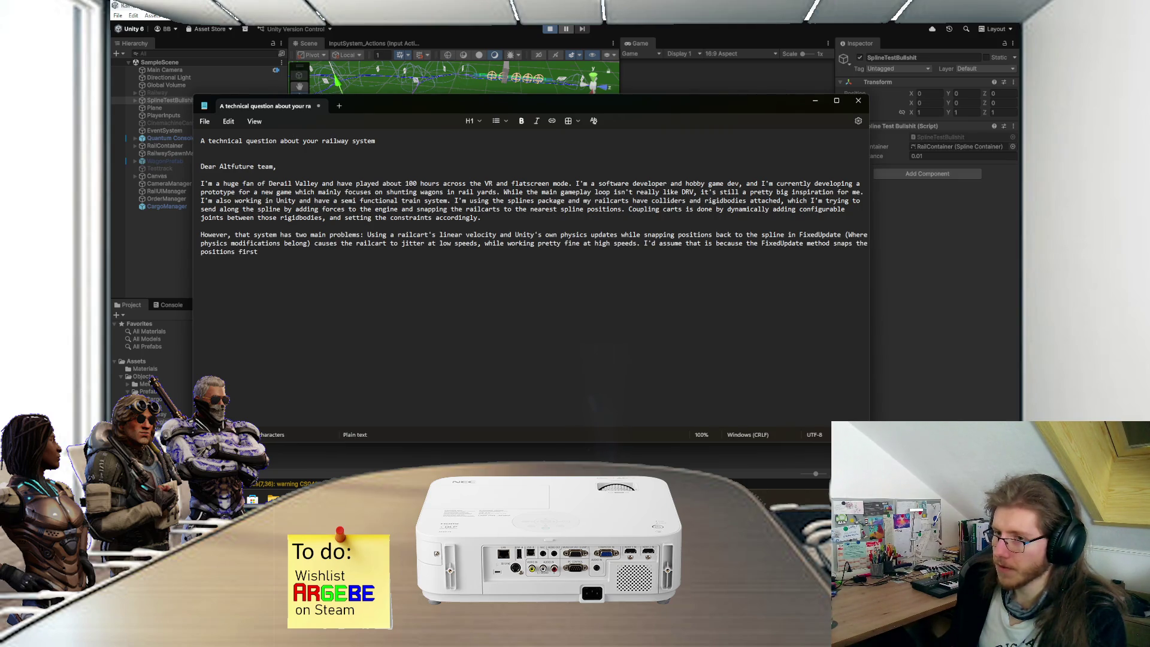
text(, and )
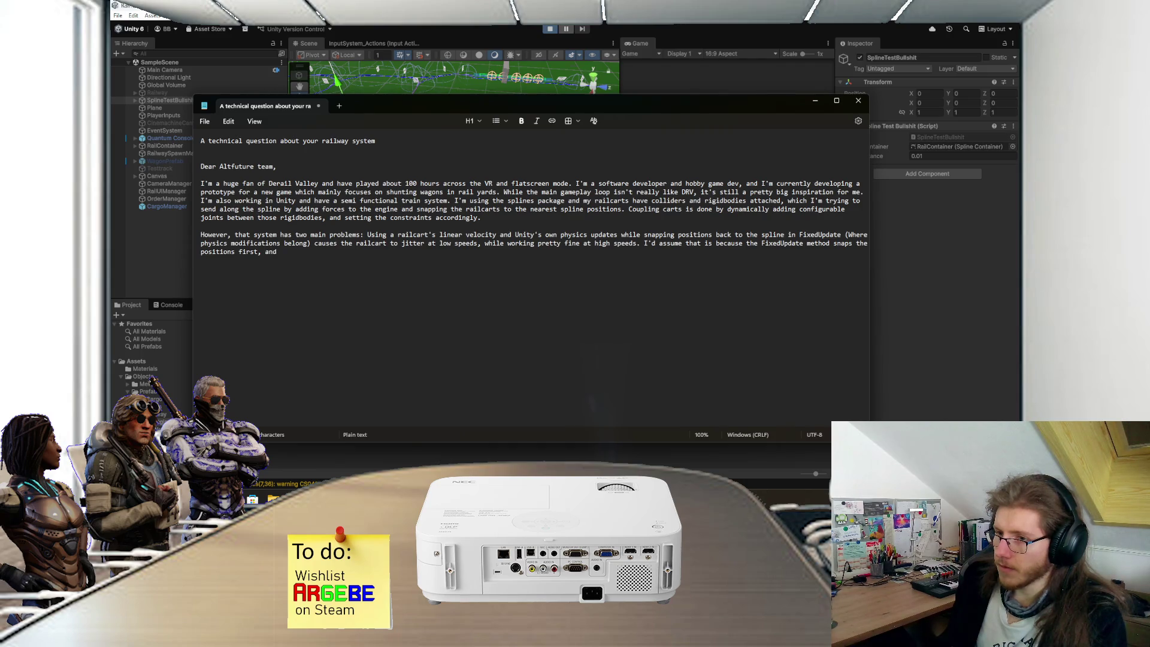
text(the phy)
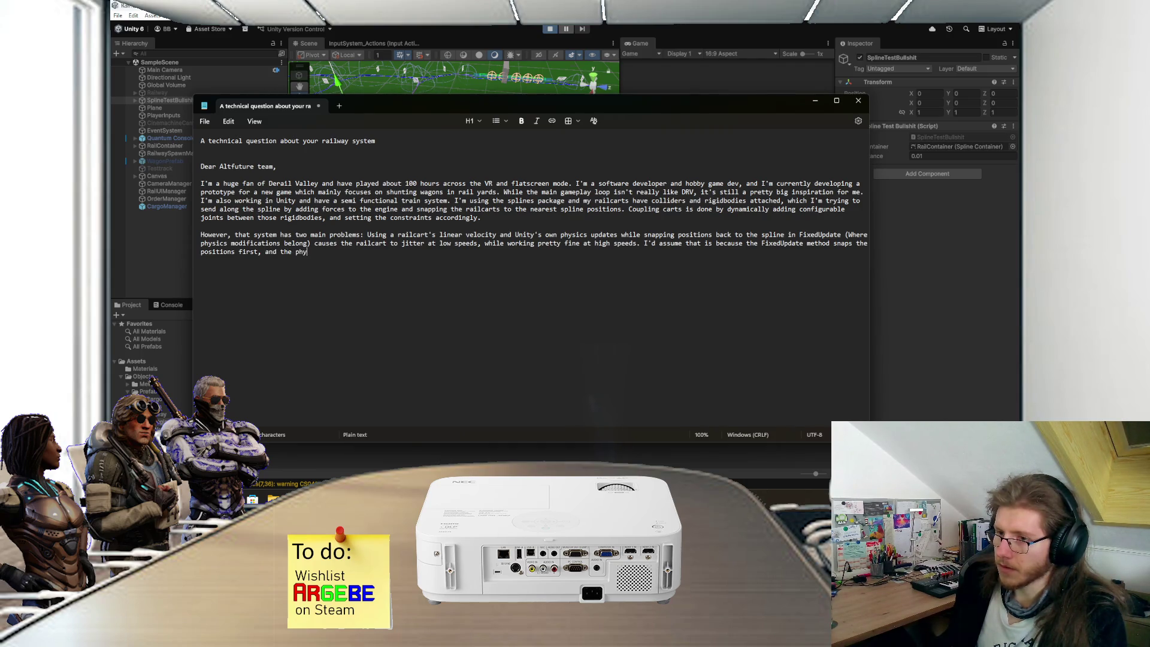
text(sics update)
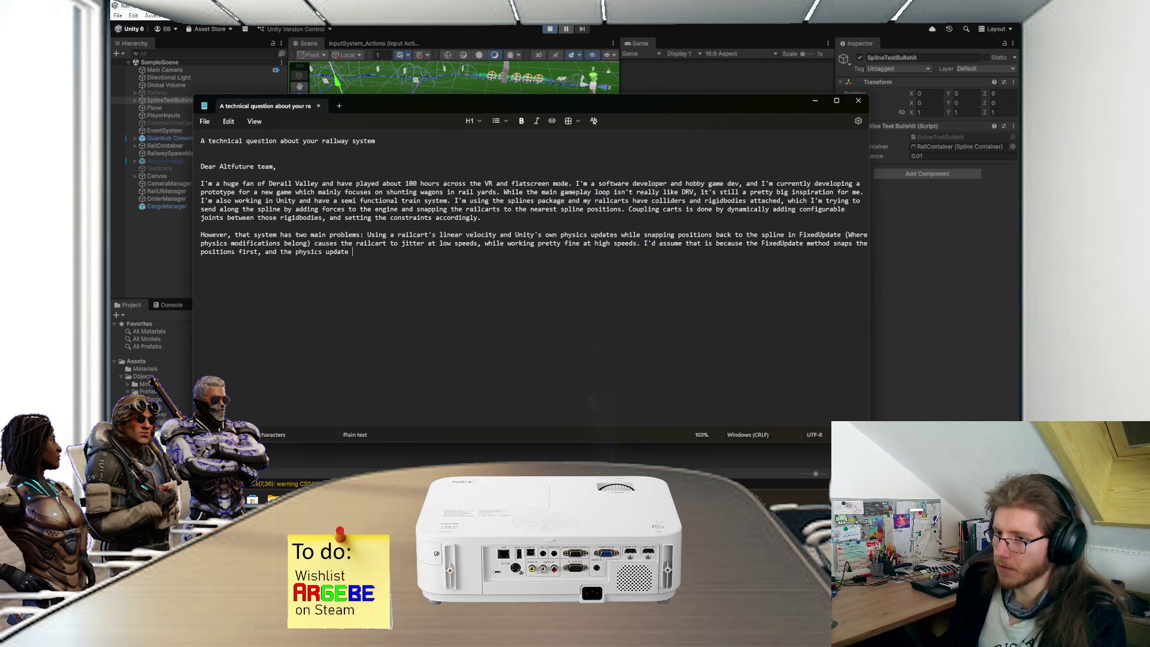
key(BackSpace)
key(BackSpace)
key(BackSpace)
text(in)
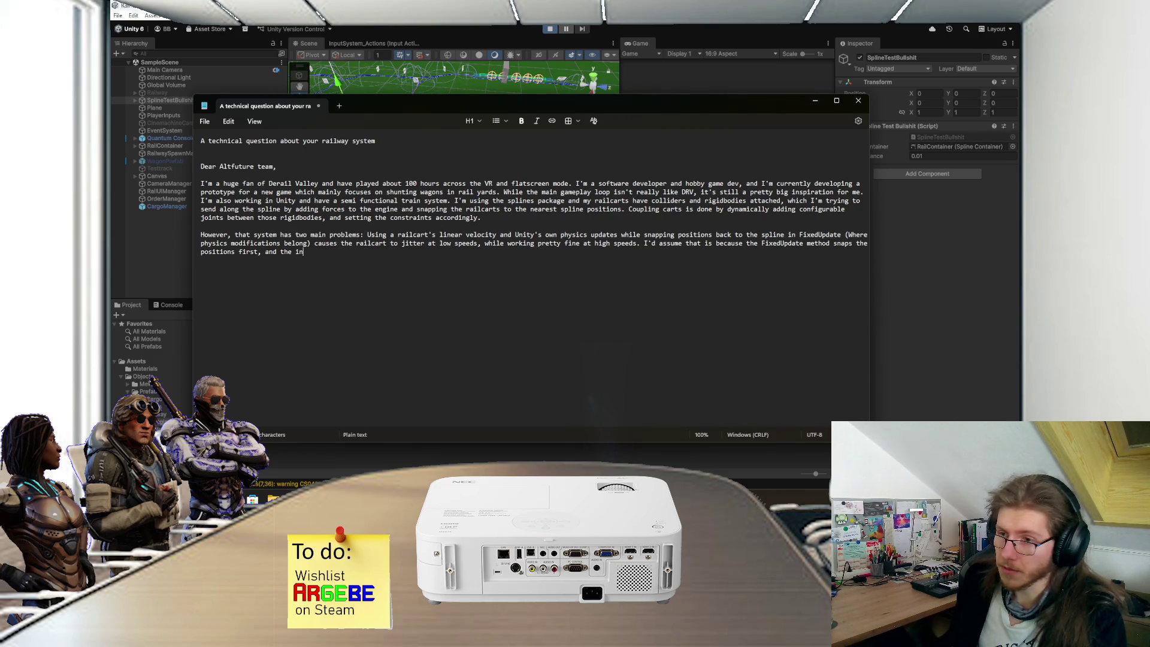
text(ternal physics update applies the force)
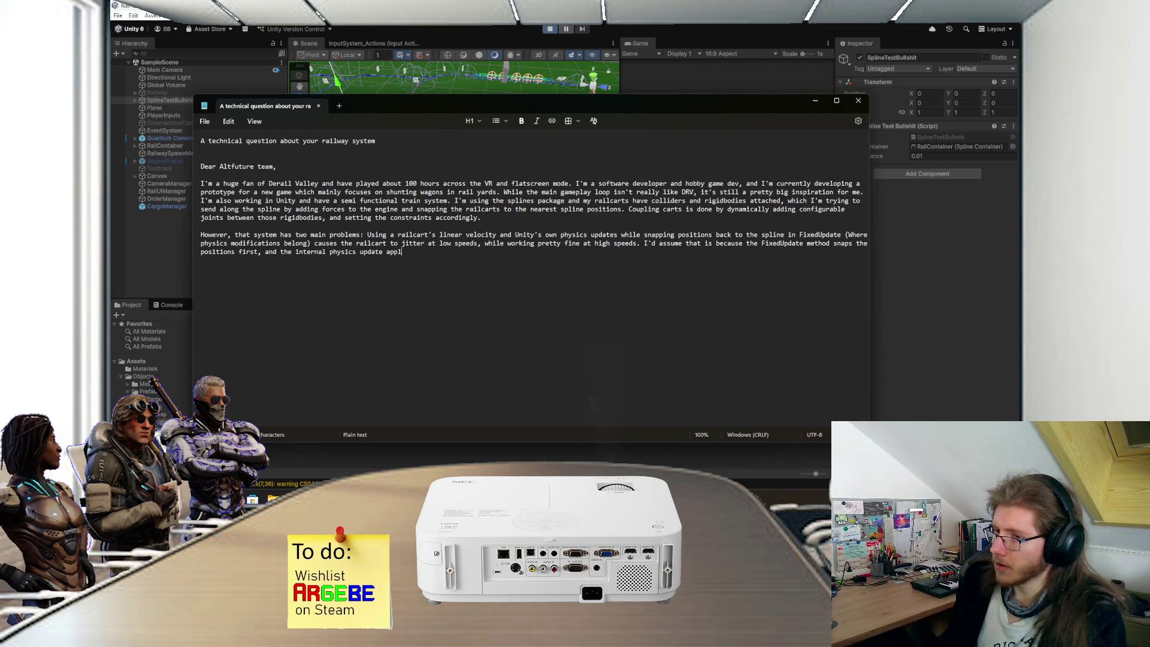
text( and p)
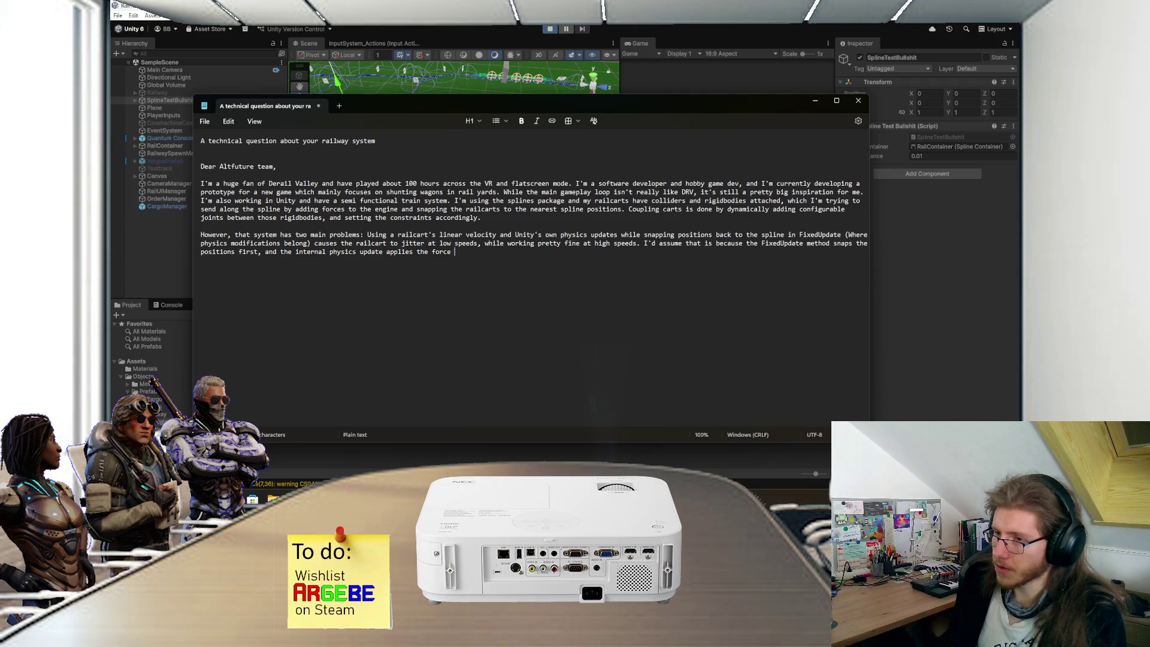
key(BackSpace)
Step: Add that the nearest point found by the spline utility is still behind the railcart afterwards
key(BackSpace)
text(fterwarsd)
key(BackSpace)
key(BackSpace)
text(ds,)
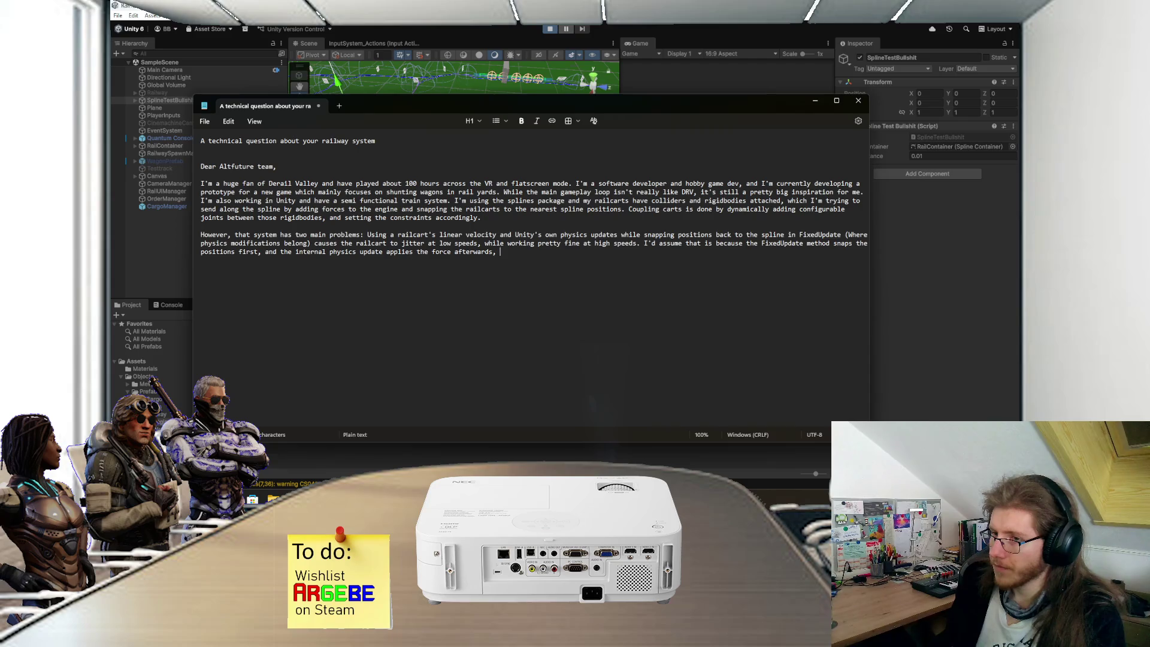
text(while the )
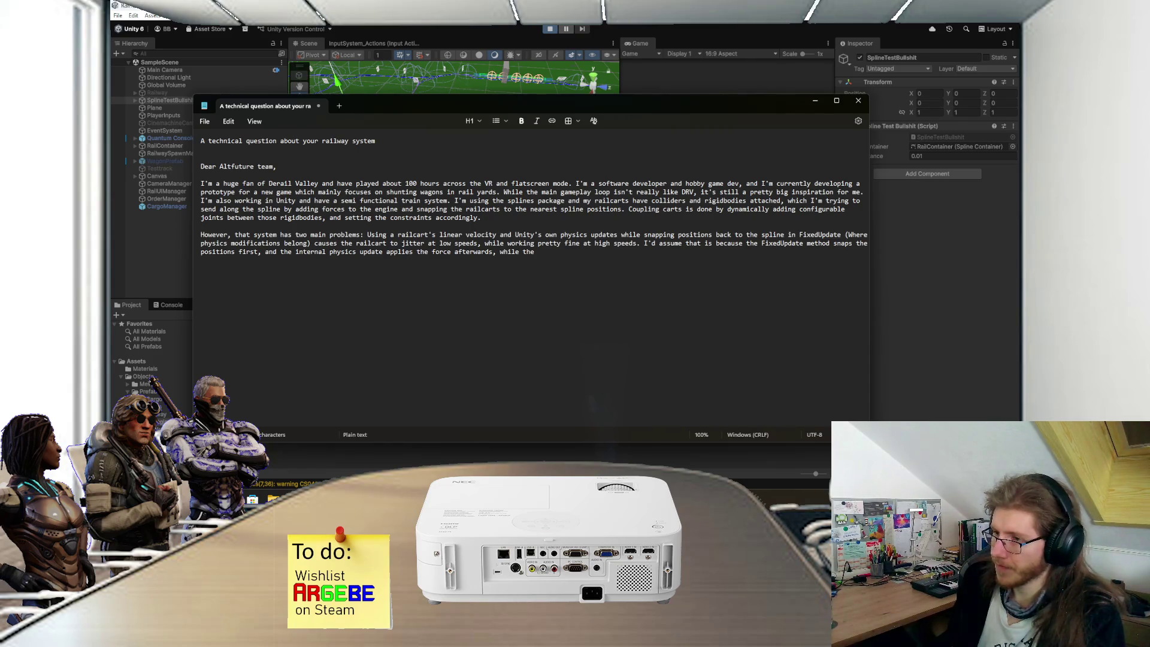
text(spline )
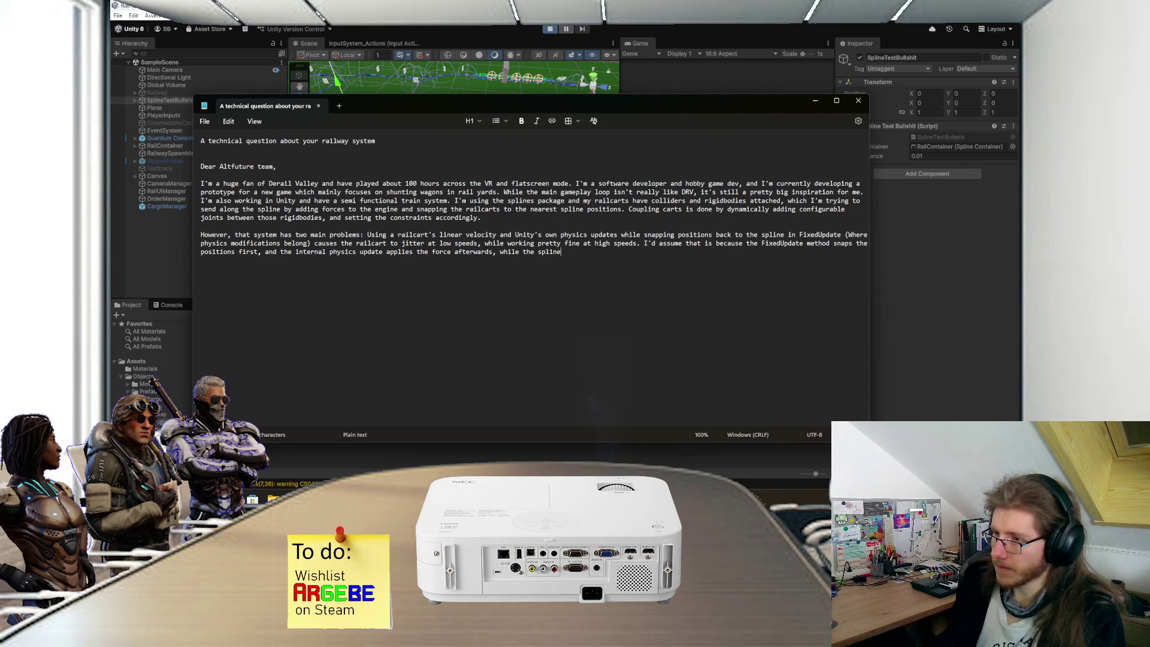
text(utility)
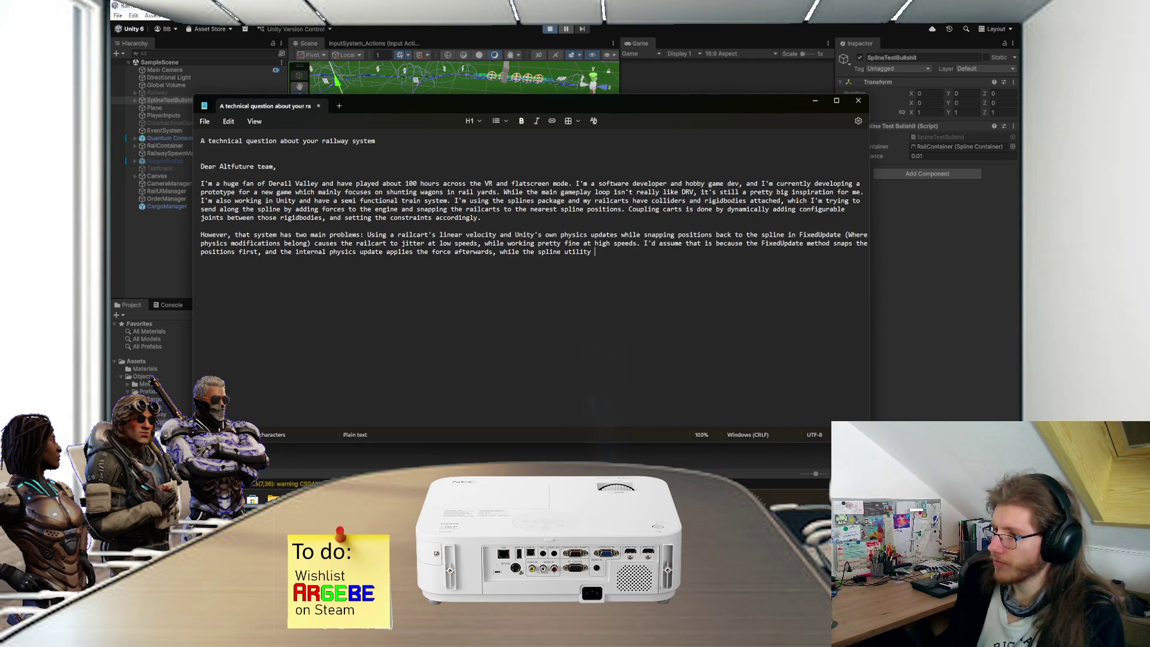
key(BackSpace)
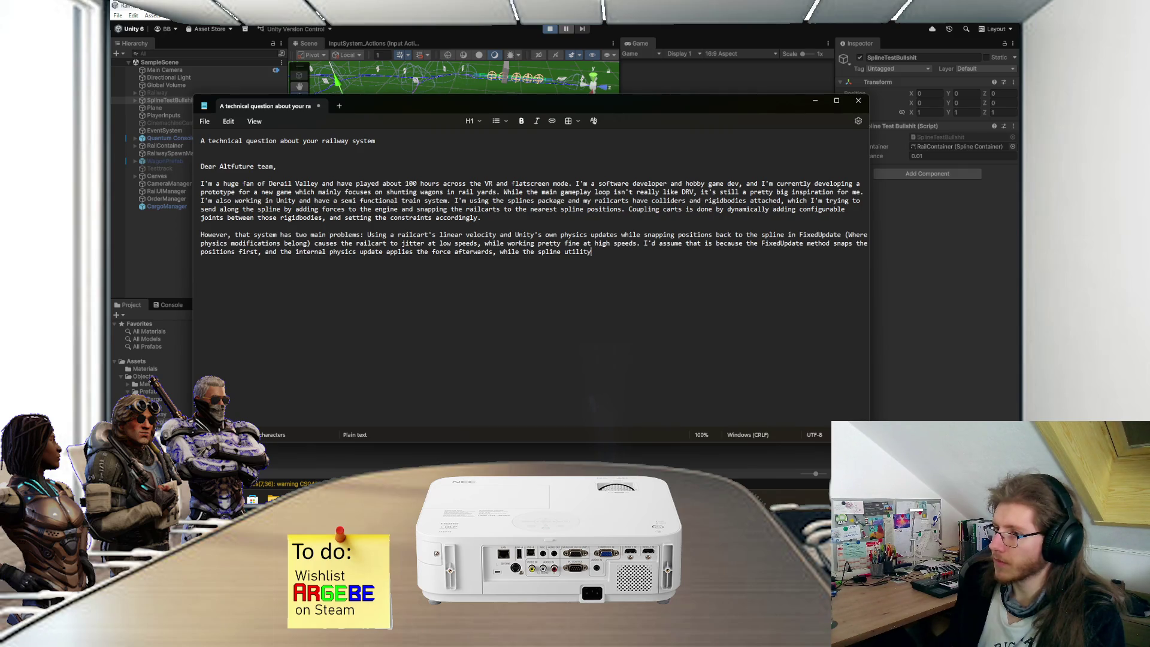
key(BackSpace)
key(BackSpace)
key(BackSpace)
text(near)
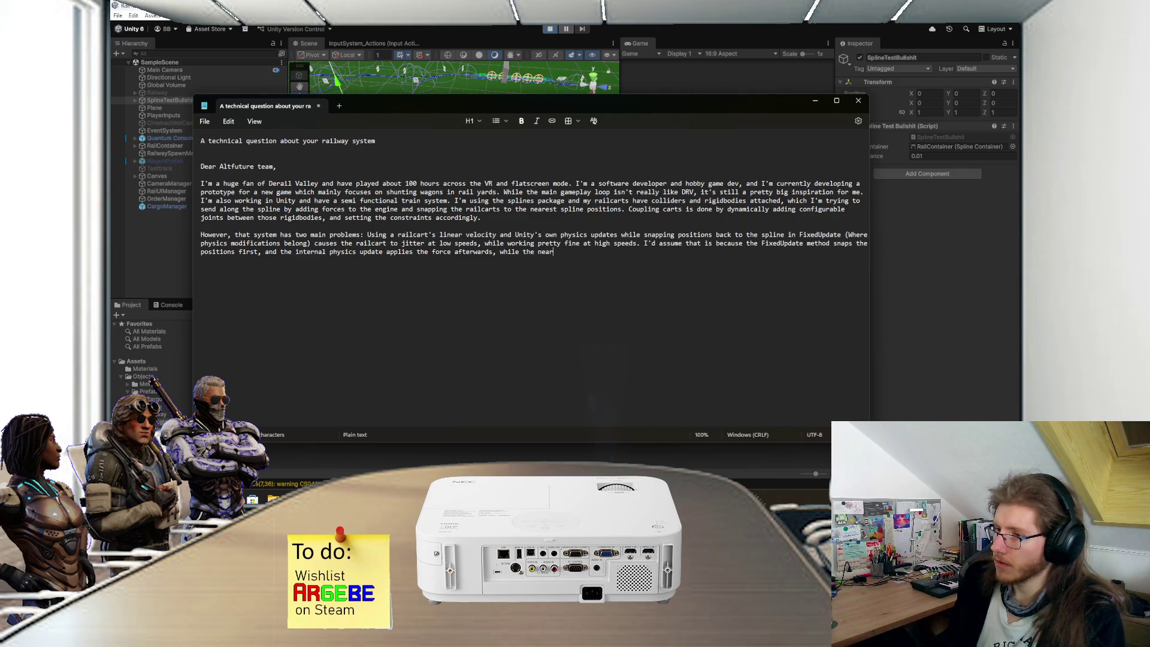
text(est point)
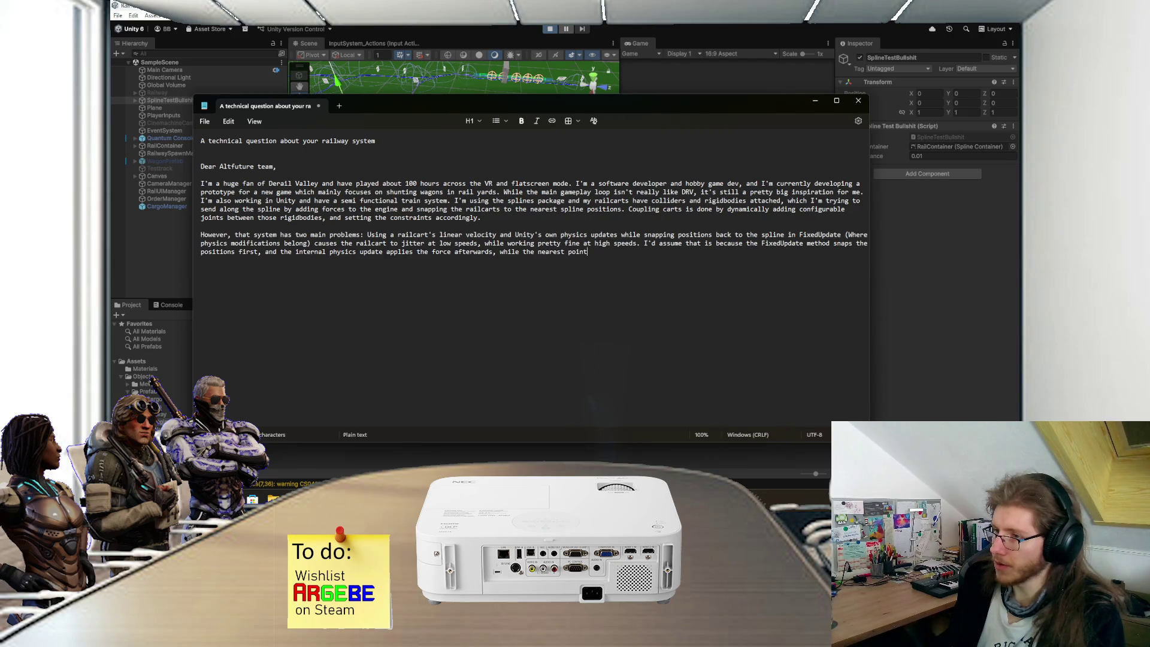
text( found )
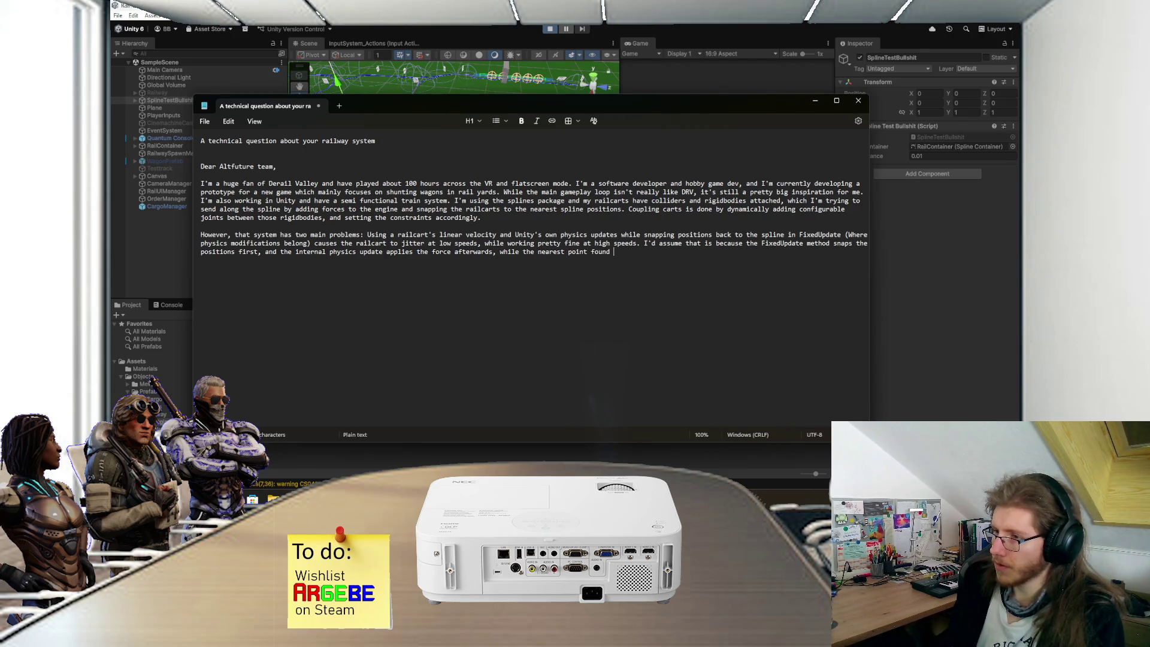
text(by the spline utiltiy i)
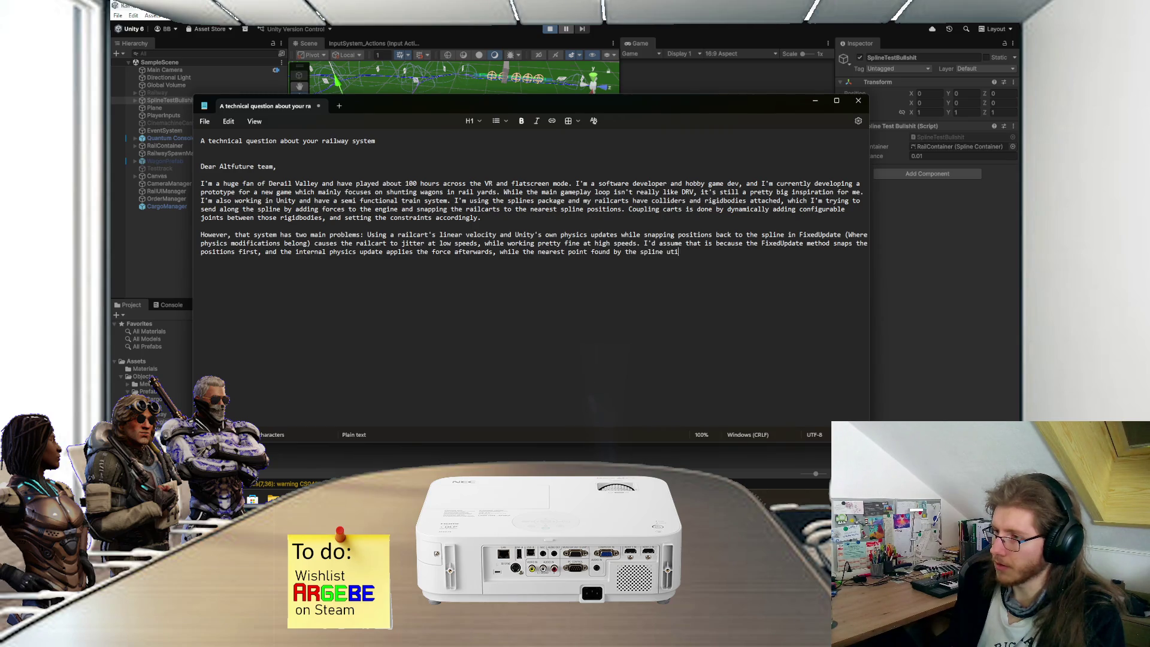
key(BackSpace)
key(BackSpace)
key(BackSpace)
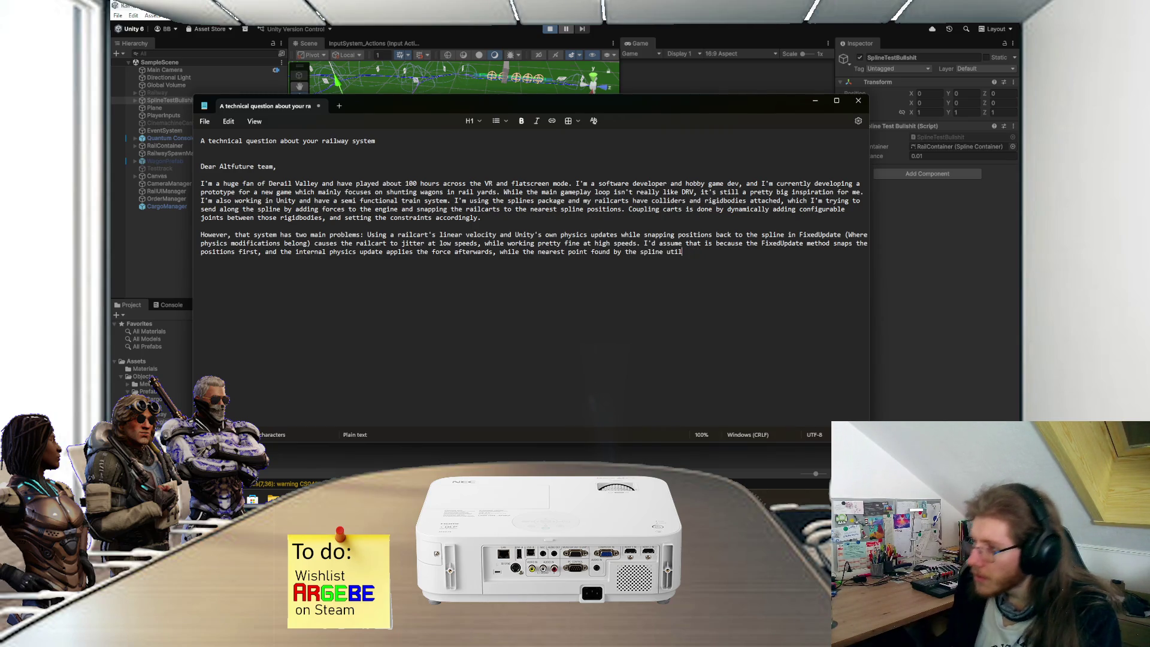
text(ity is still behind the )
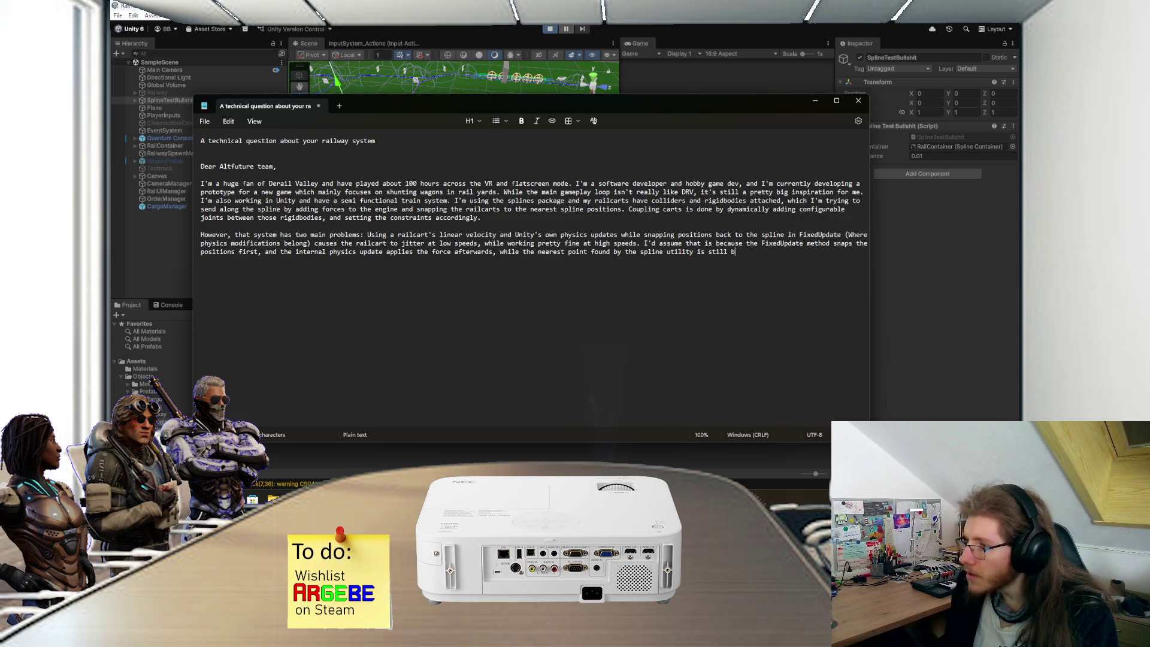
text(railcart)
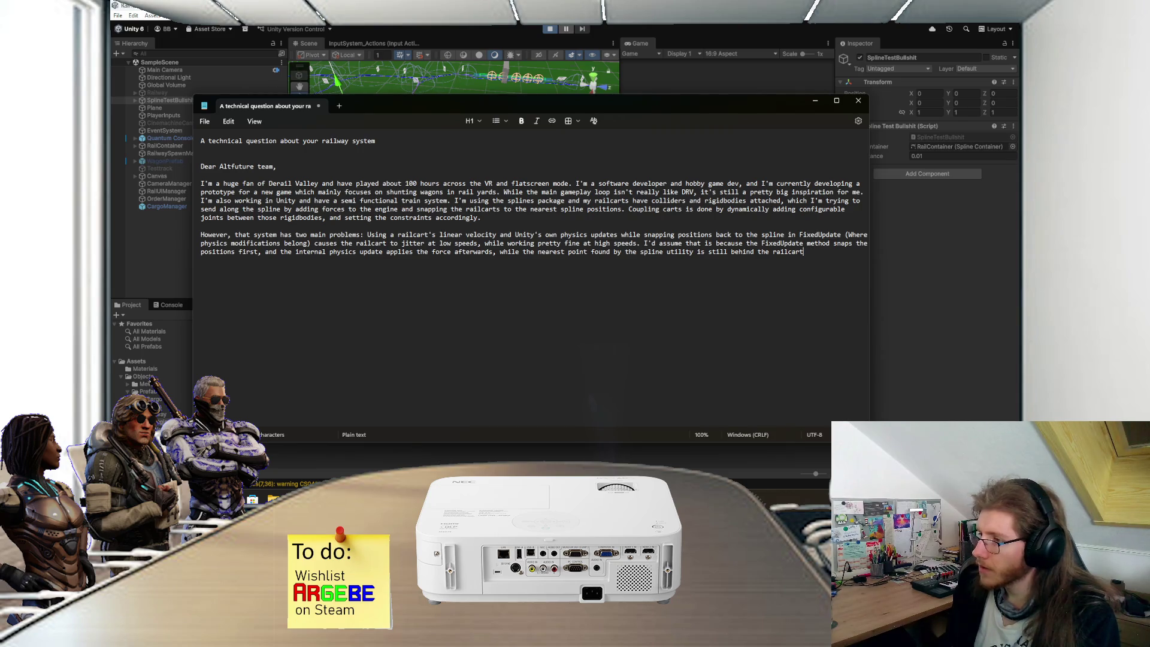
text(.)
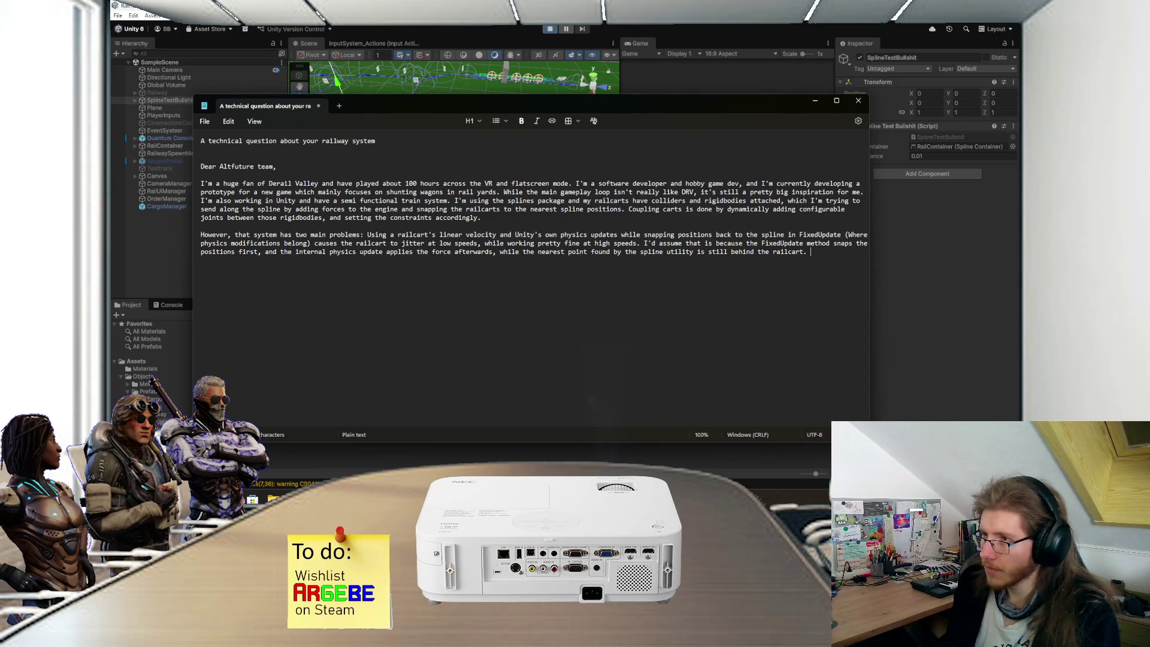
Step: Add that you're figuring out the "snap points" spacing and whether spline length influences it
text(I'm currently )
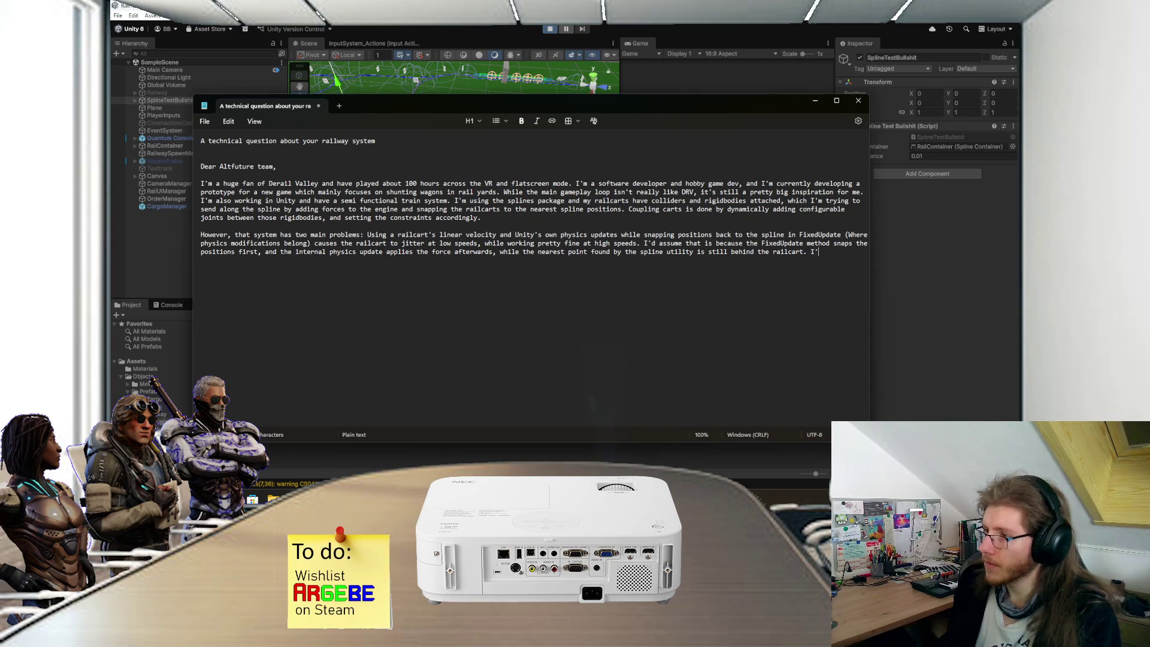
text(in the process of figuring out what the)
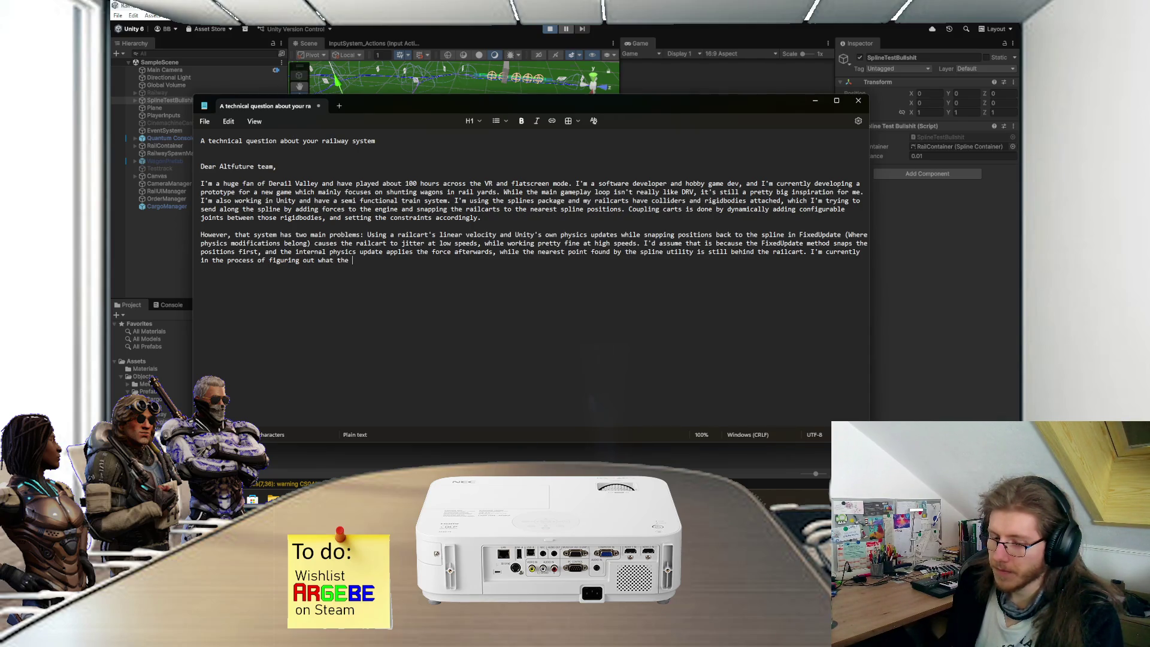
text(sna)
key(BackSpace)
key(BackSpace)
text("snap points" )
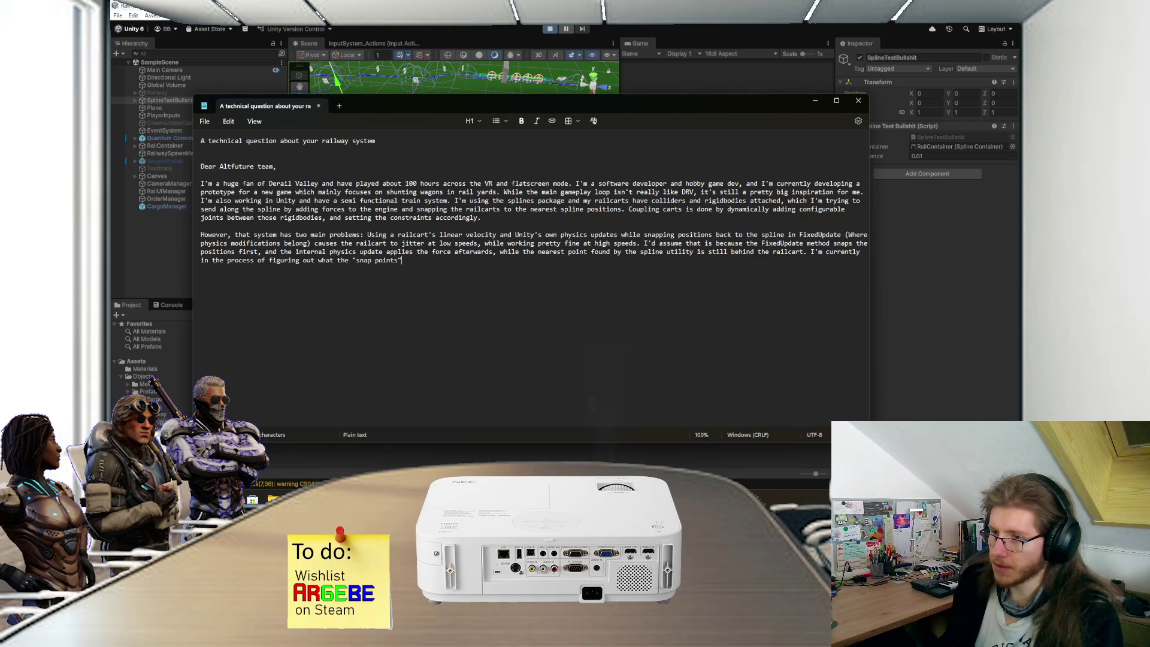
text(ar)
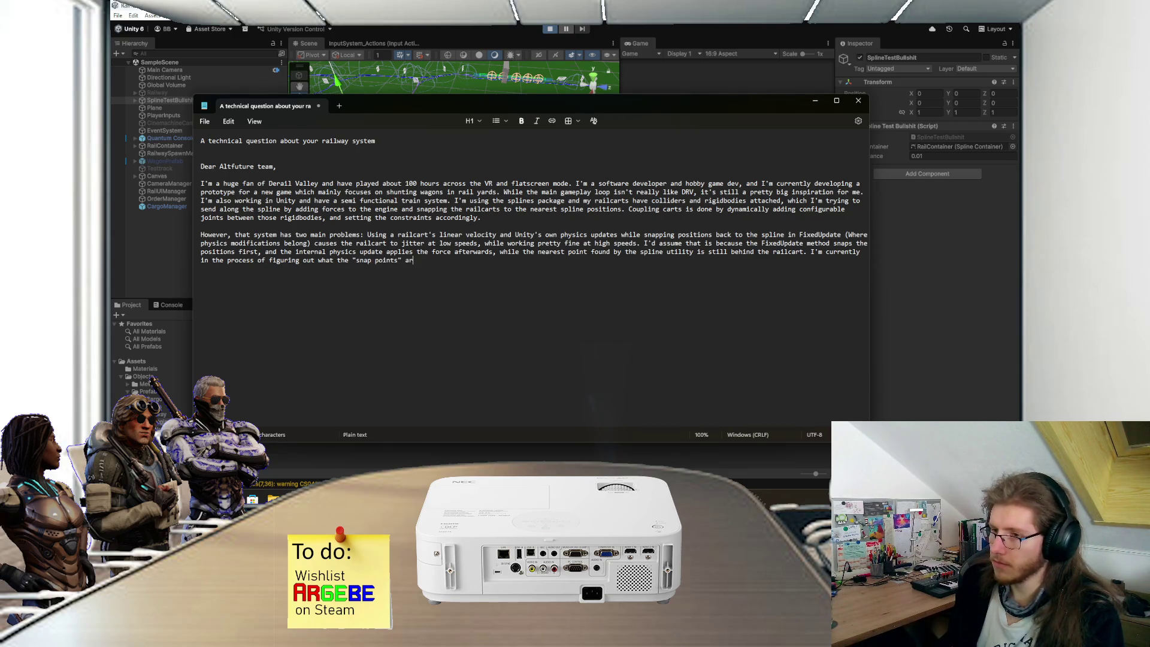
text(e / what the )
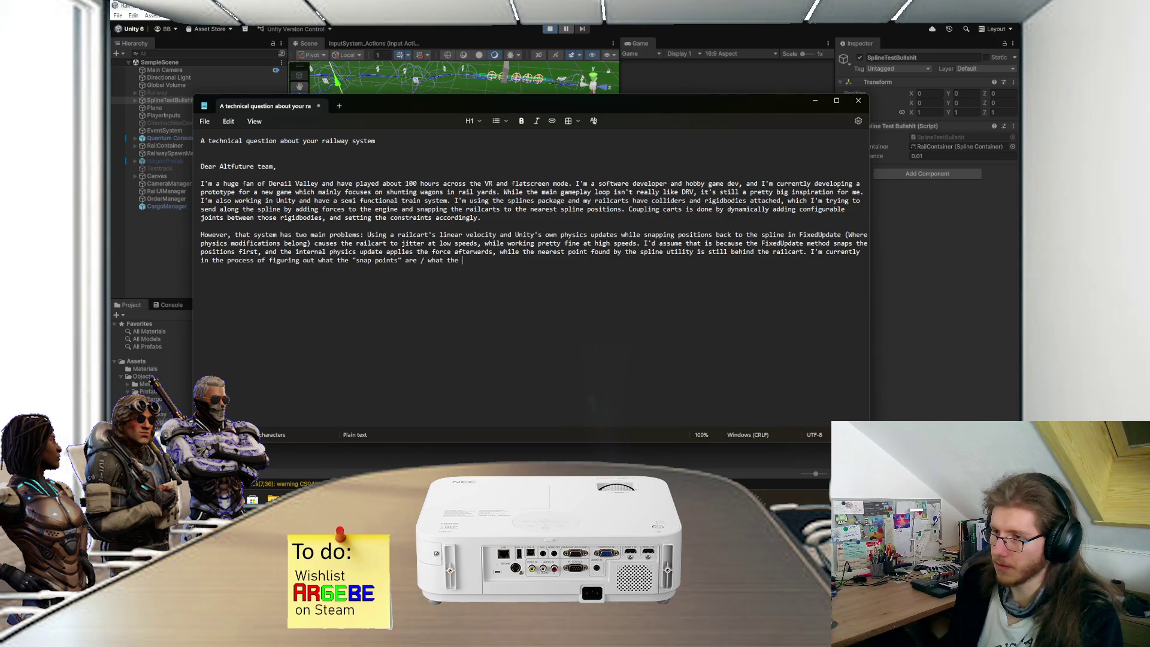
text(distance betwee)
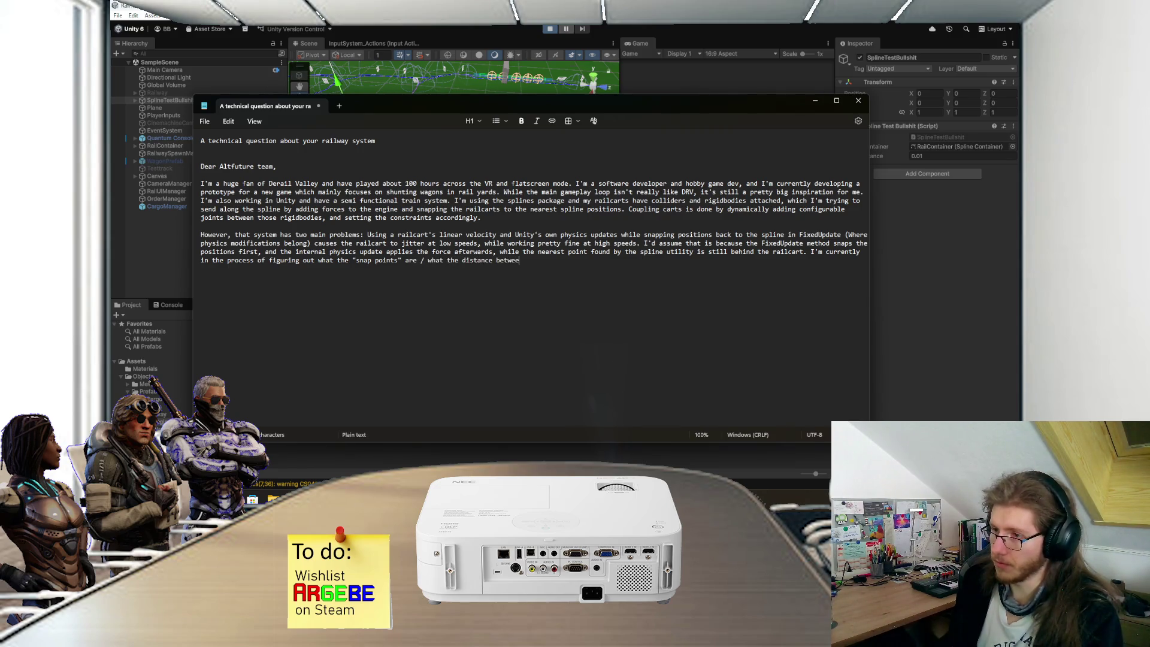
text(n them is, na)
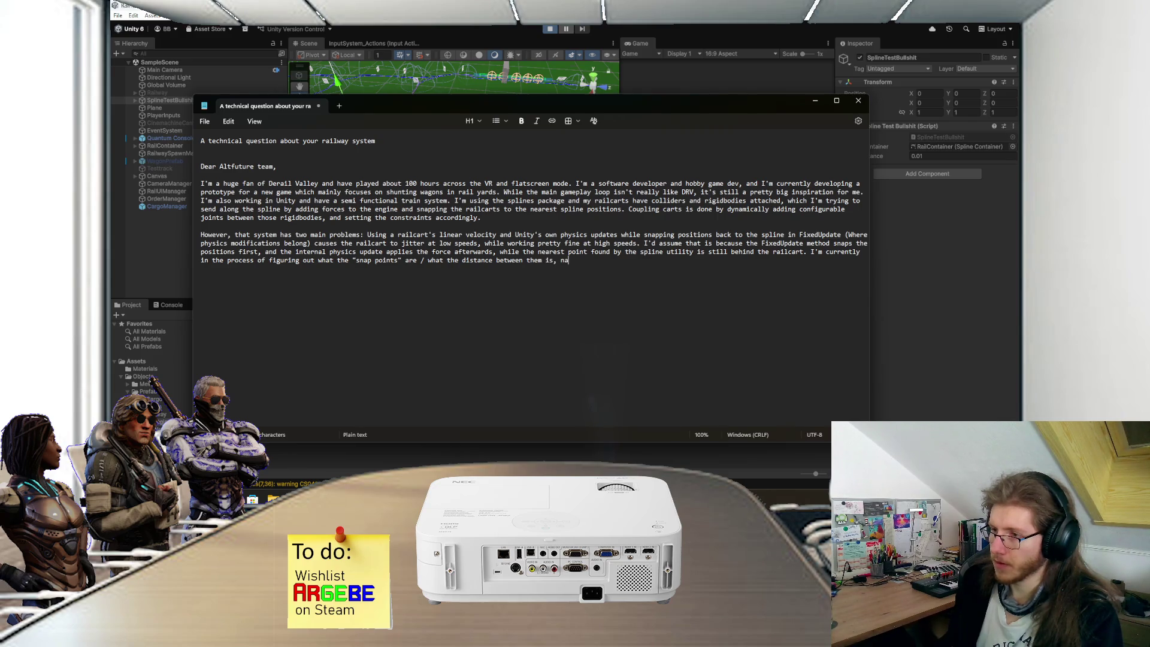
key(BackSpace)
key(BackSpace)
key(BackSpace)
text(and if spline length )
text(has)
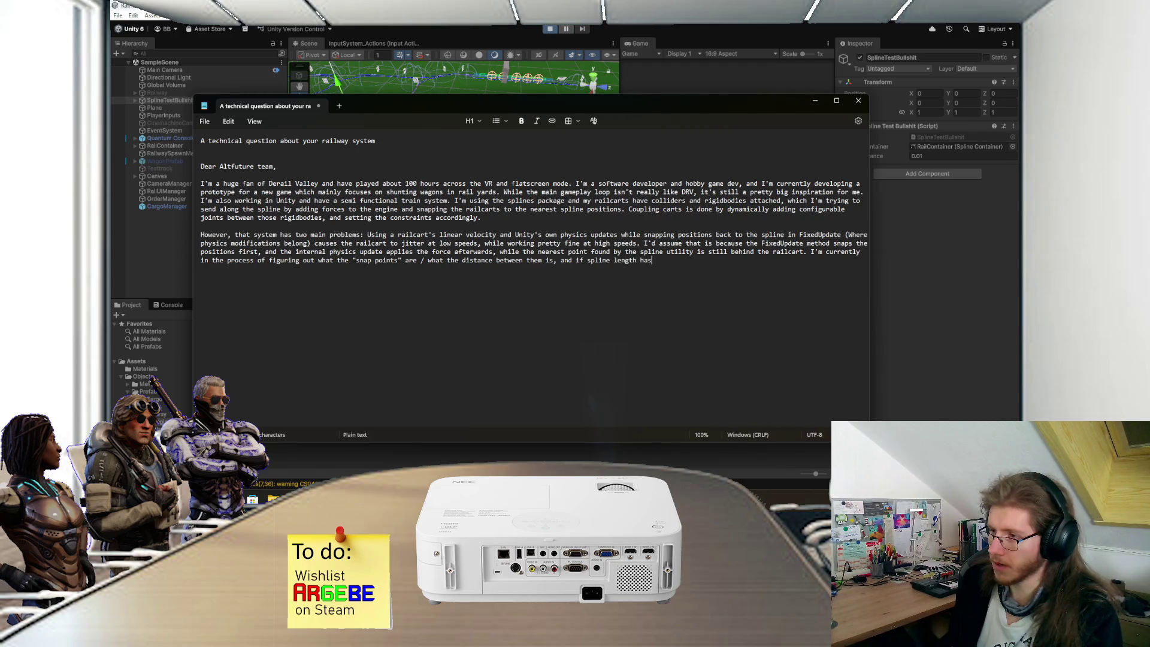
text( any influence on that.)
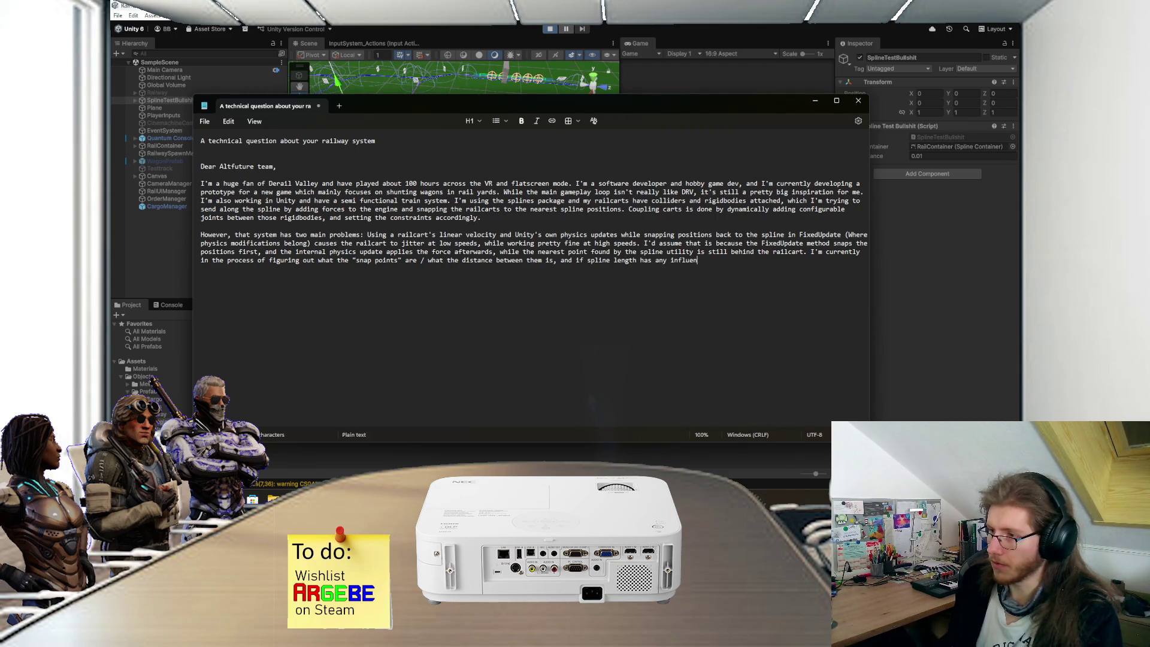
key(Return)
key(Return)
Step: Type the 'Secondly' paragraph: configurable joints don't work with the snapping solution, causing lots of jittering
text(Secondly, )
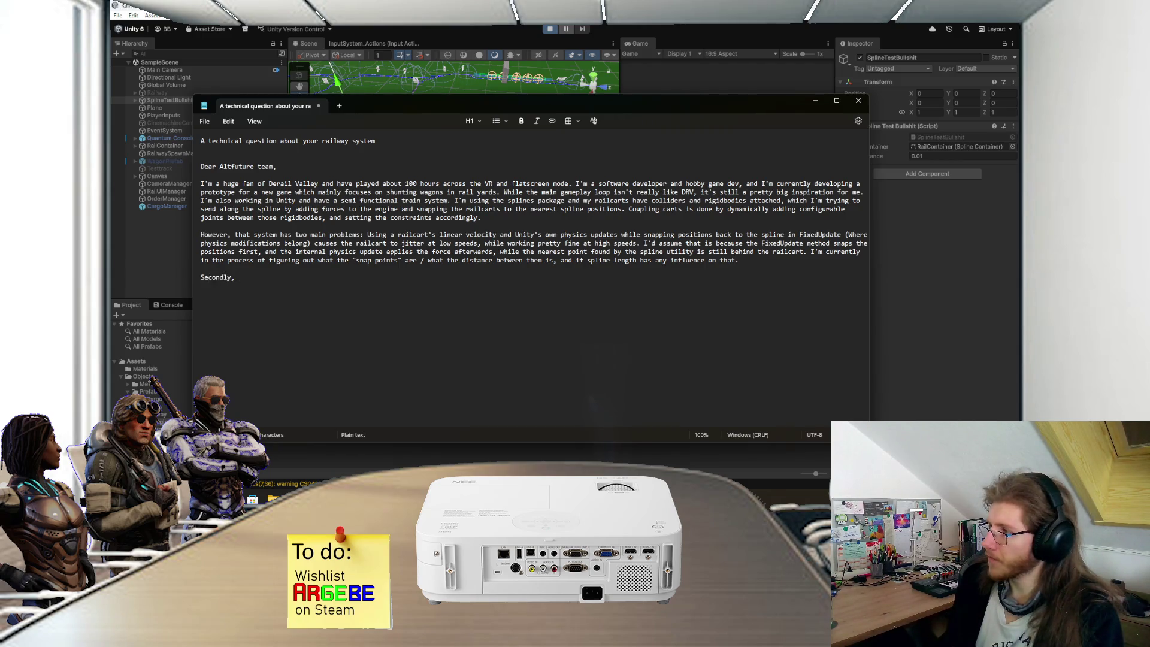
text(and )
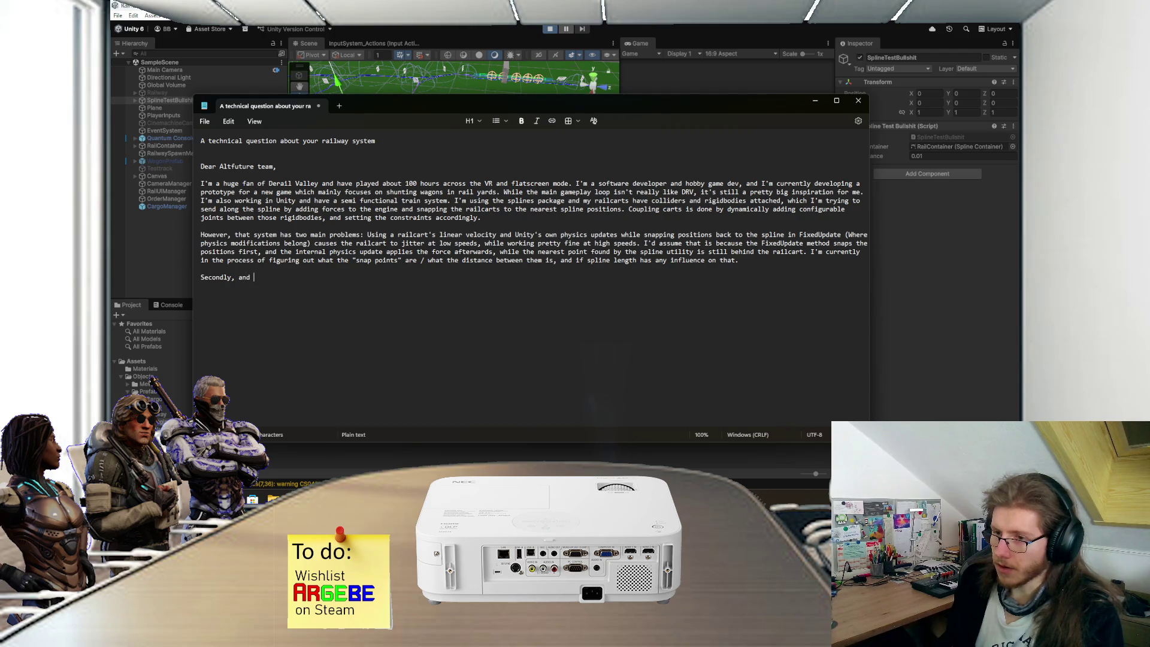
text(probably work)
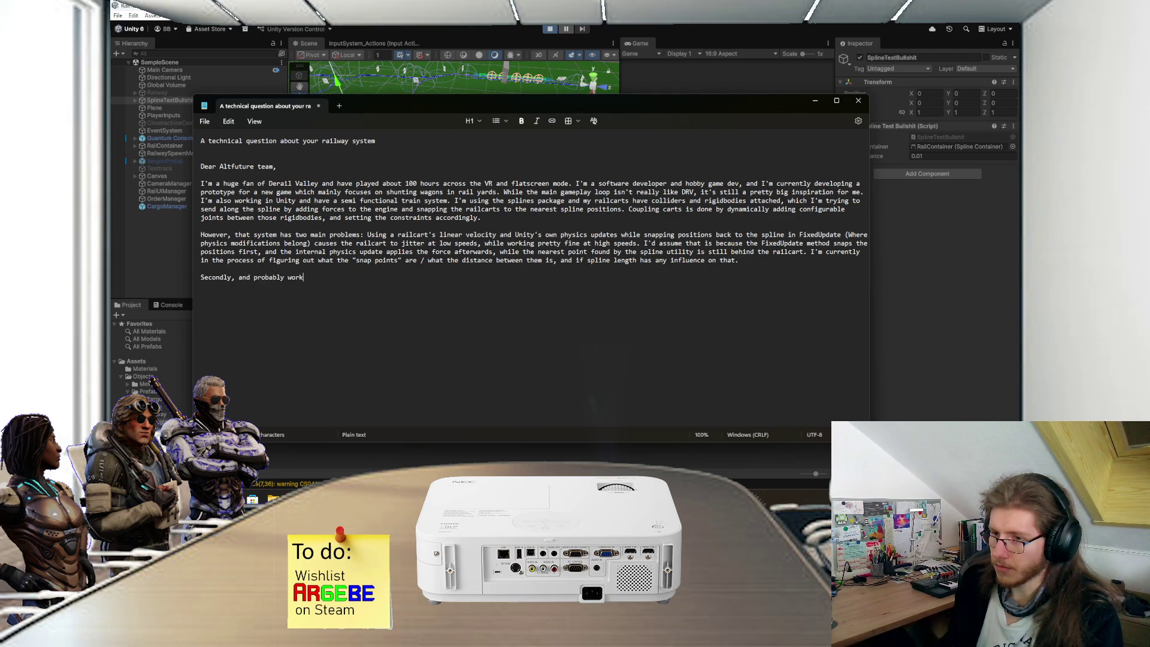
key(BackSpace)
text(st of all, )
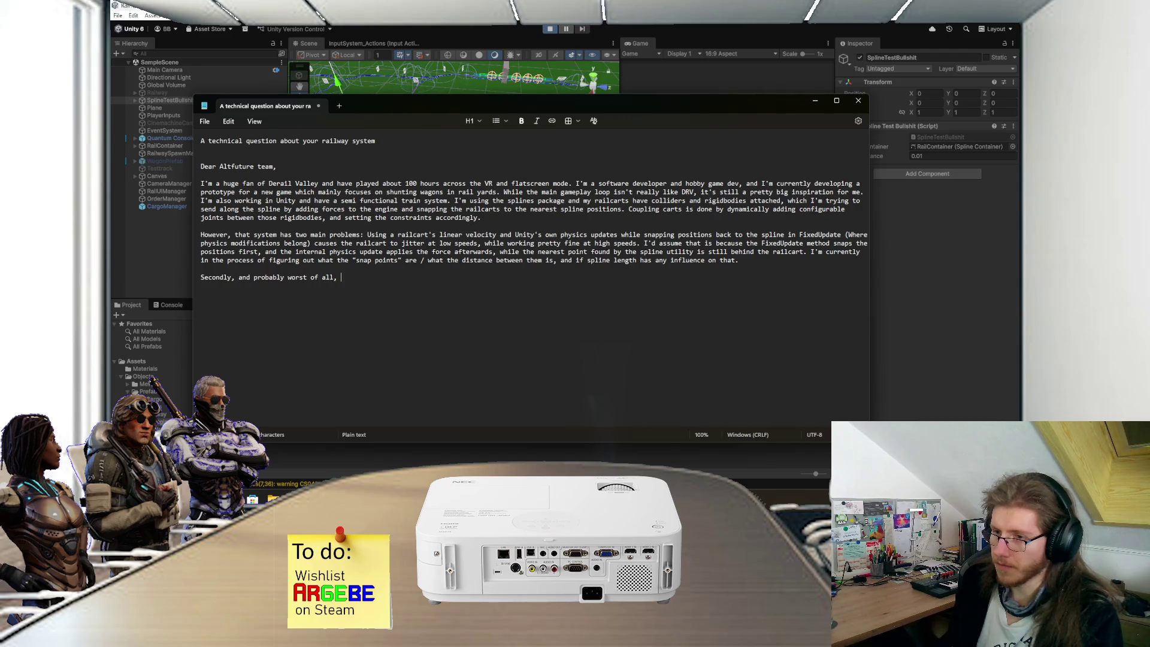
text(the )
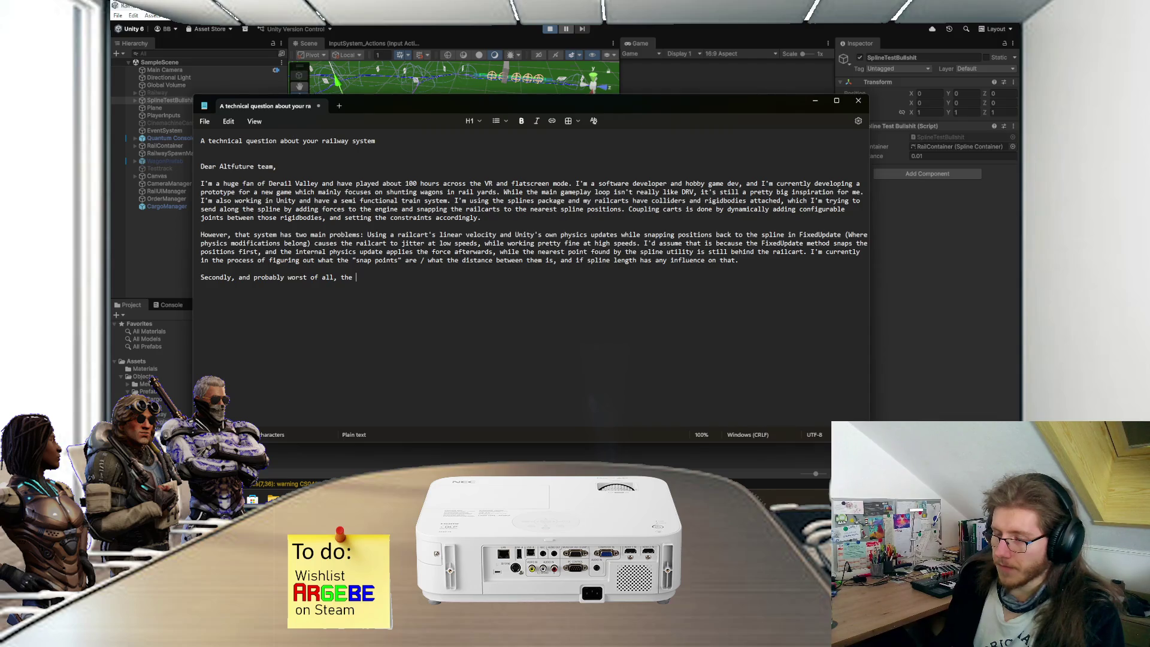
text(configurable joints)
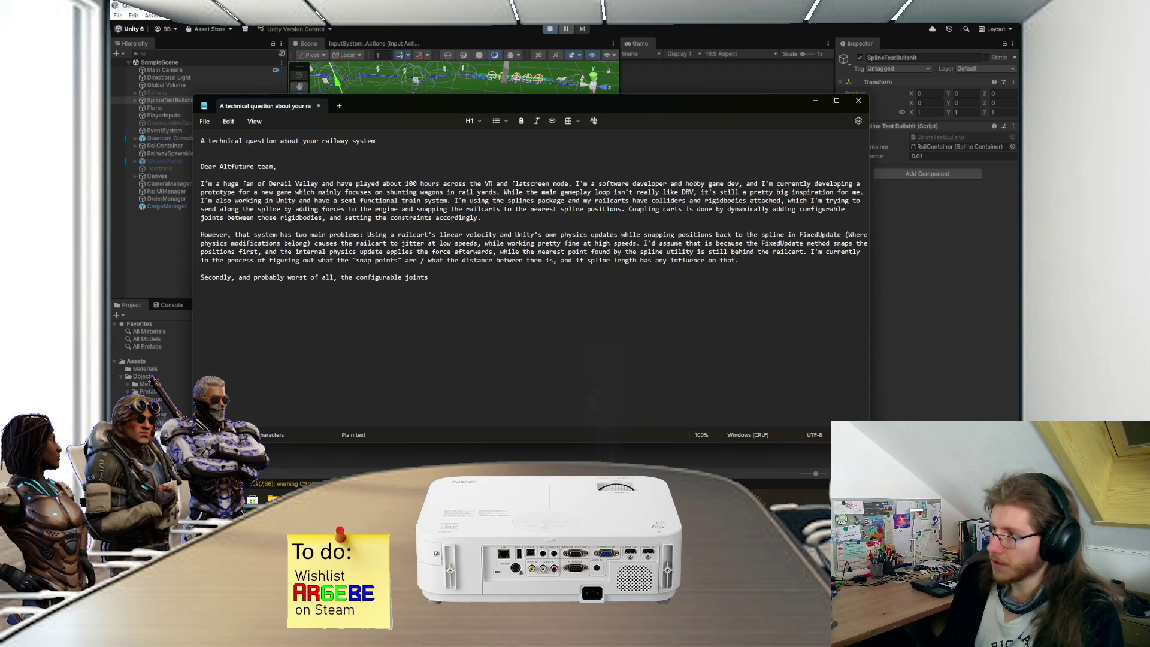
text( don't really wan)
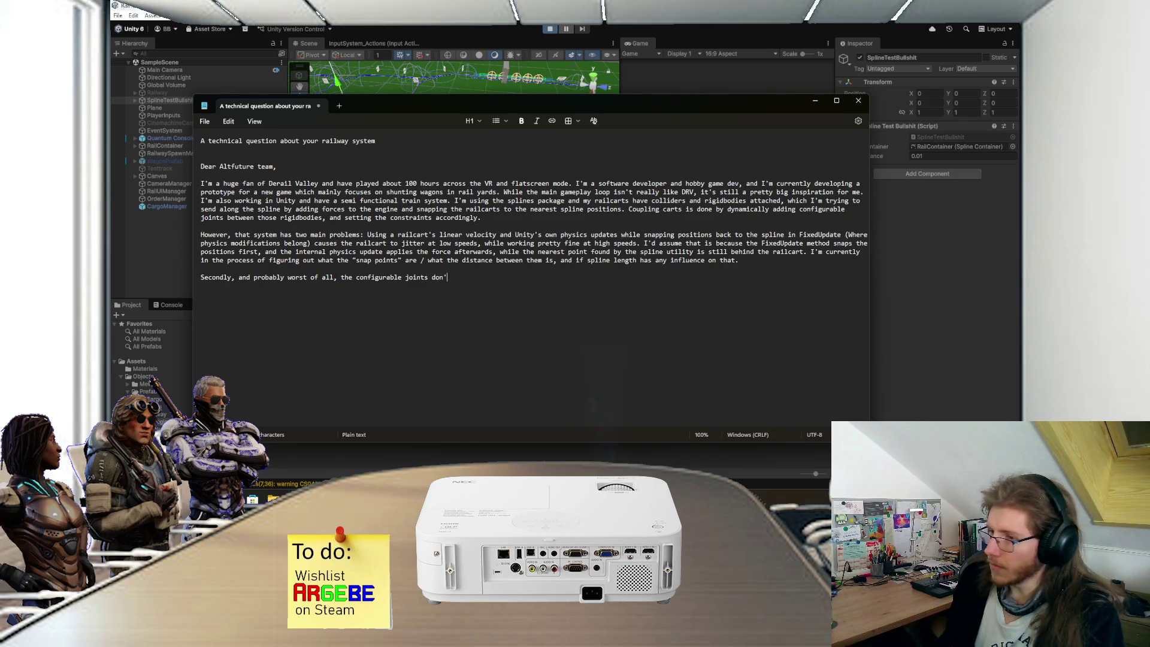
text(t to work with)
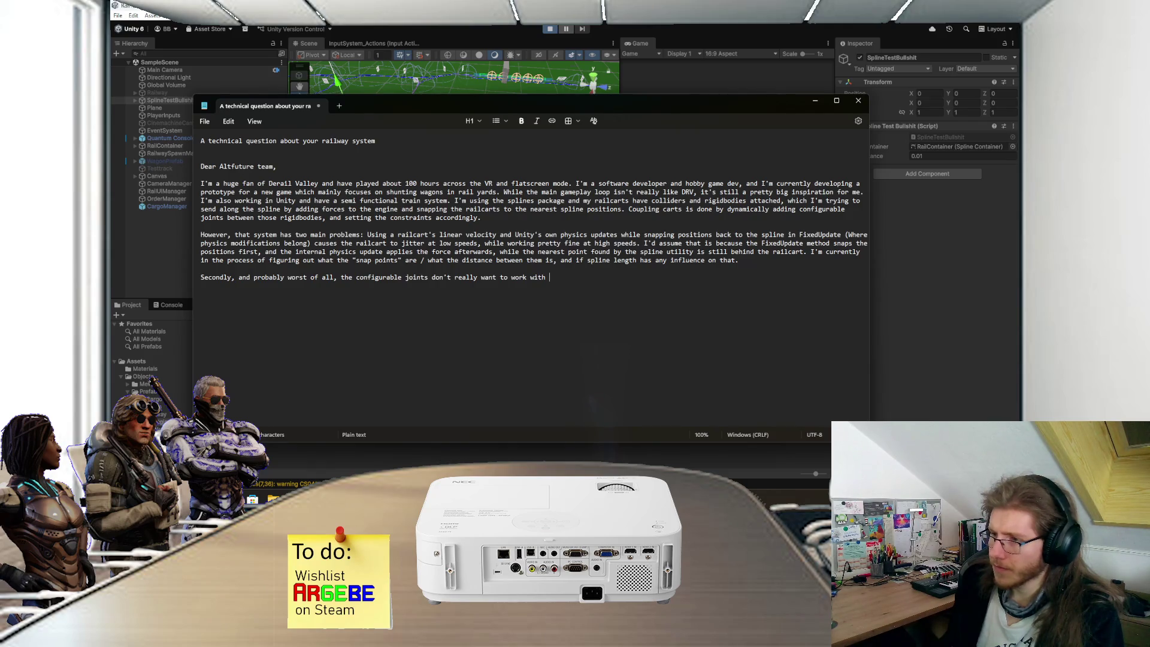
text(my )
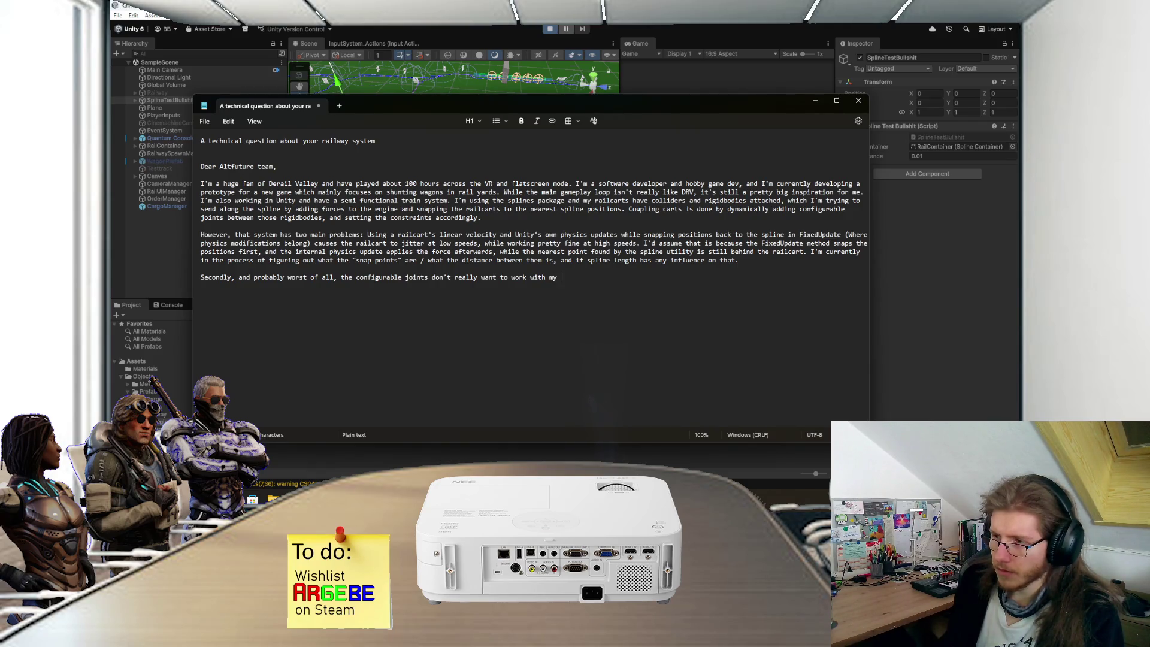
text(snapping solution)
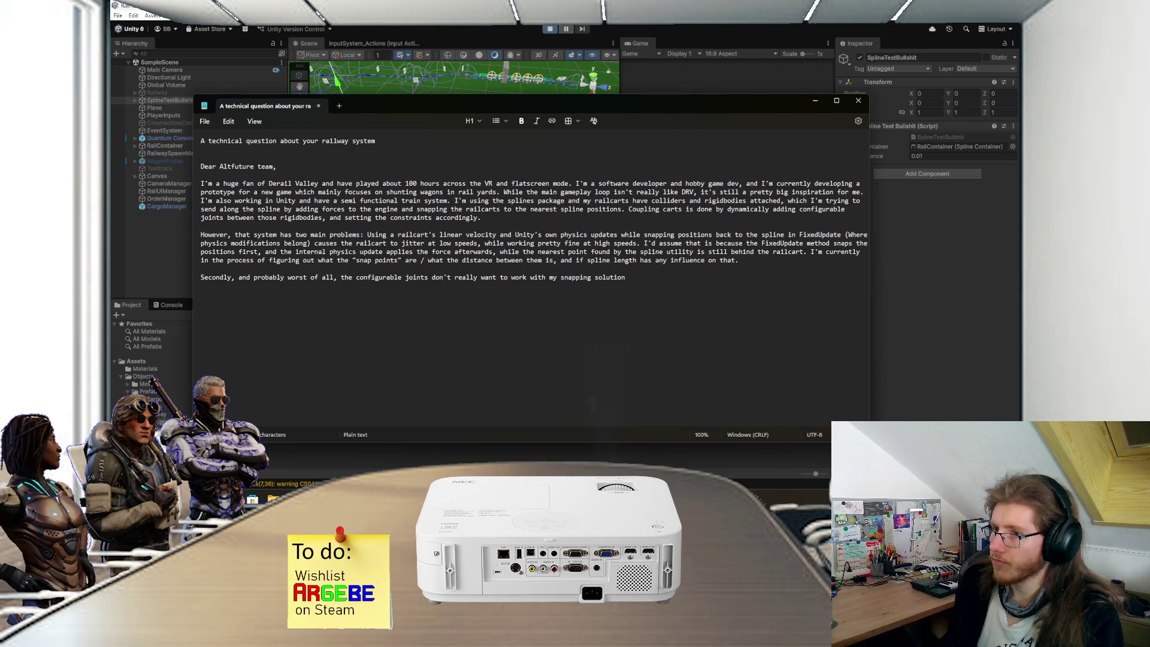
text(.)
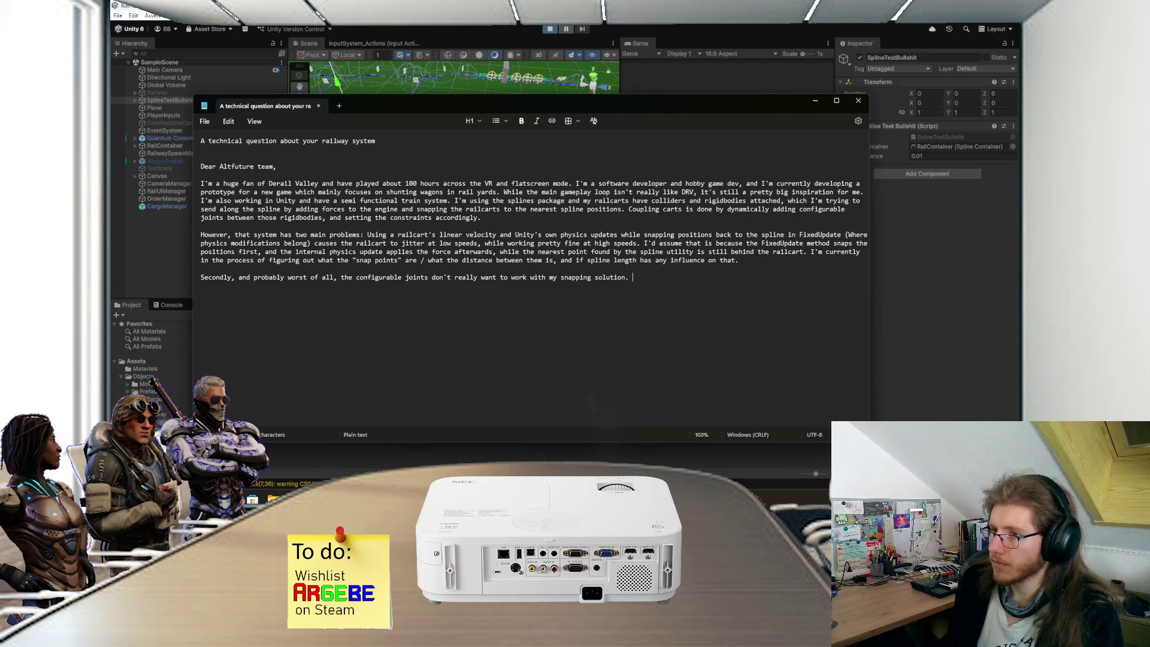
text( There's )
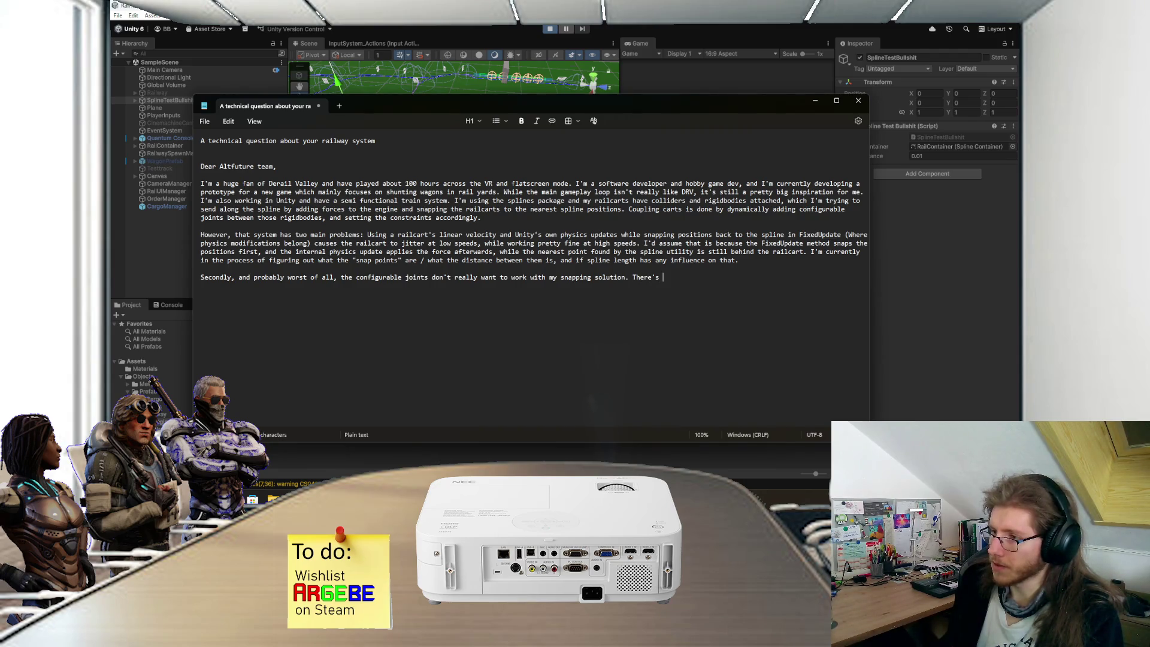
text(a lot of jitte)
text(r and)
key(BackSpace)
key(BackSpace)
key(BackSpace)
text(ing and)
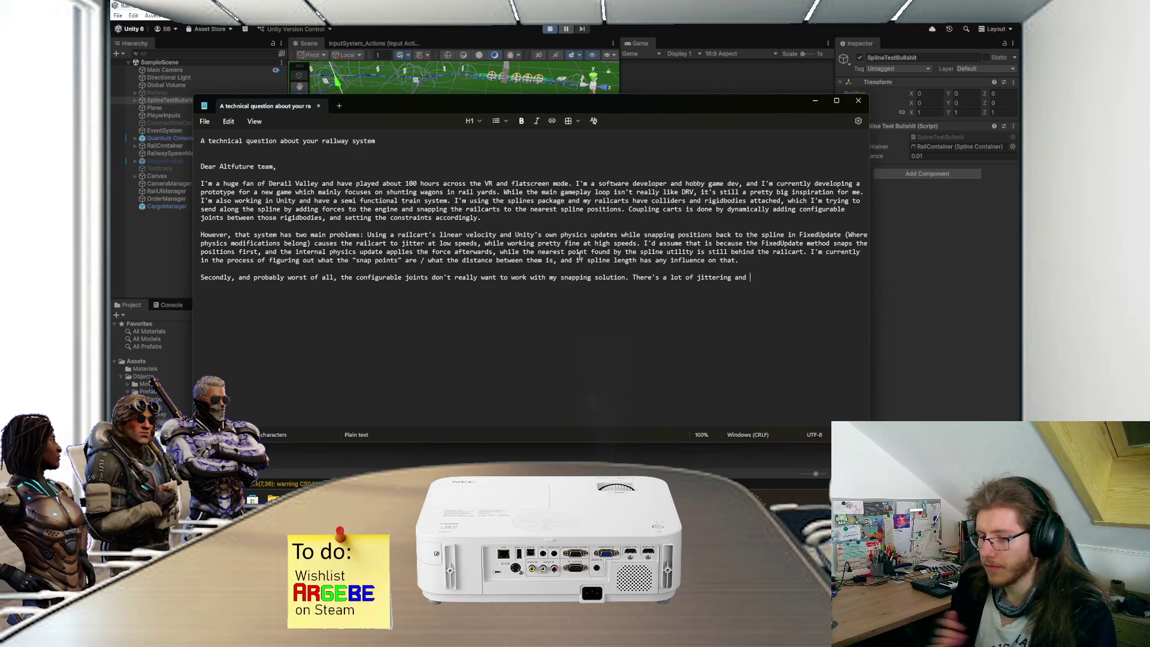
Step: Add the rubber banding around bends and wagons taking the wrong path at junctions, splitting the train
text(rubber banding)
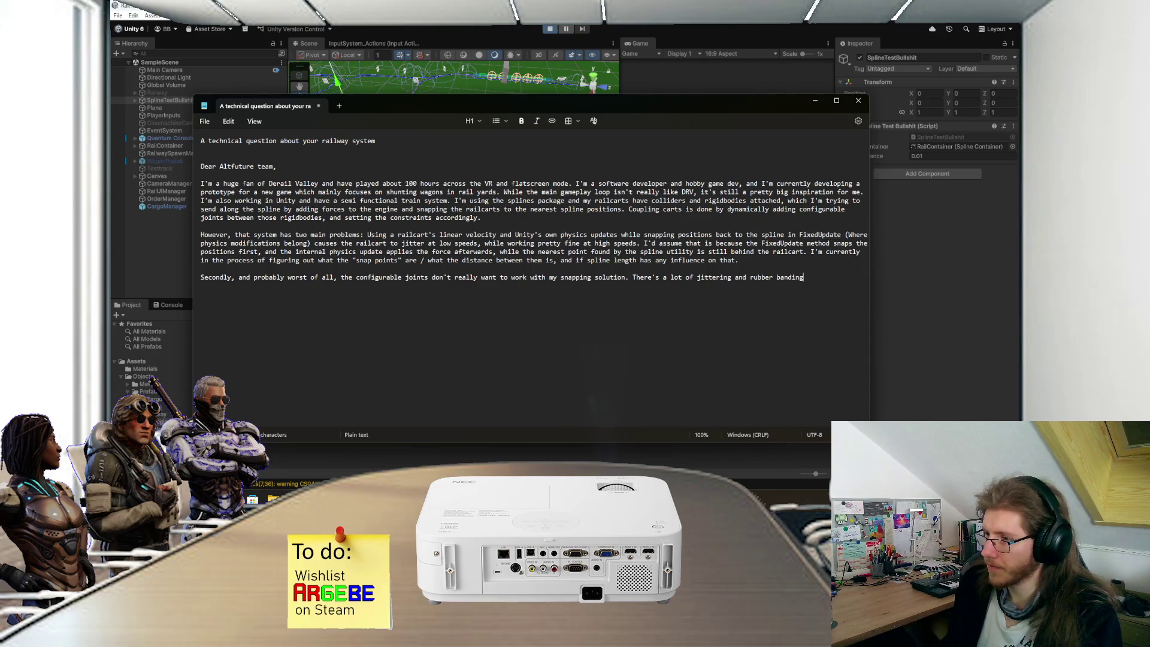
text( betwe)
text(en them, e)
text(p)
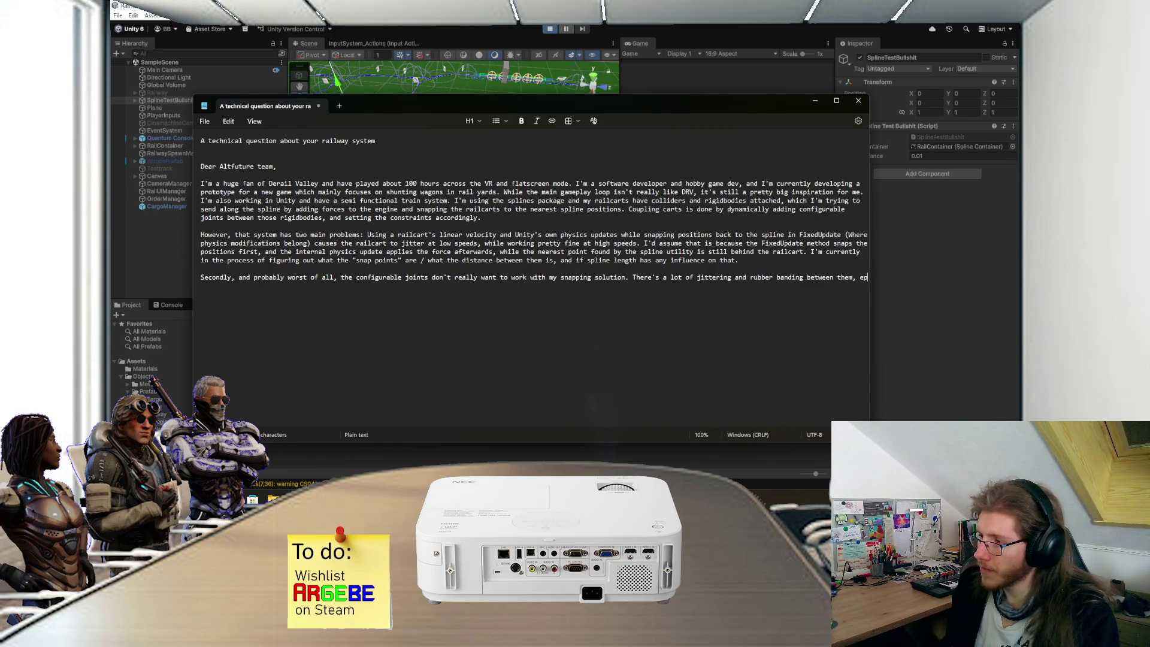
key(BackSpace)
text(specially arou)
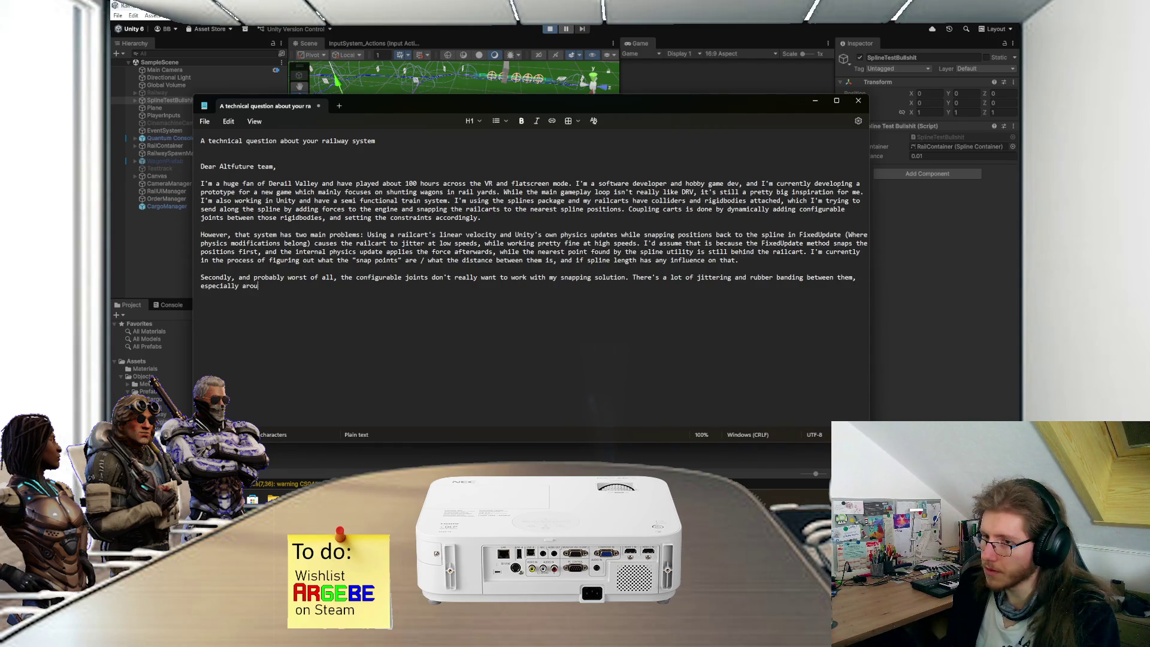
text(nd bends.)
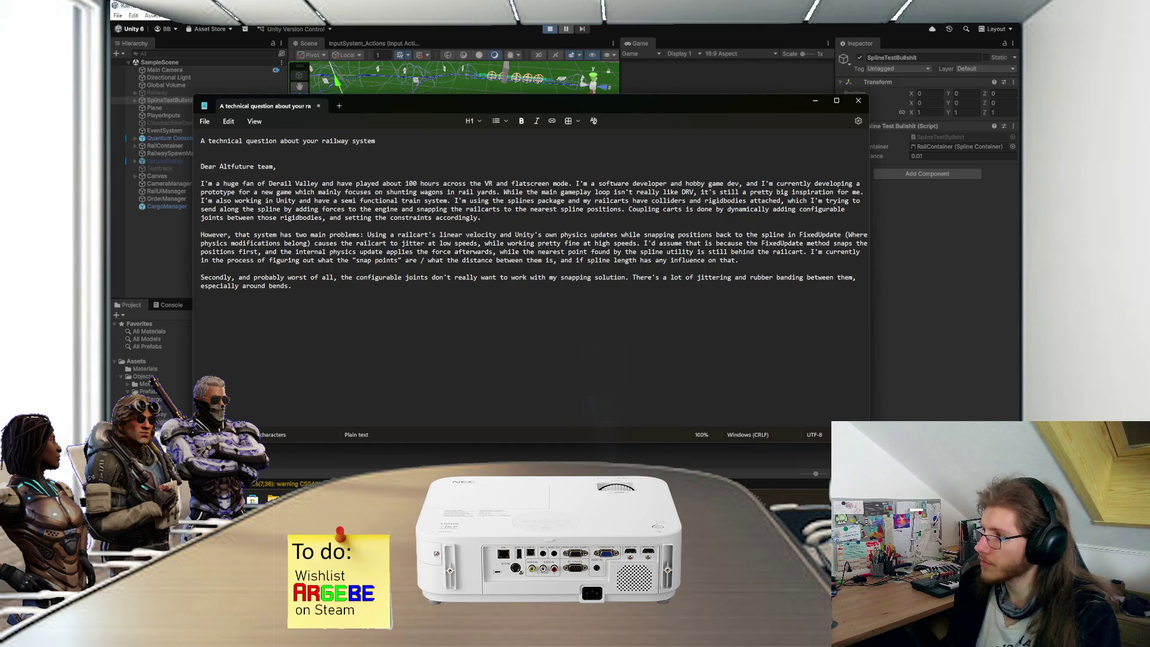
text( Soe)
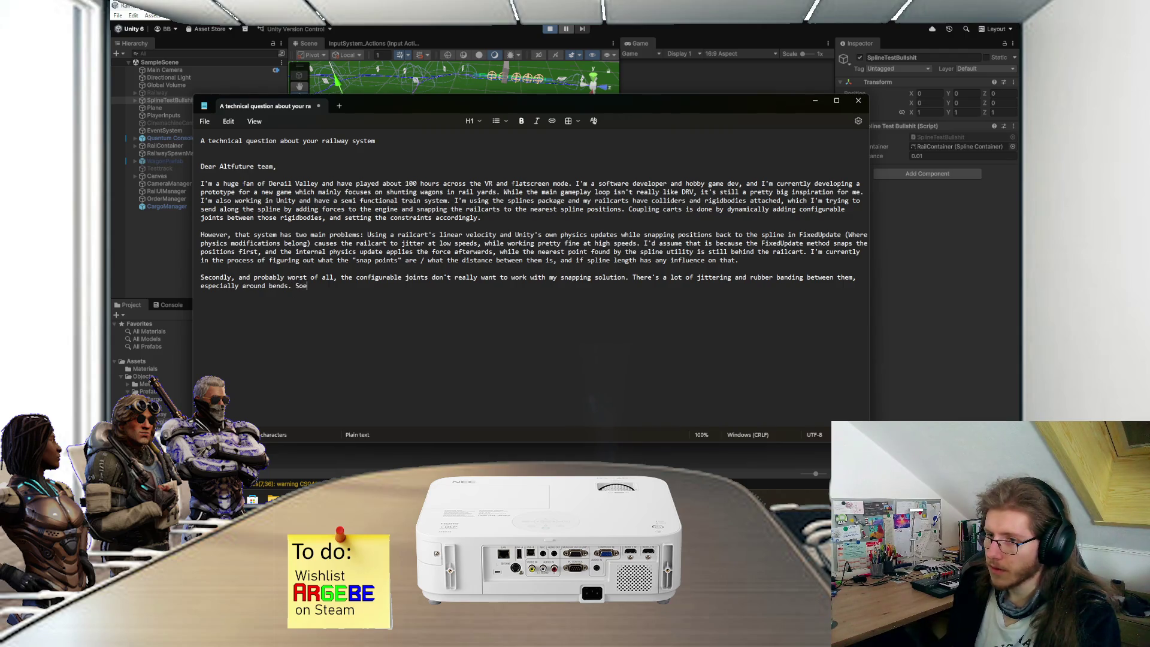
key(BackSpace)
text(metimes this )
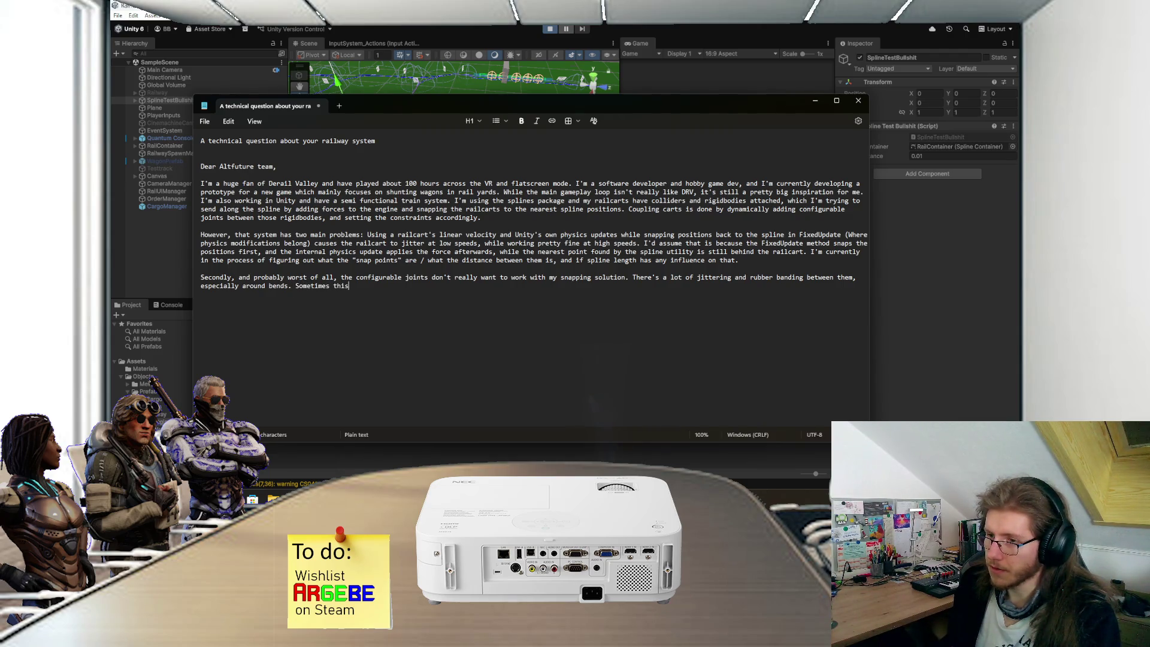
text(c)
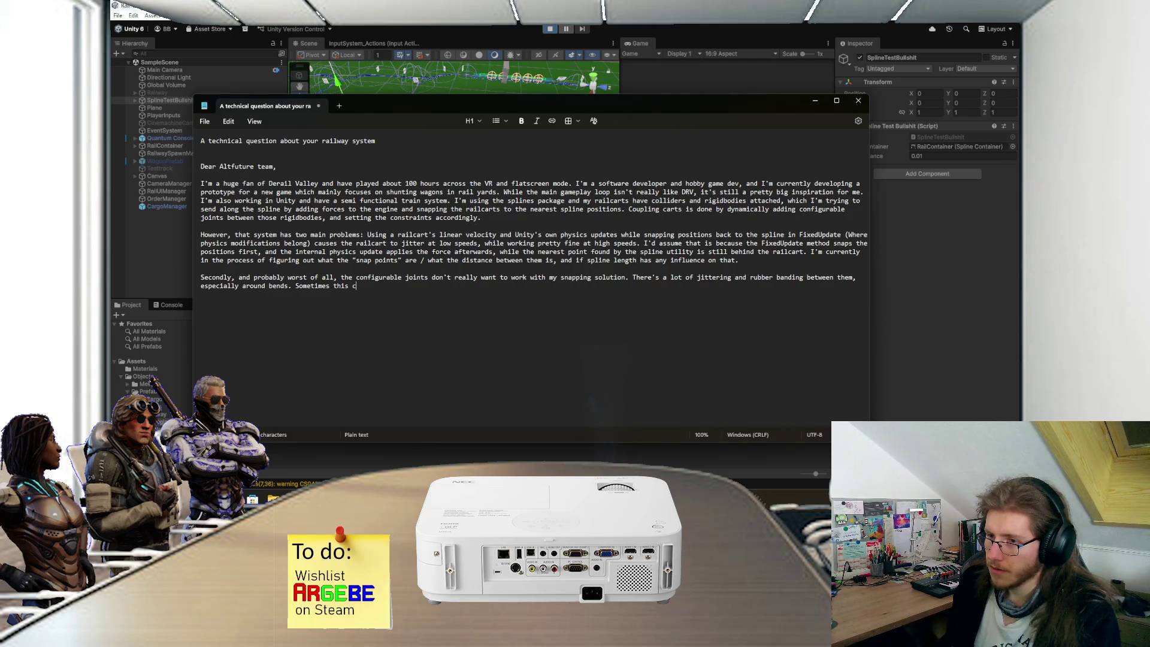
text(an cause longer tra)
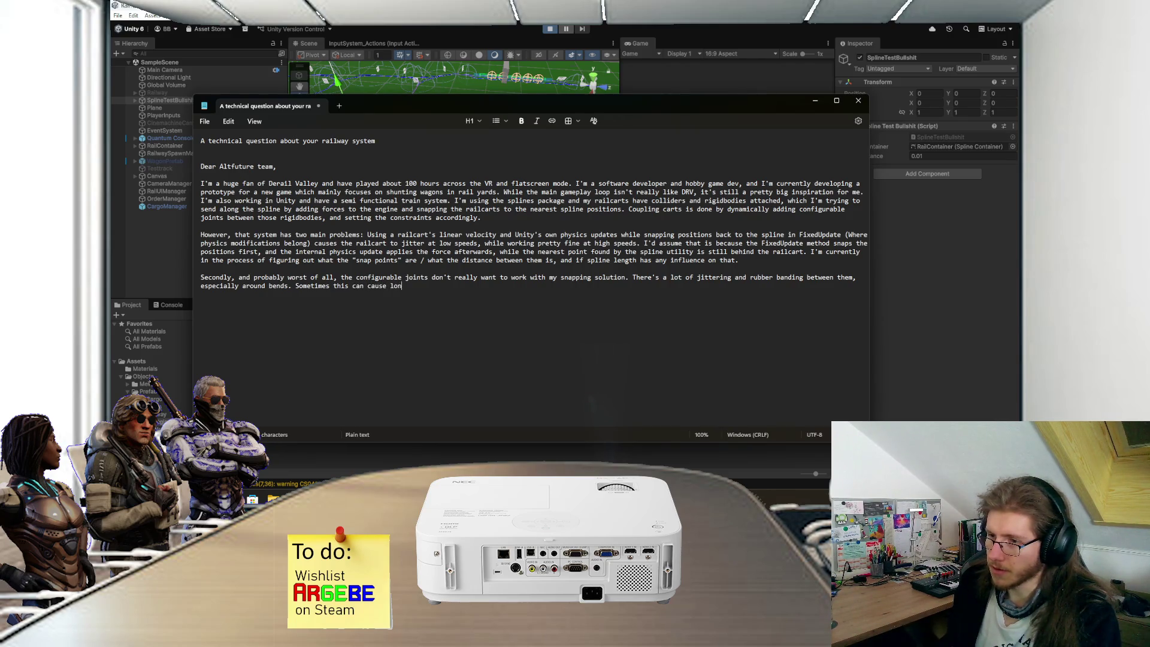
key(BackSpace)
key(BackSpace)
key(BackSpace)
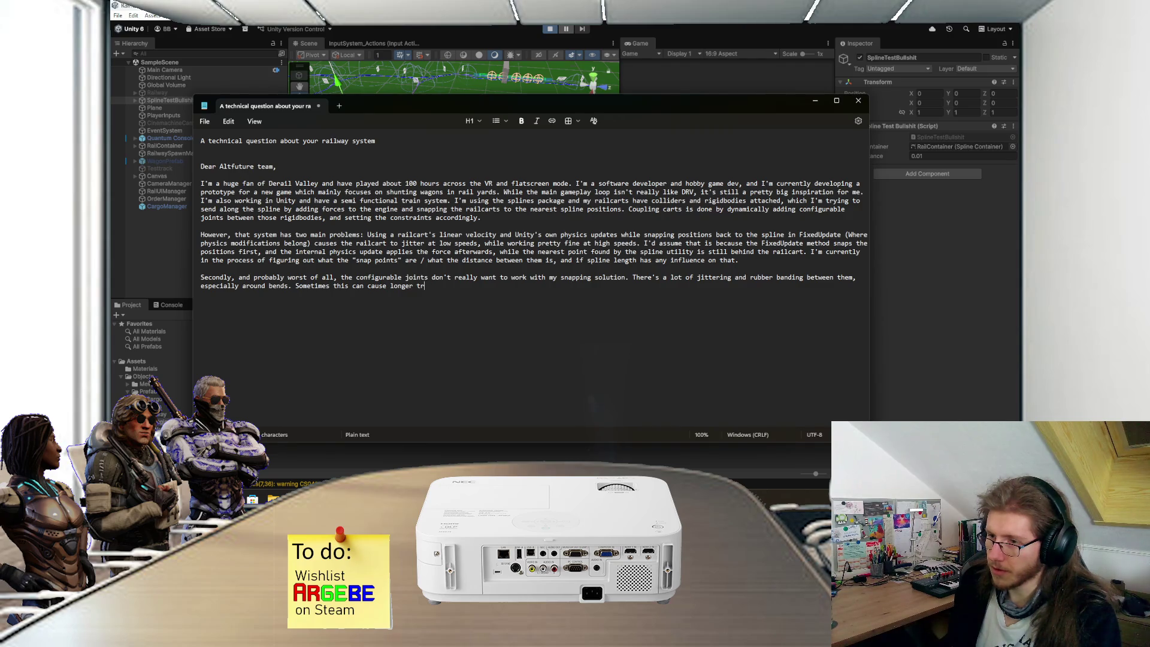
text(individua)
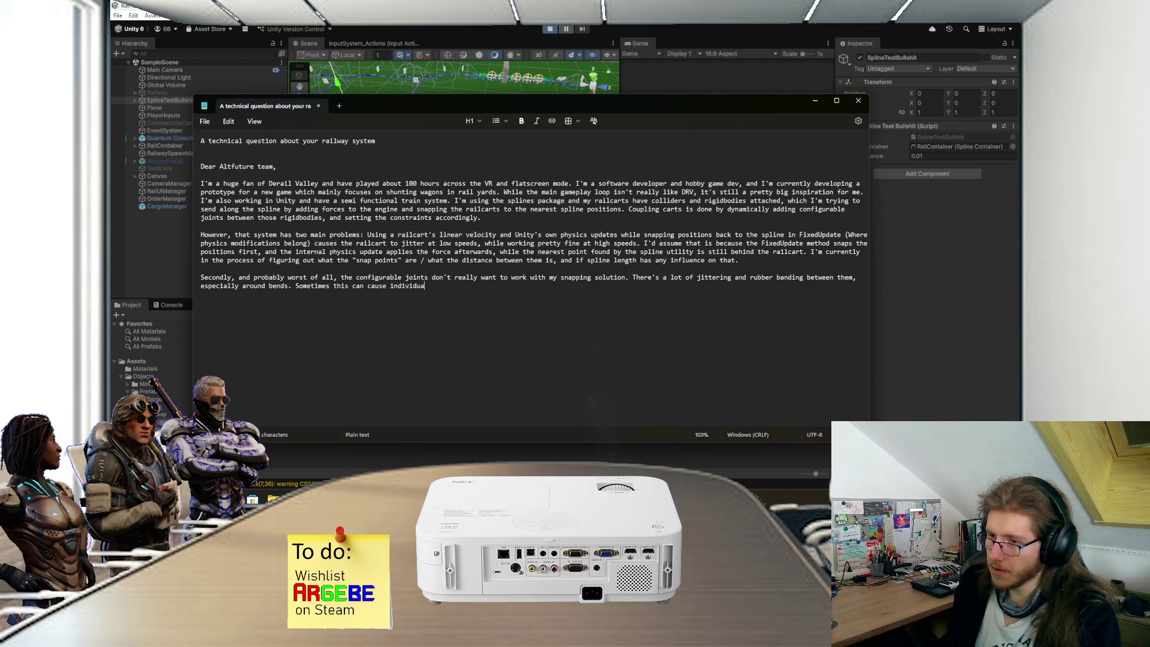
text(l wagons of a lon)
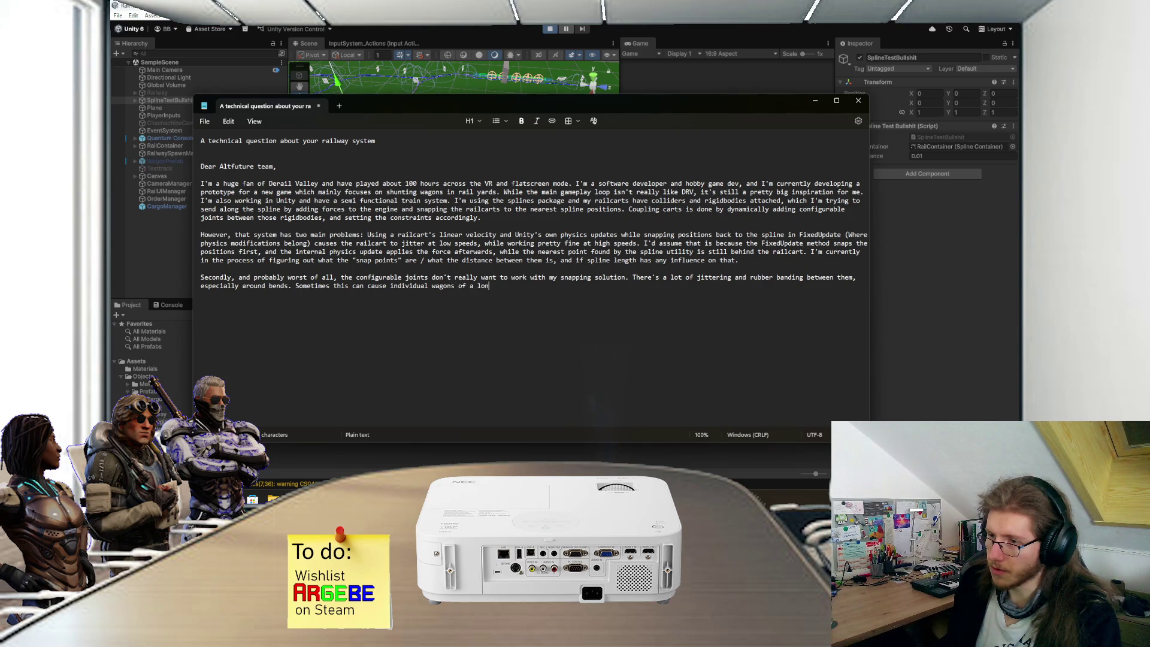
text(ger train to )
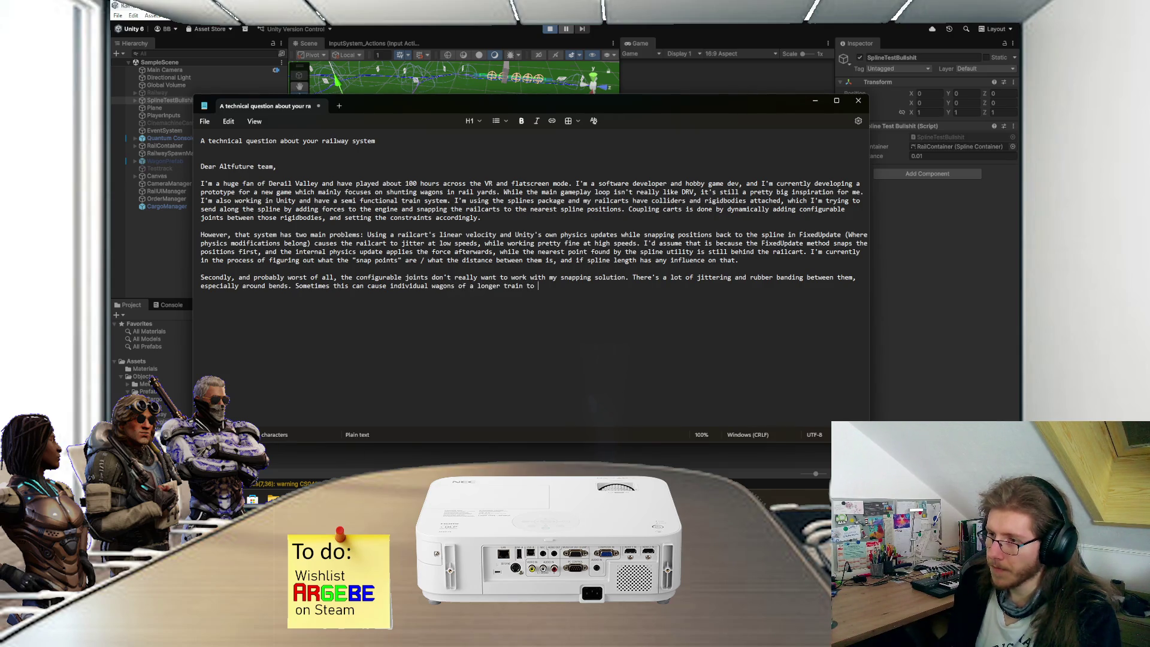
text(take the incorrect s)
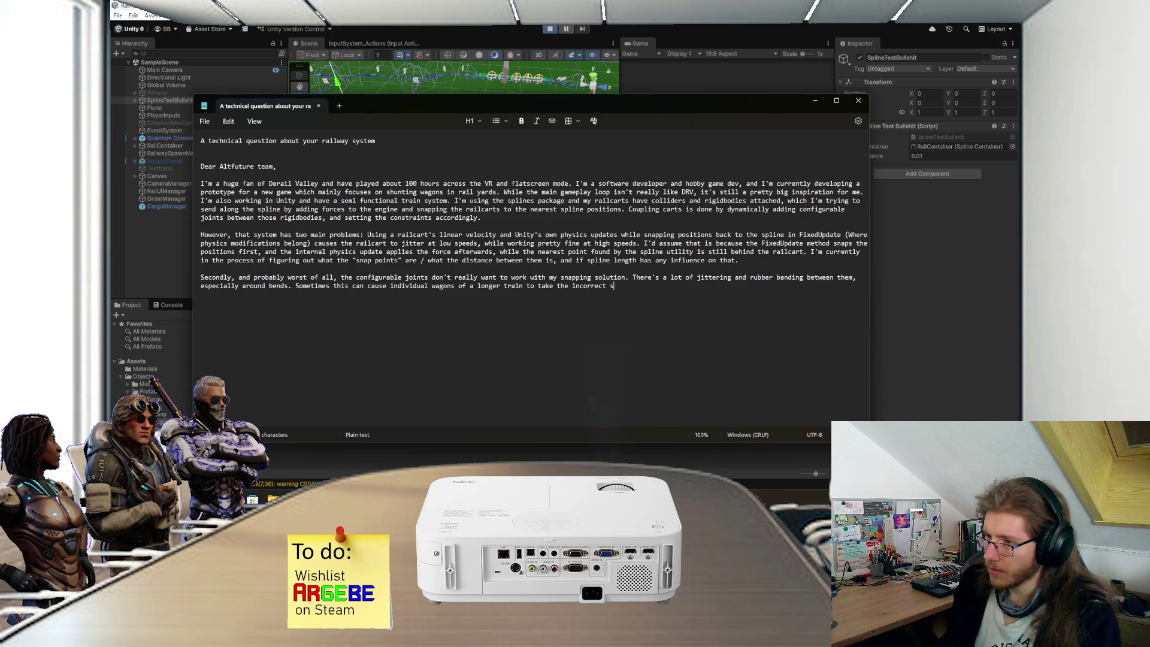
key(BackSpace)
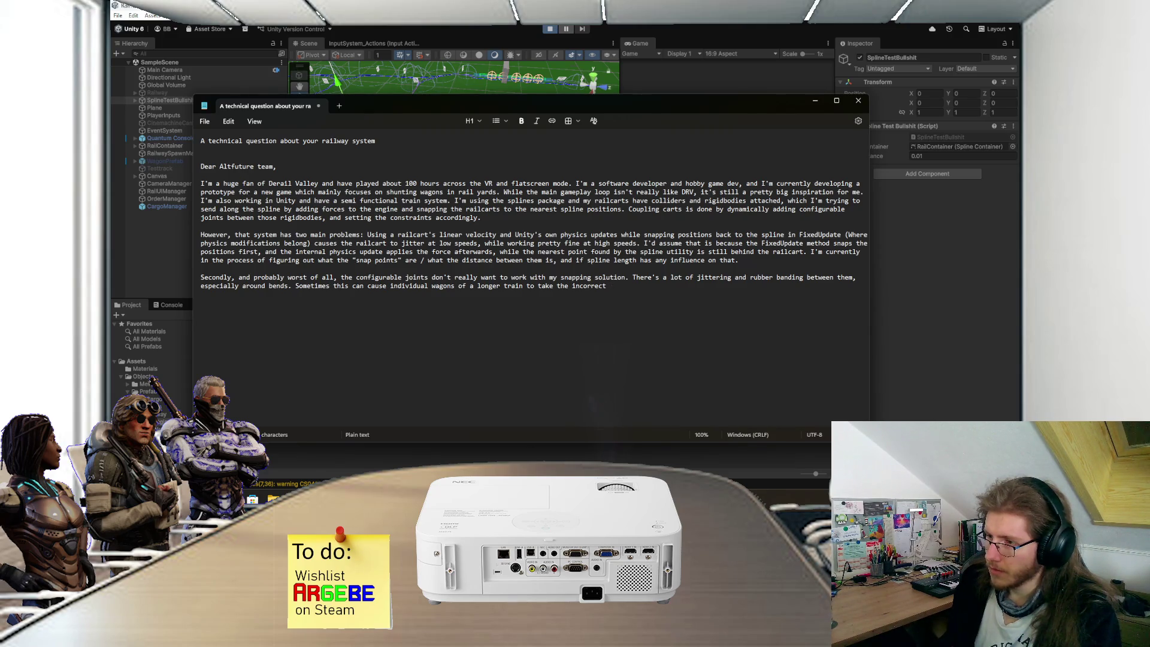
text( path )
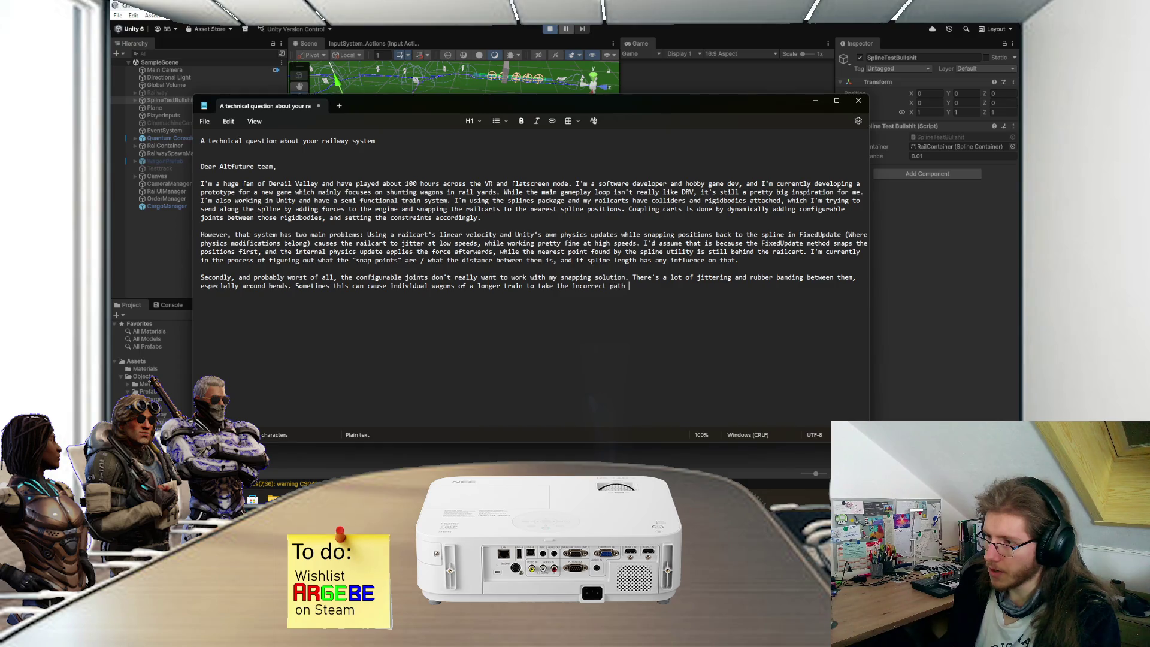
text(at a junction, effectiv)
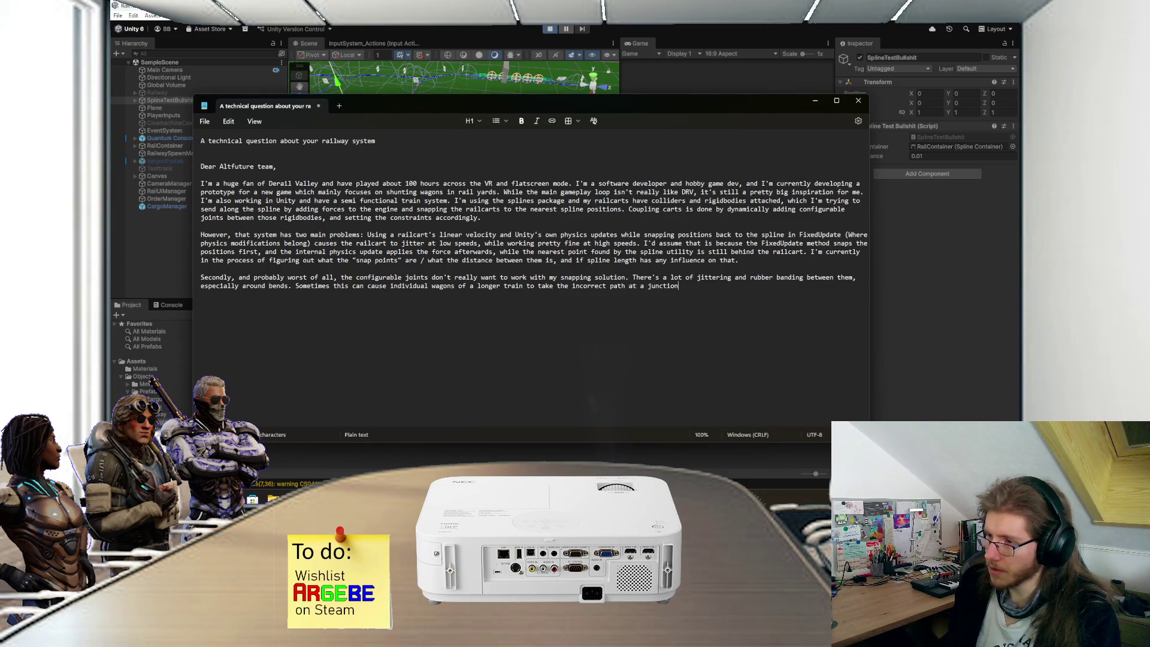
key(BackSpace)
key(BackSpace)
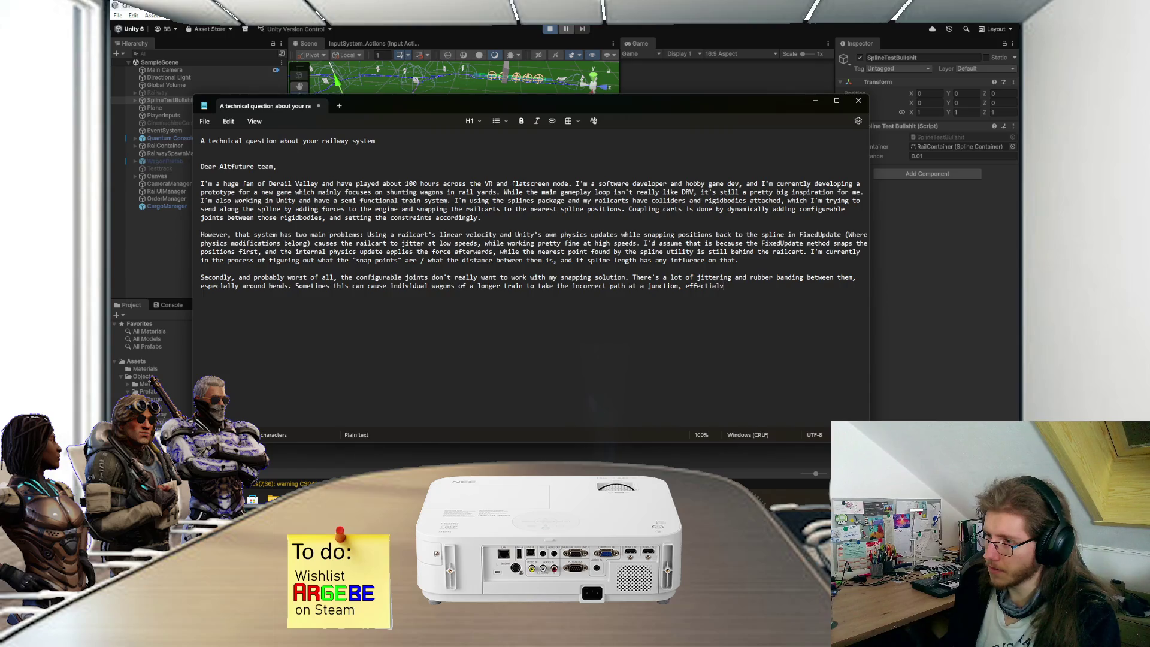
text(ively splitting )
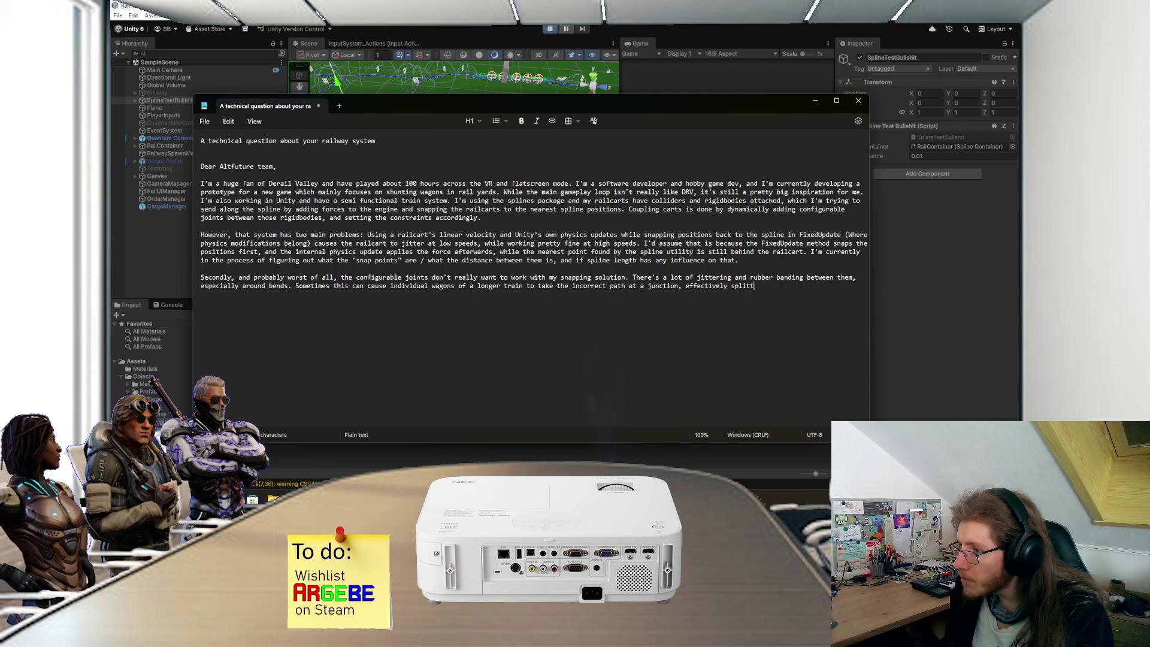
text(m)
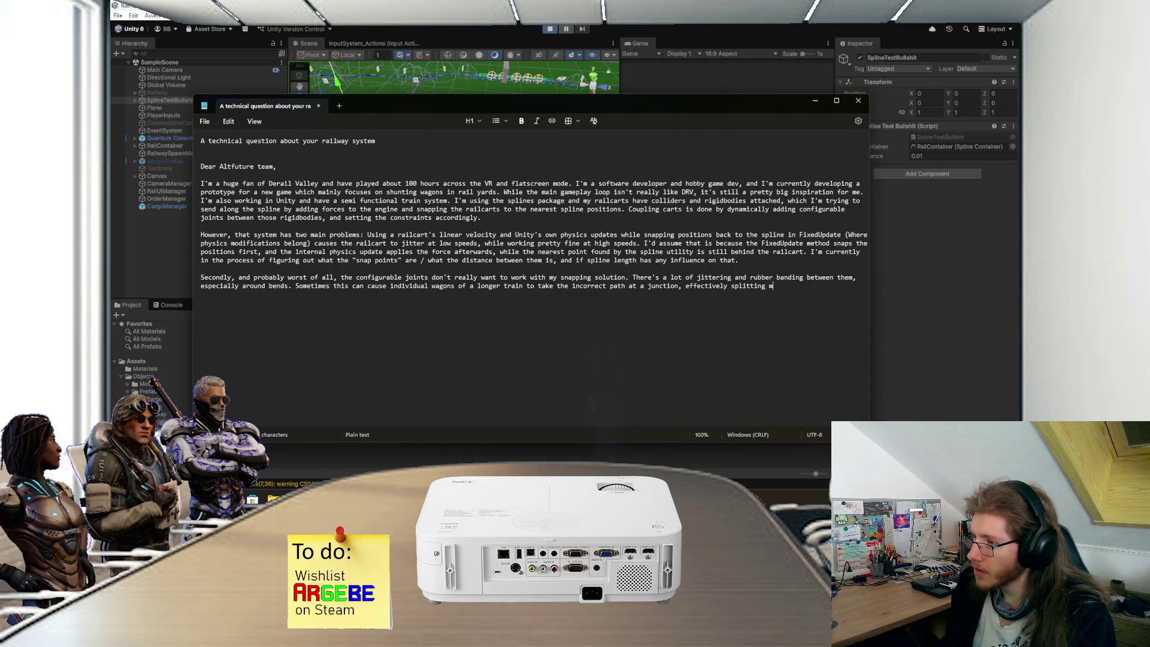
text(y train in half)
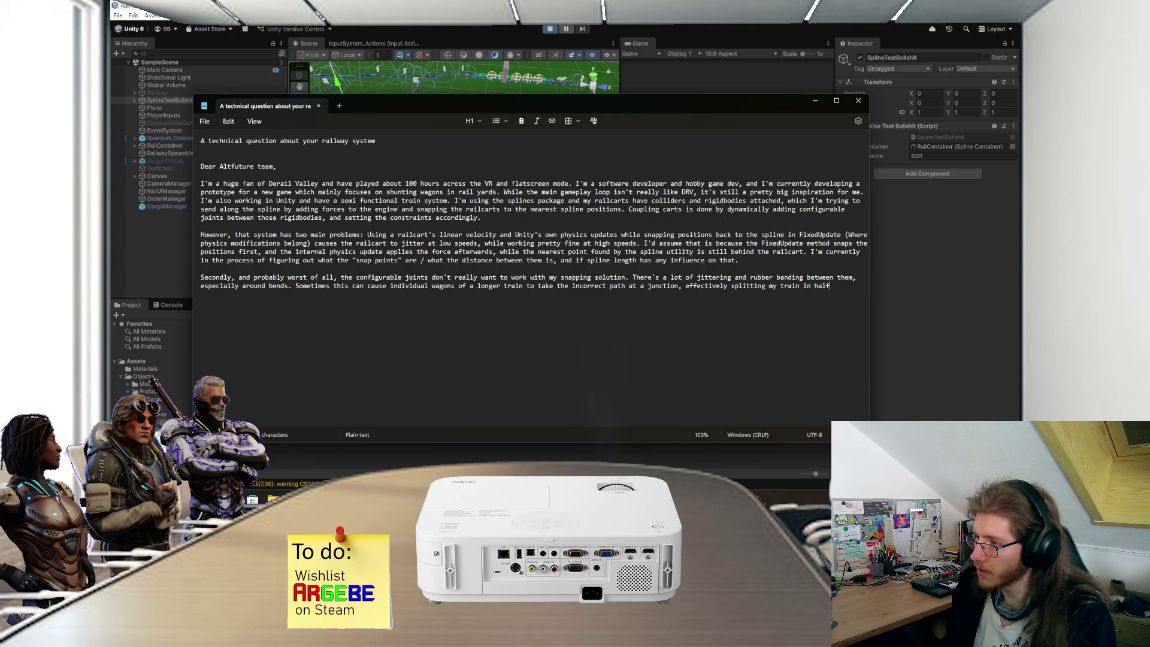
text( while )
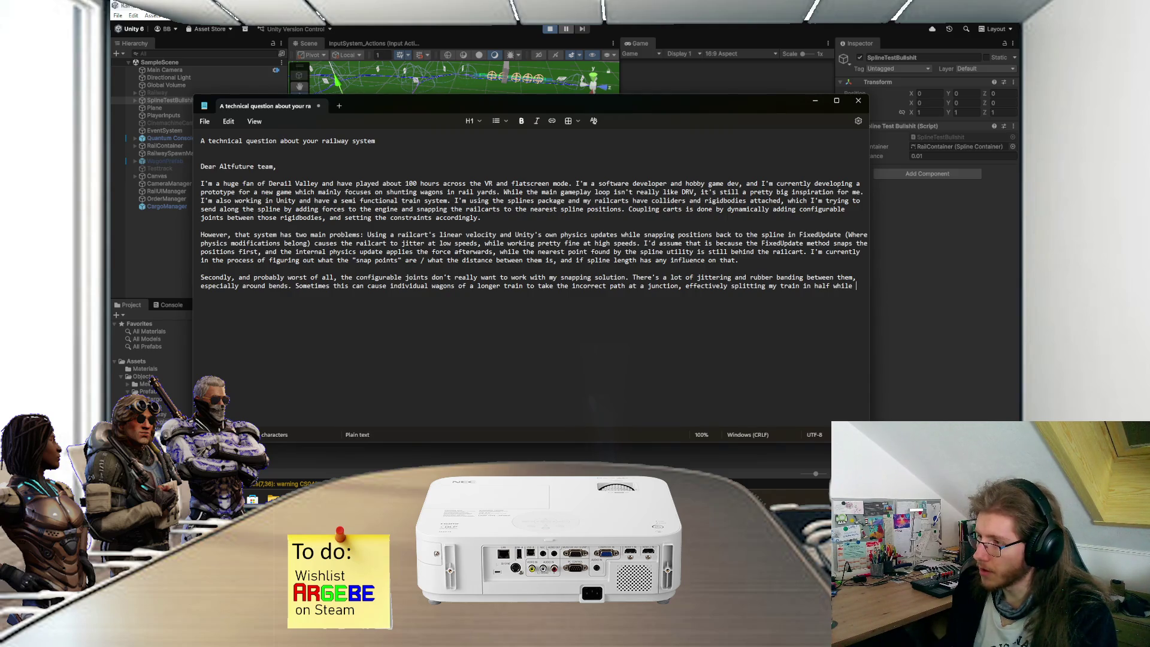
text(it's still )
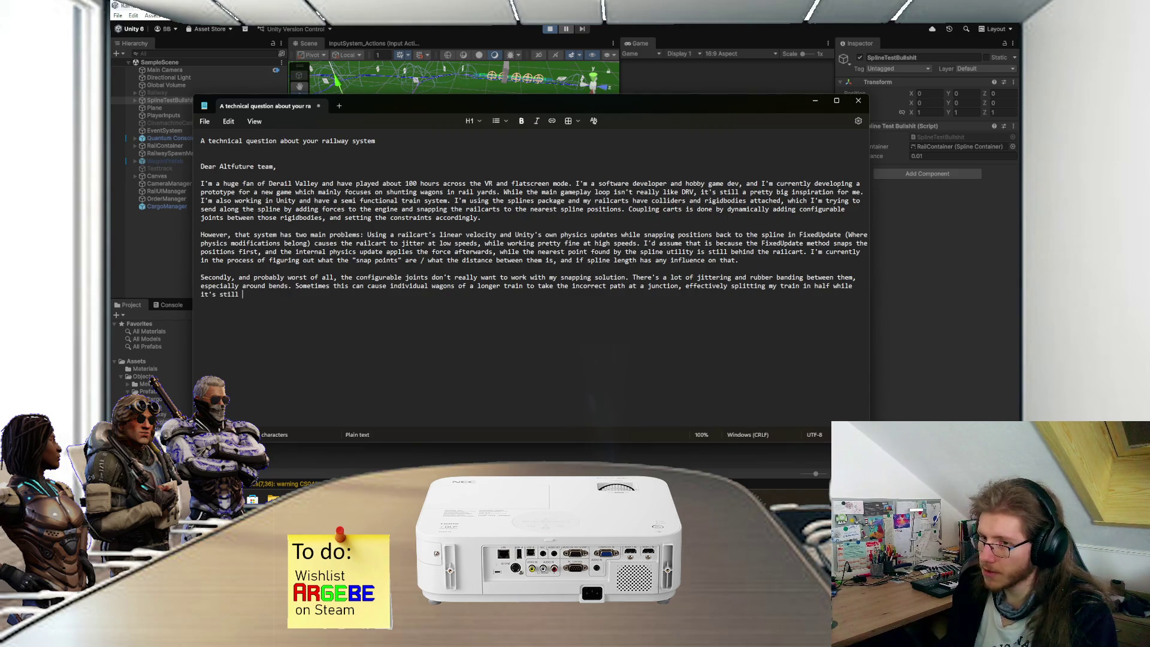
text(trying to preserve )
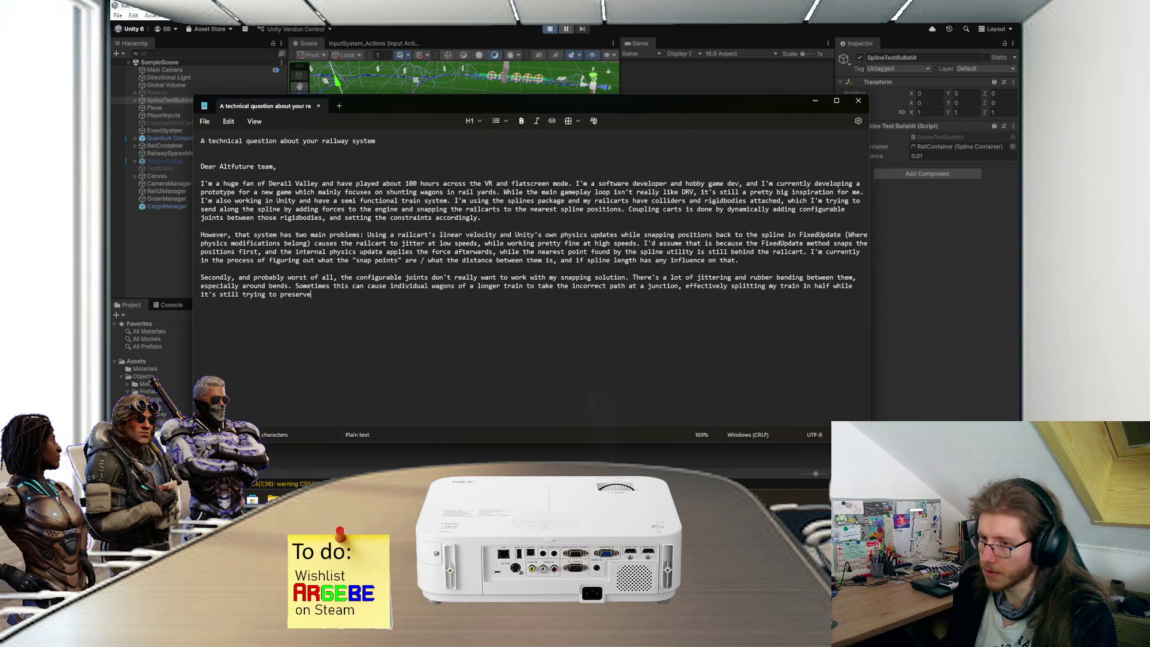
text(those)
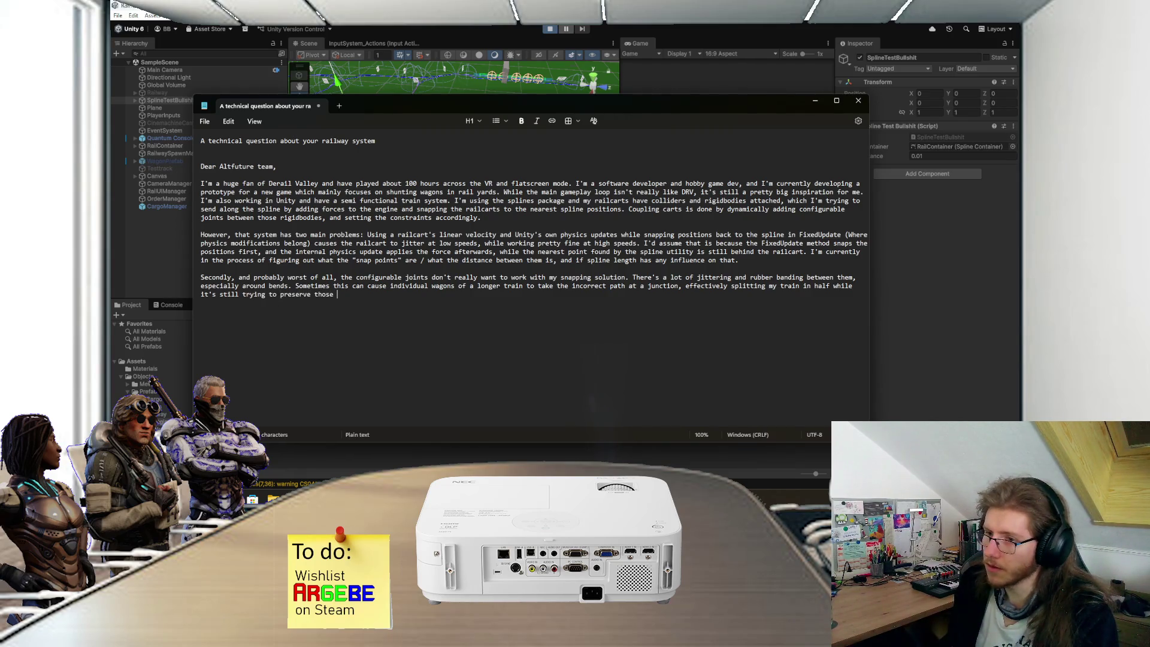
text( anchor points.)
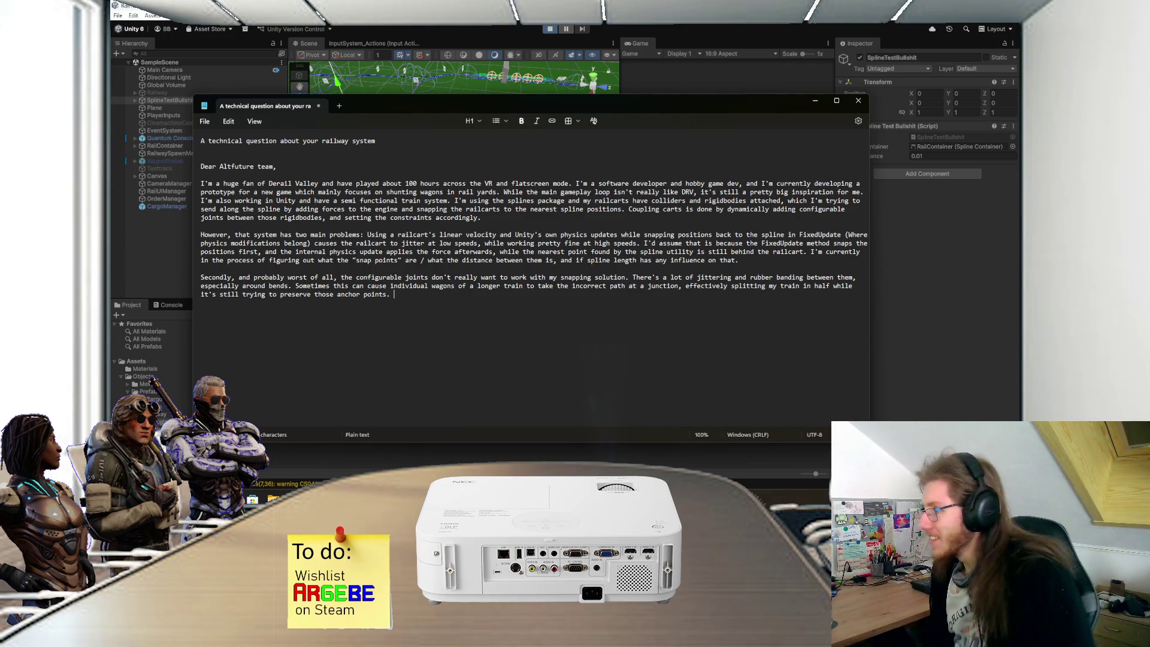
Step: Reposition the email window and switch back to the spline script in Visual Studio
mouse_move(619, 111)
mouse_down()
mouse_move(614, 316)
mouse_move(628, 88)
mouse_move(626, 98)
mouse_up()
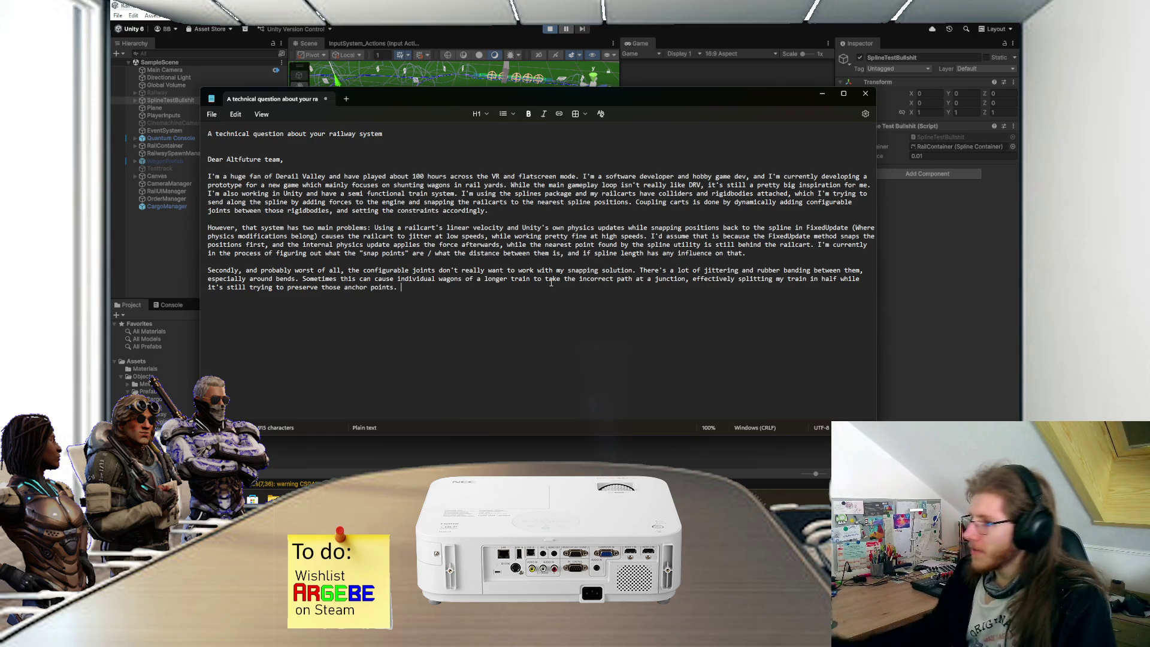
mouse_move(654, 94)
mouse_down()
mouse_move(631, 263)
mouse_move(660, 95)
mouse_up()
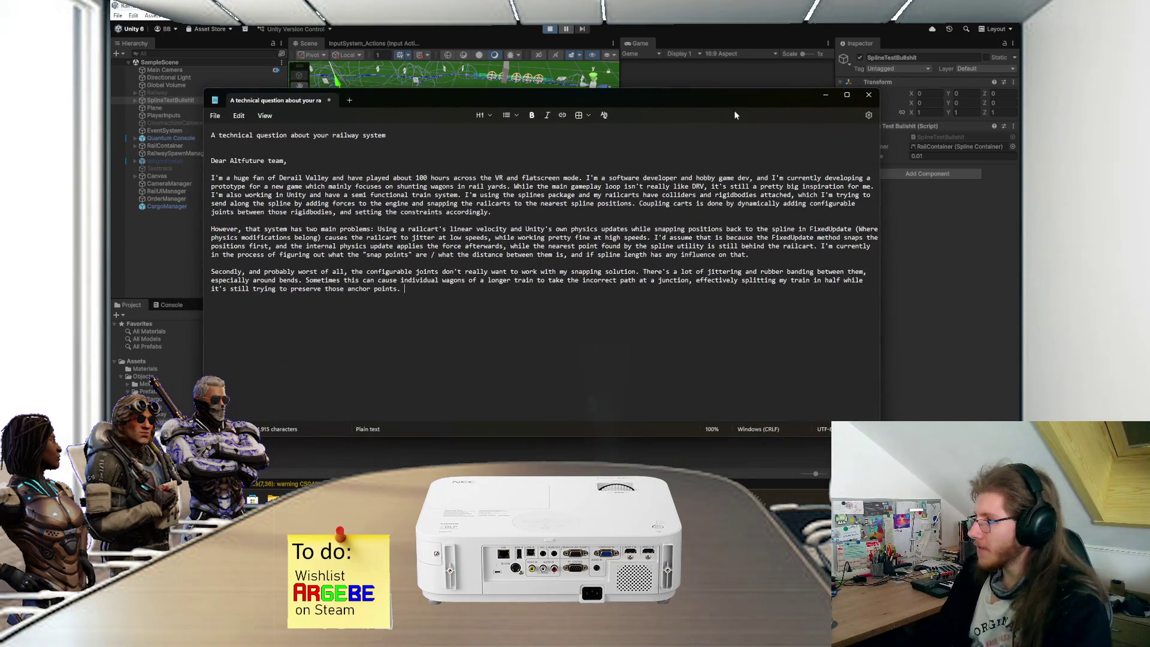
key(super+d)
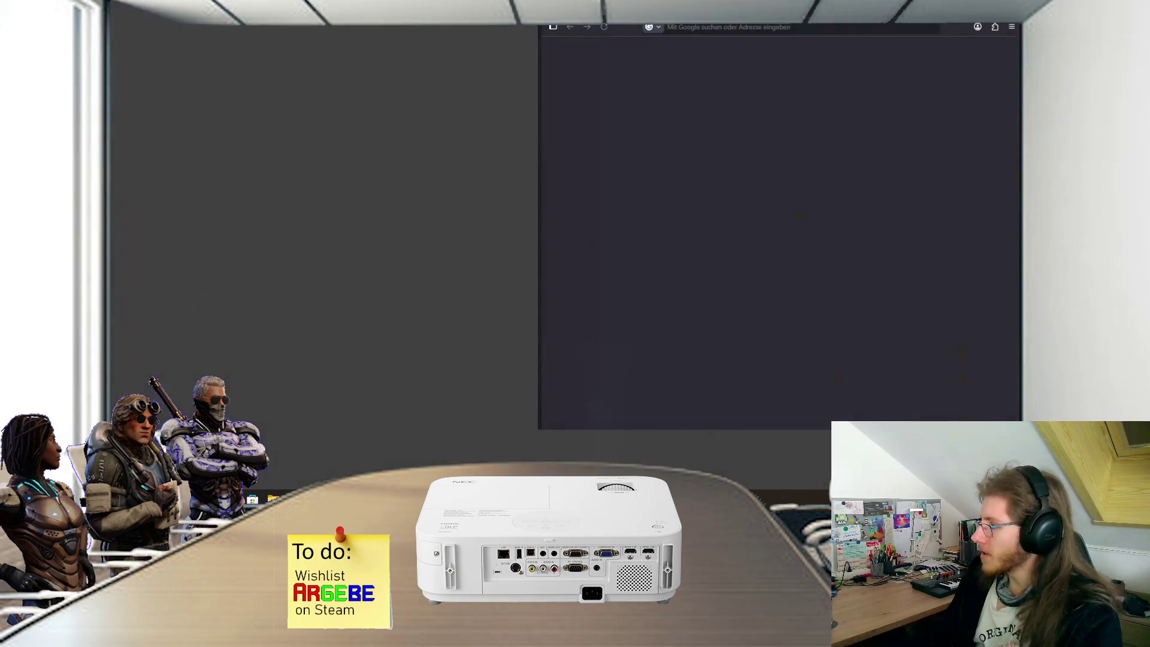
key(super+d)
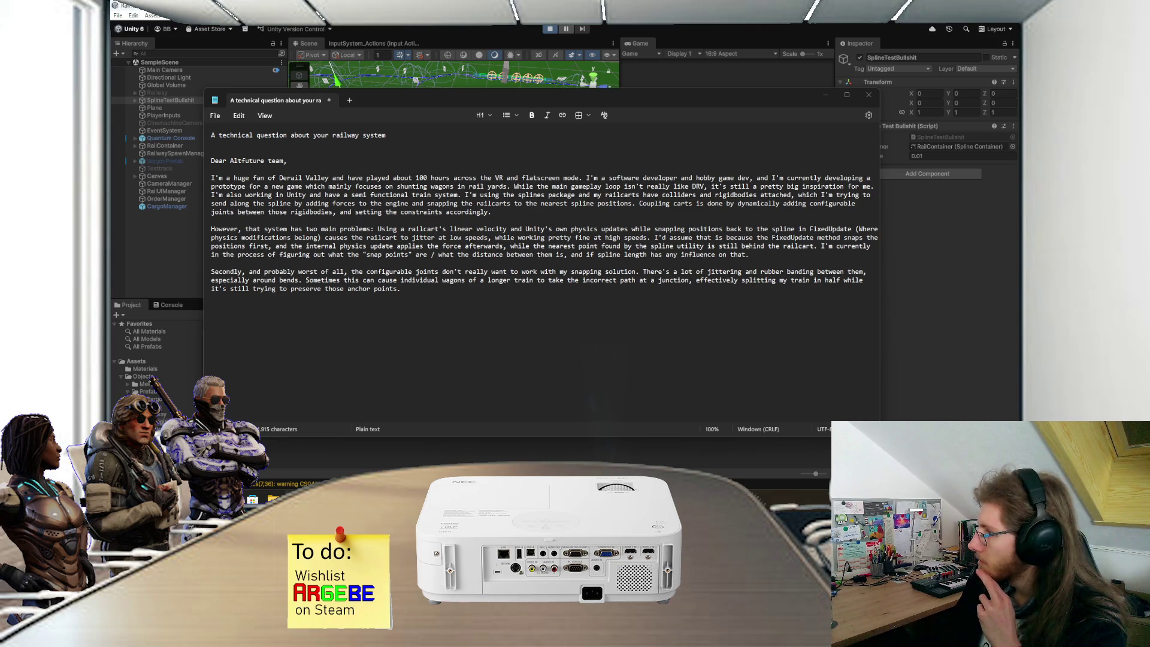
key(alt+Tab)
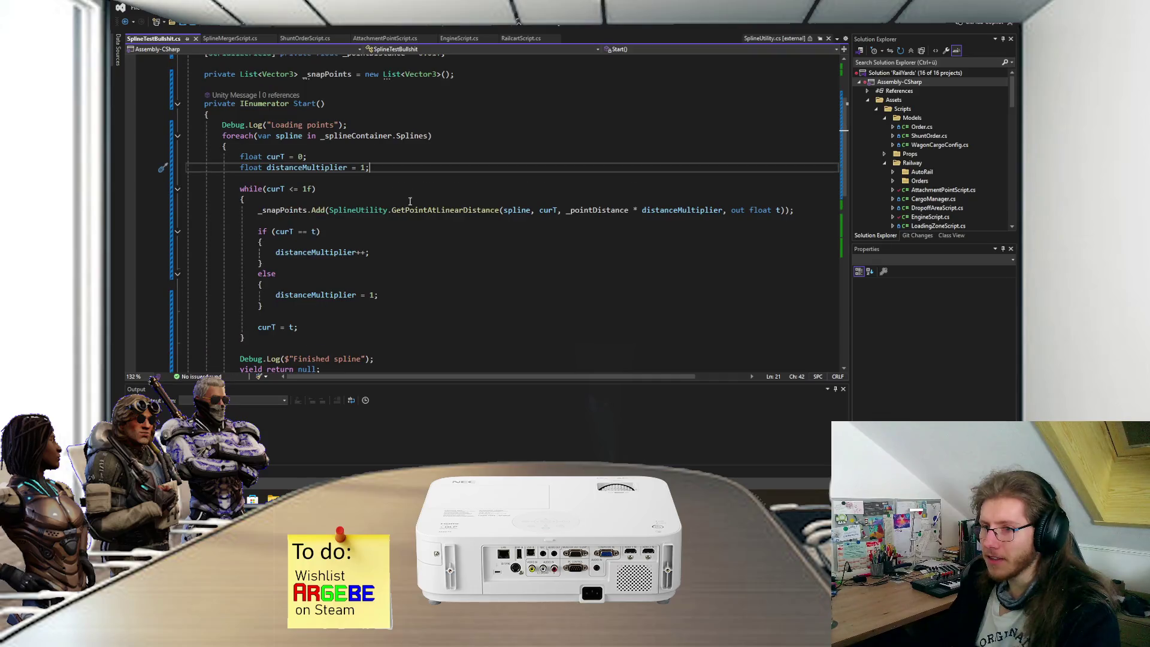
click(535, 448)
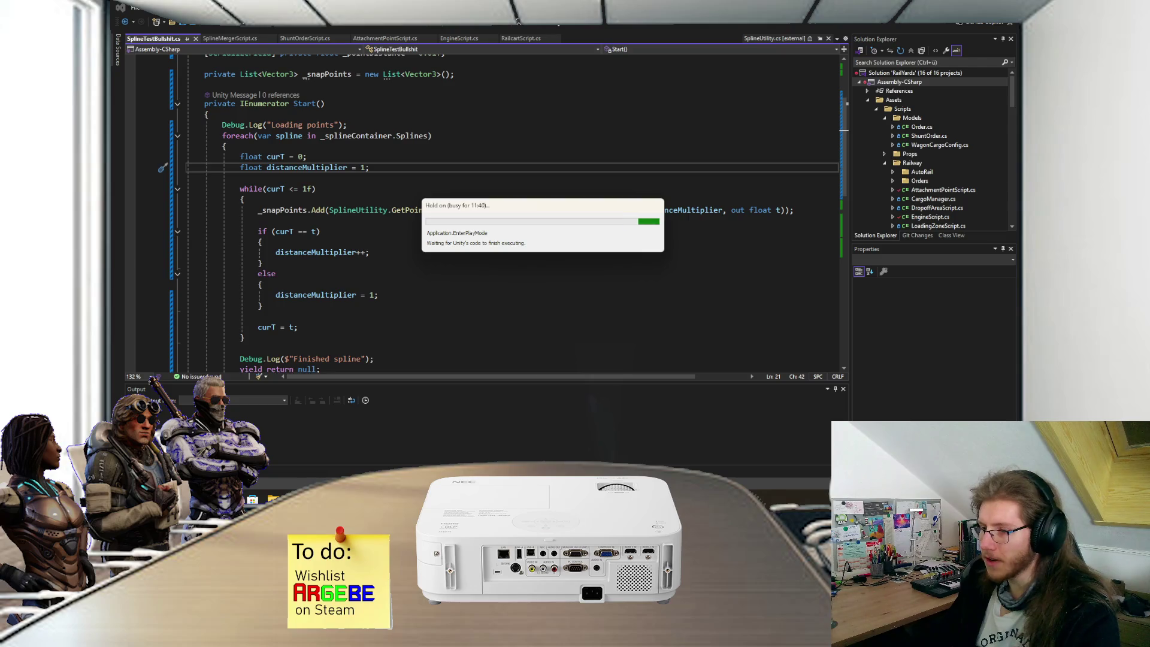
key(alt+Tab)
click(546, 249)
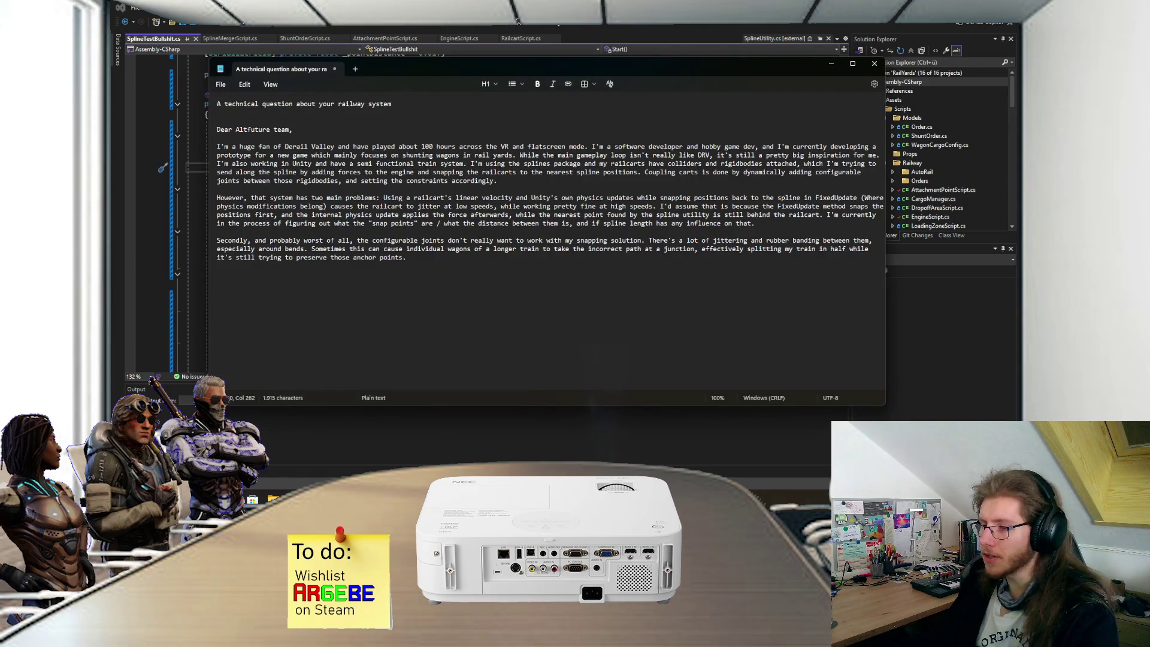
key(ctrl+shift+Escape)
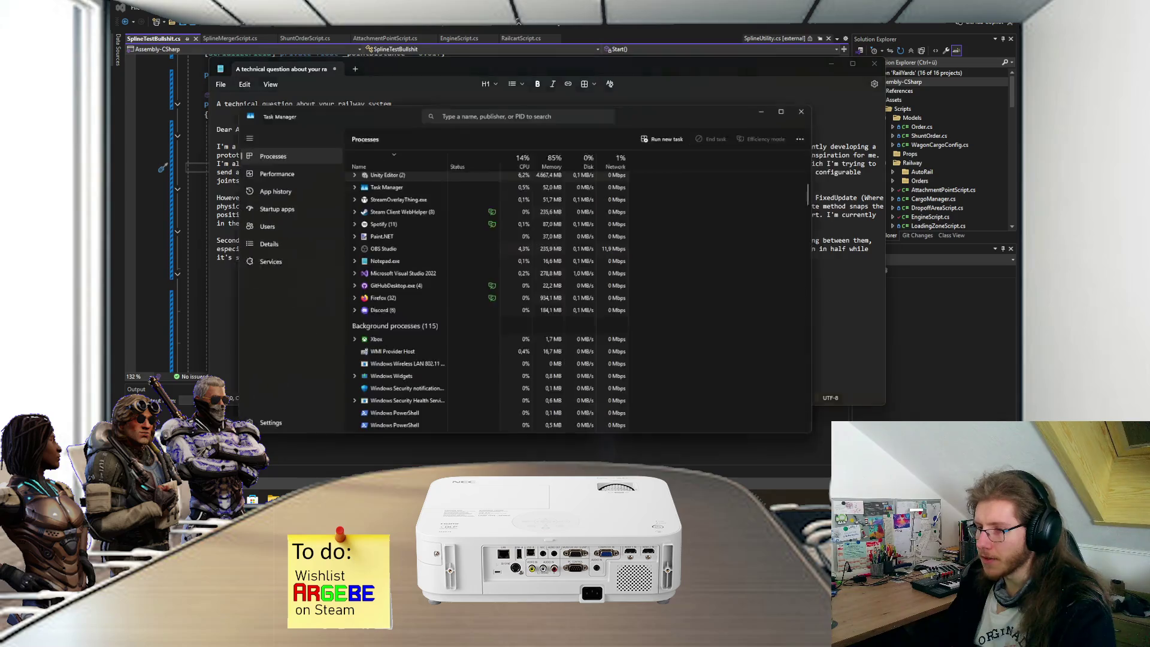
click(352, 179)
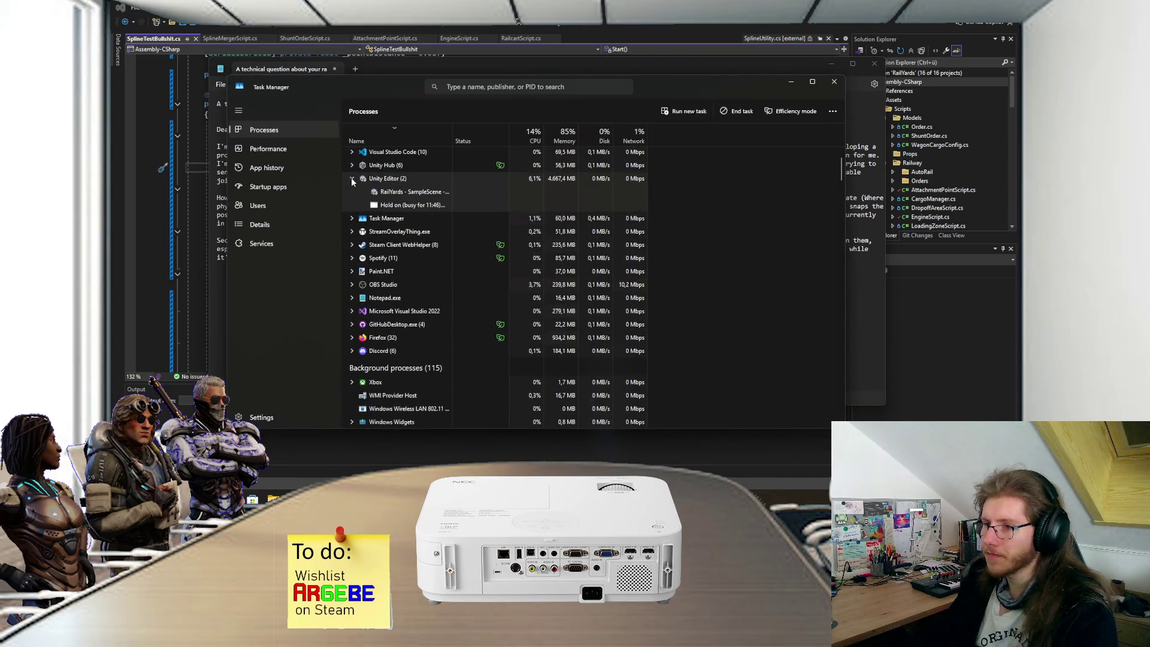
click(402, 183)
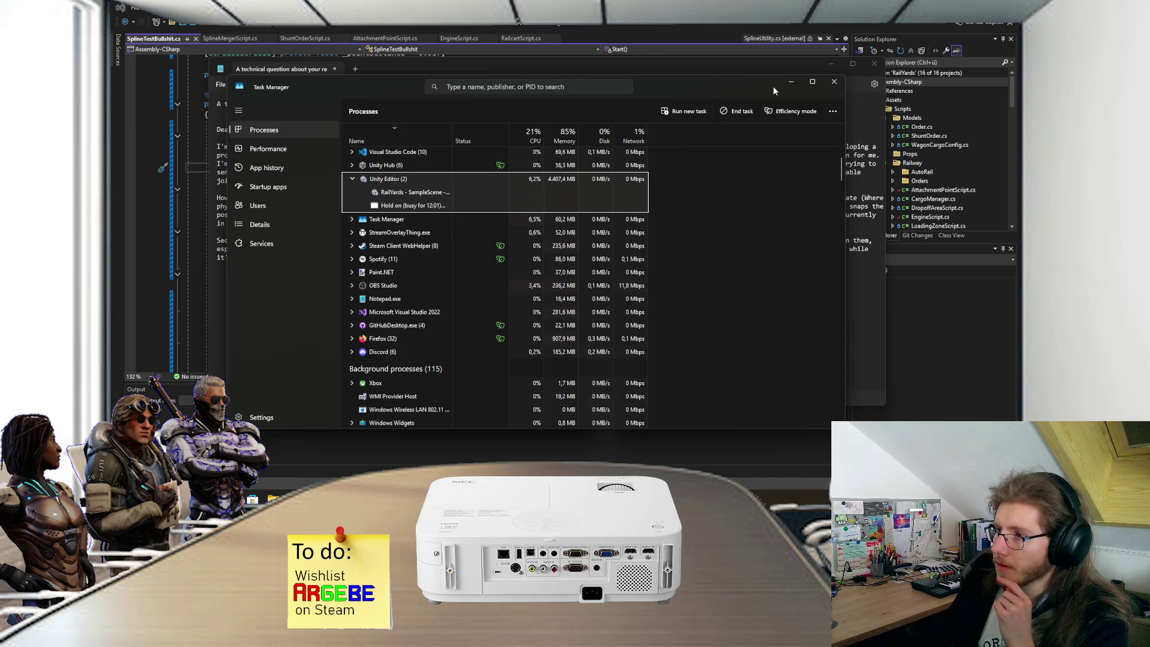
key(alt+Tab)
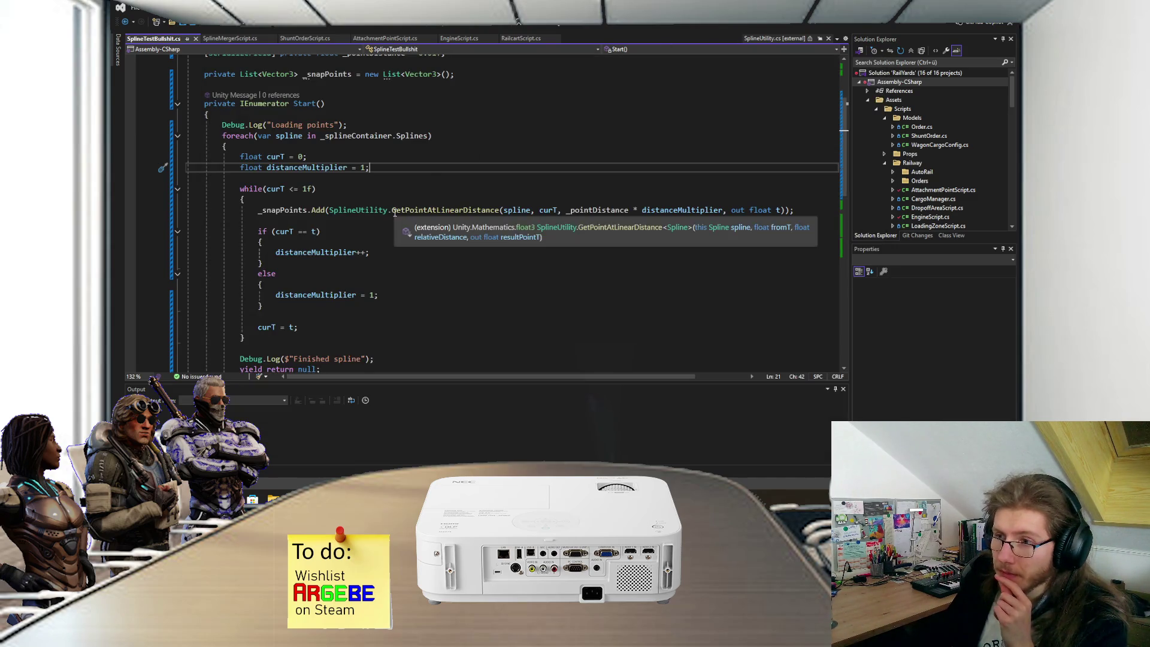
Step: Move Unity Hub aside and edit the while condition so the loop runs only while curT < 1f
mouse_move(452, 211)
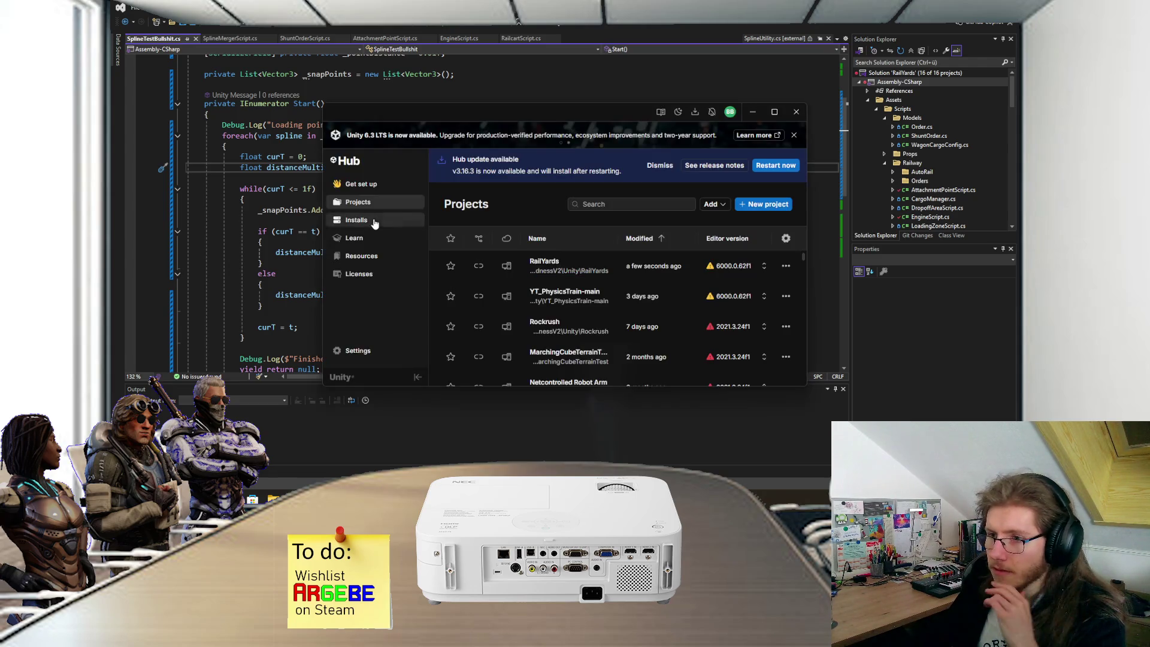
click(279, 205)
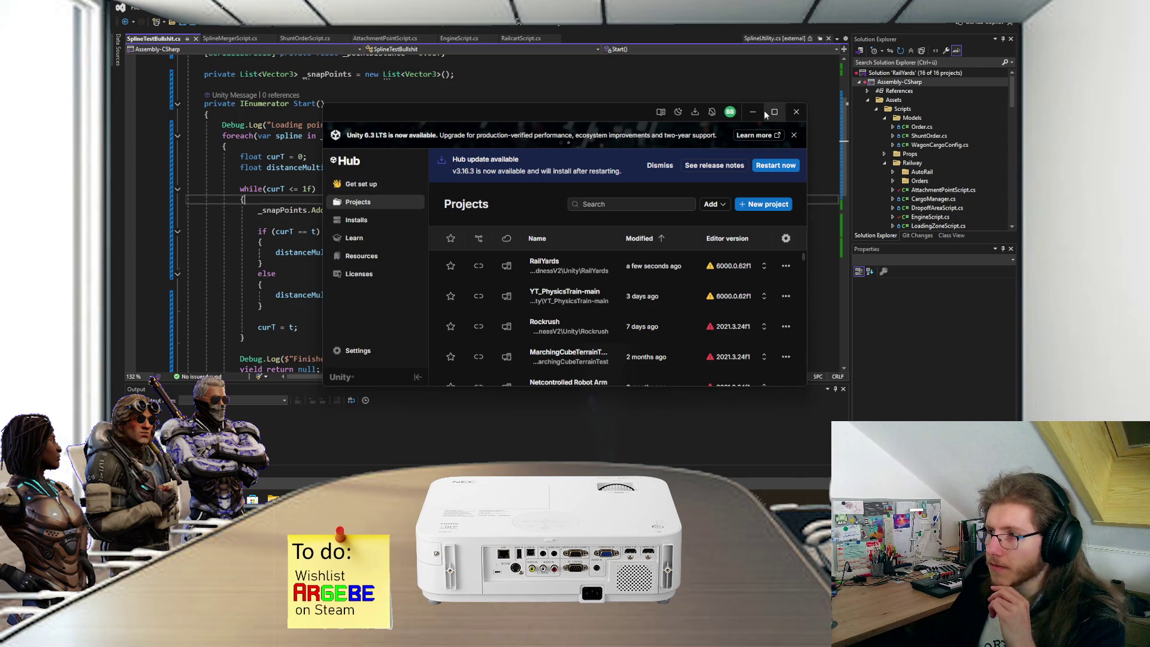
click(762, 112)
click(299, 188)
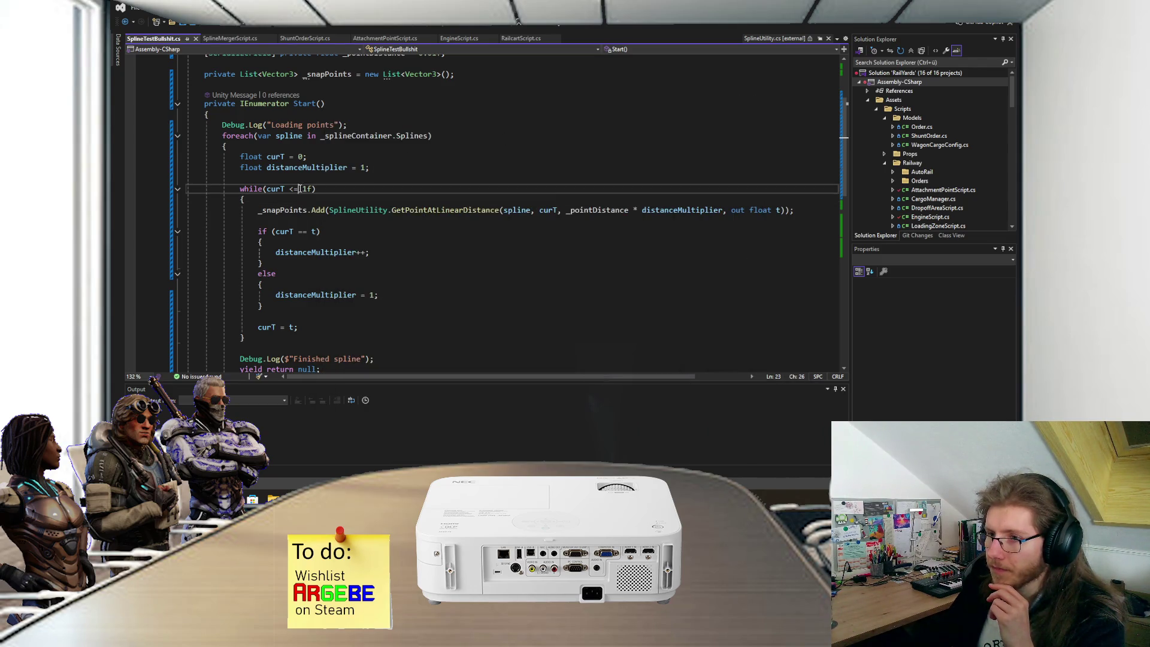
key(BackSpace)
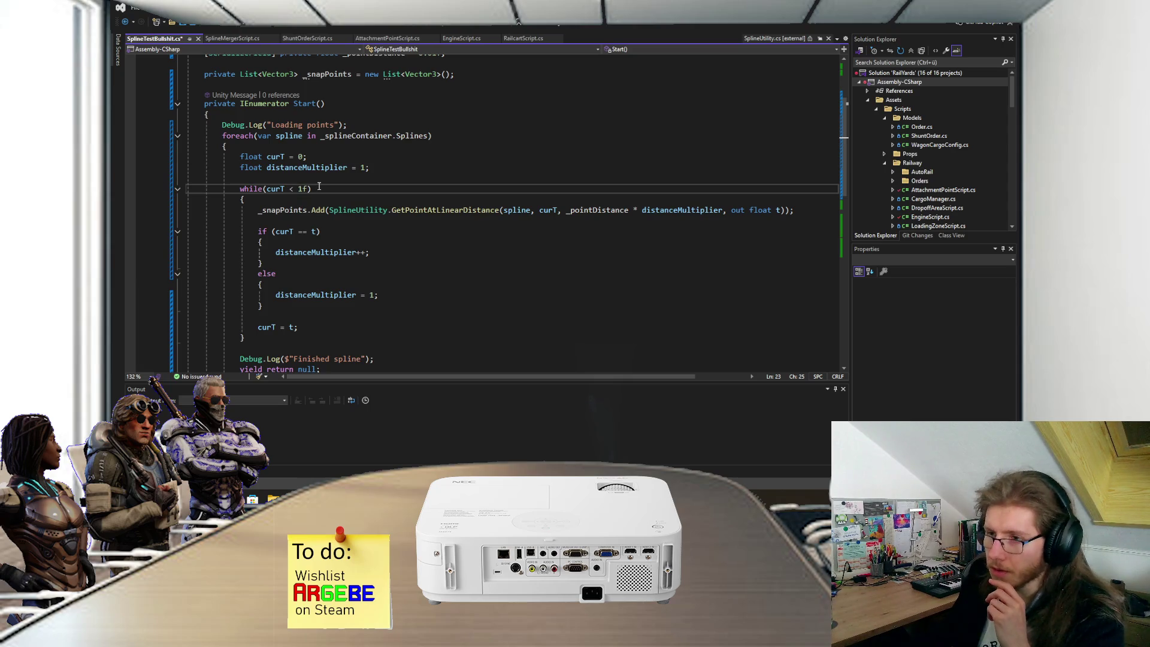
key(End)
key(Left)
key(Left)
key(Left)
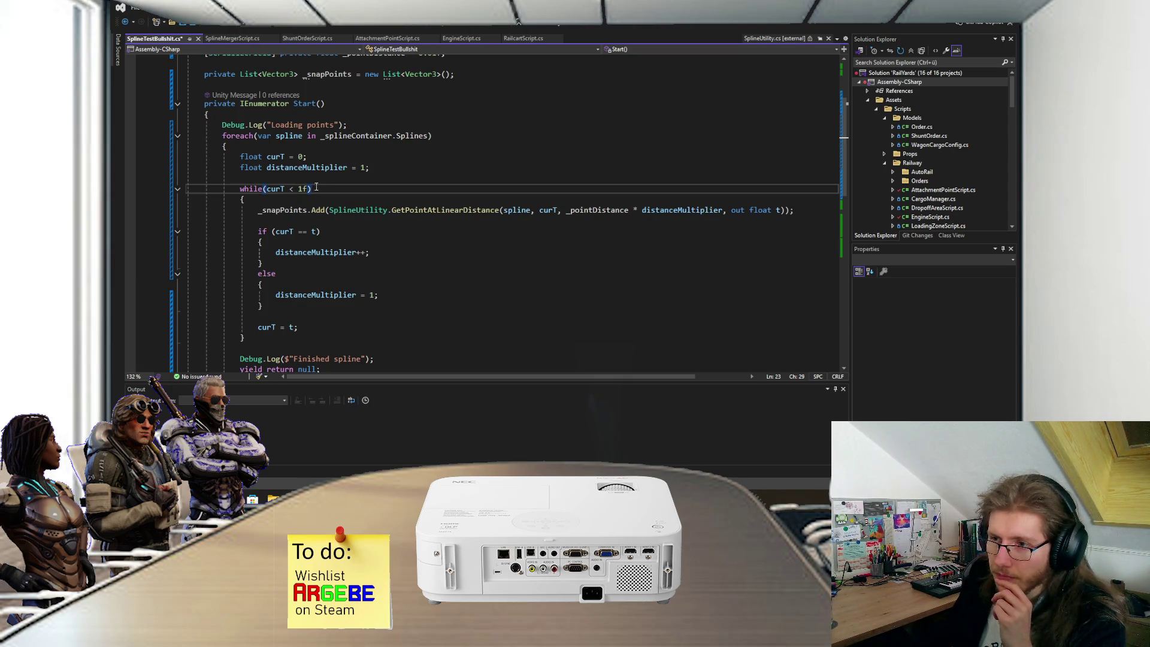
Step: Save the spline script and bring the Notepad email draft back to the front
click(317, 187)
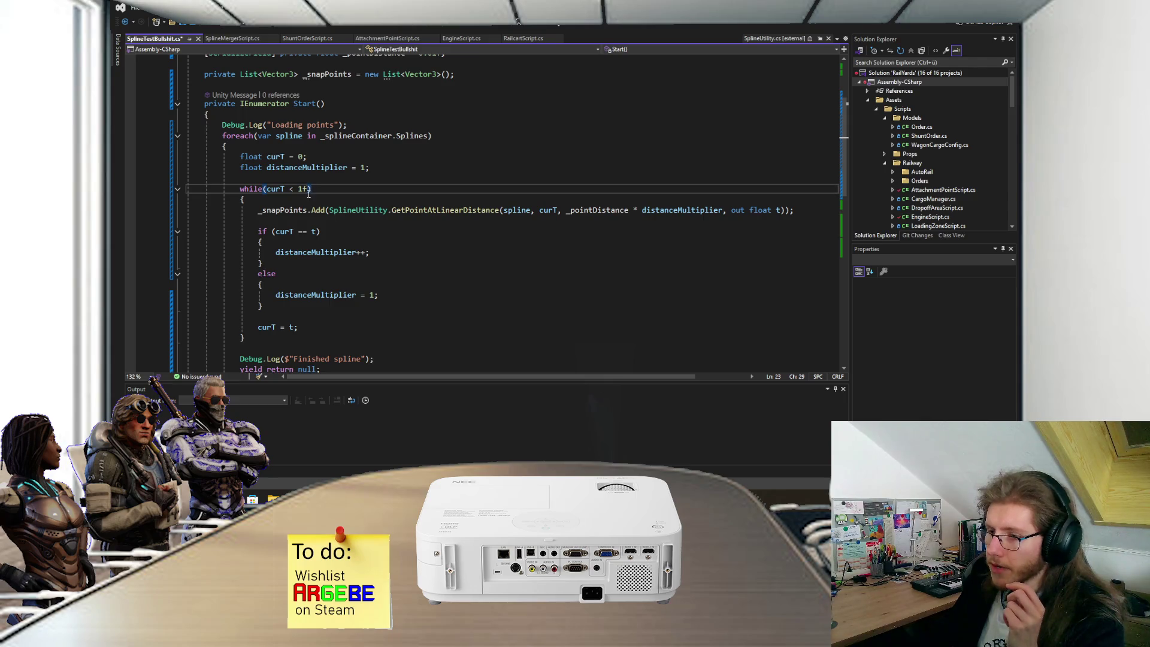
click(372, 180)
click(355, 189)
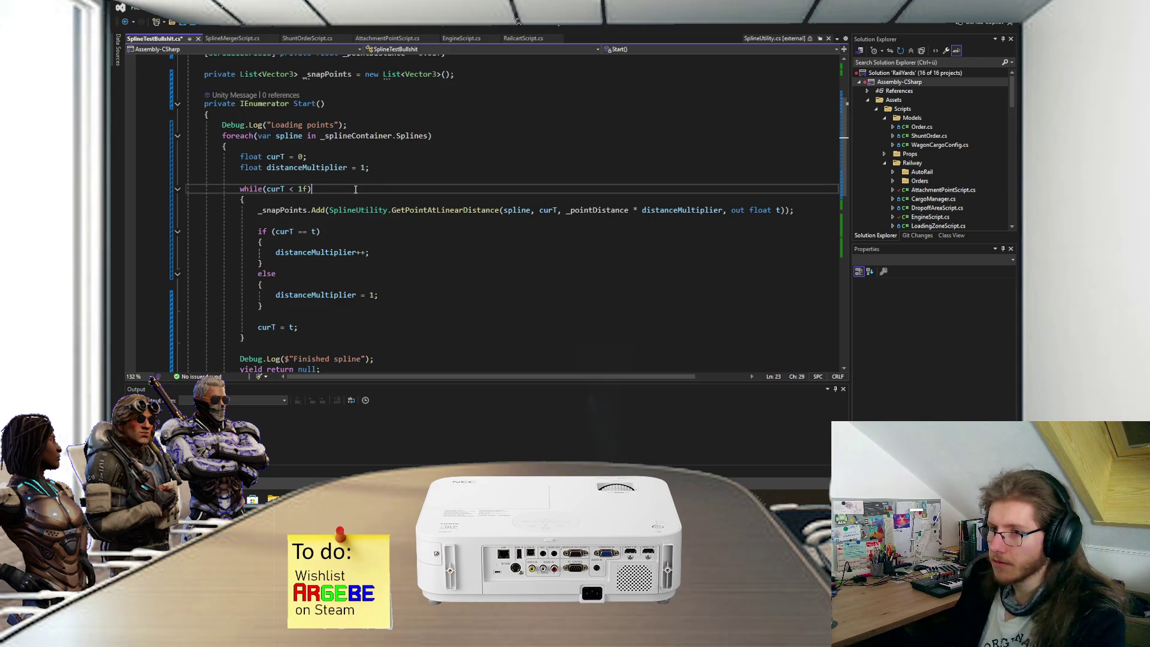
scroll(357, 190, down, 1)
scroll(358, 189, up, 1)
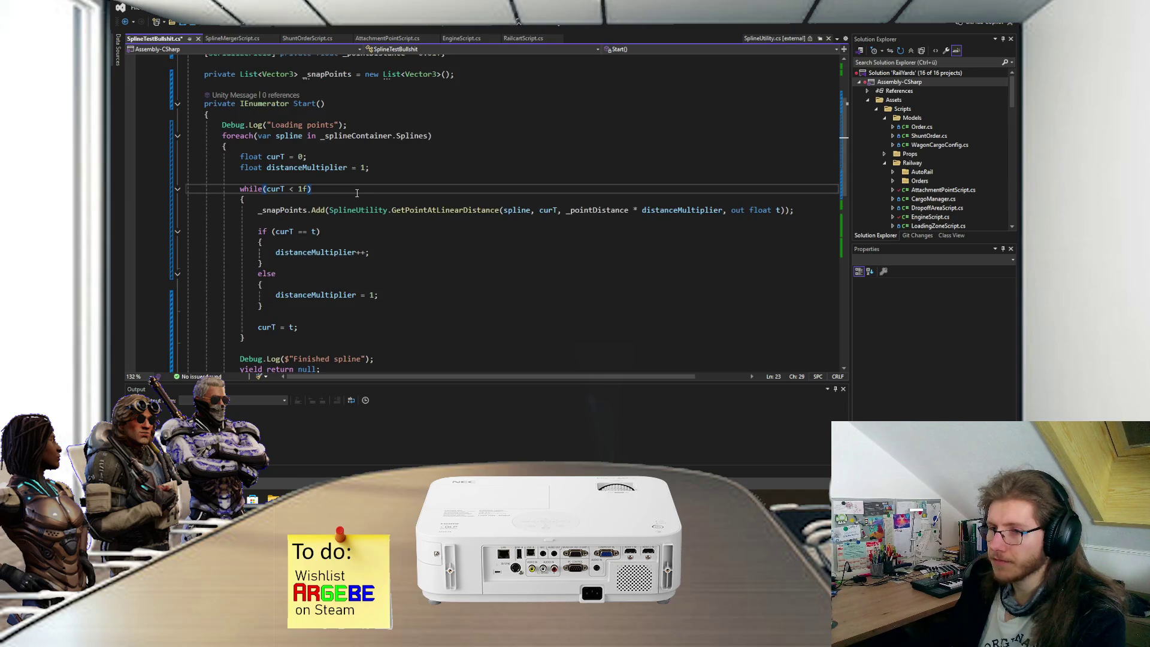
key(ctrl+s)
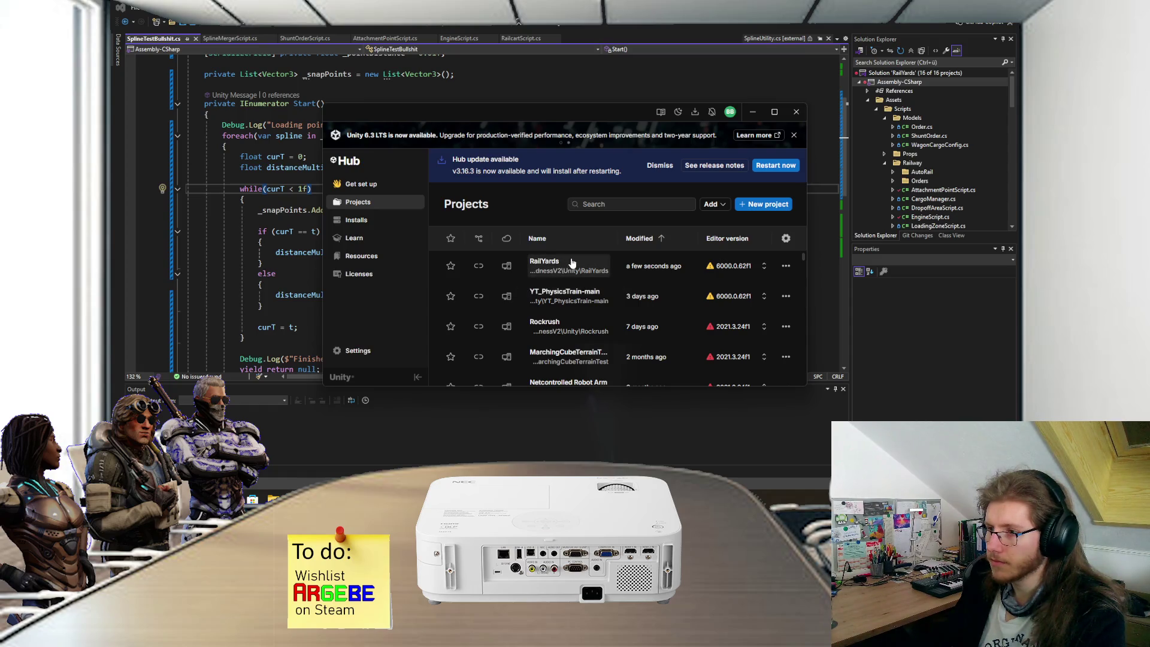
click(317, 236)
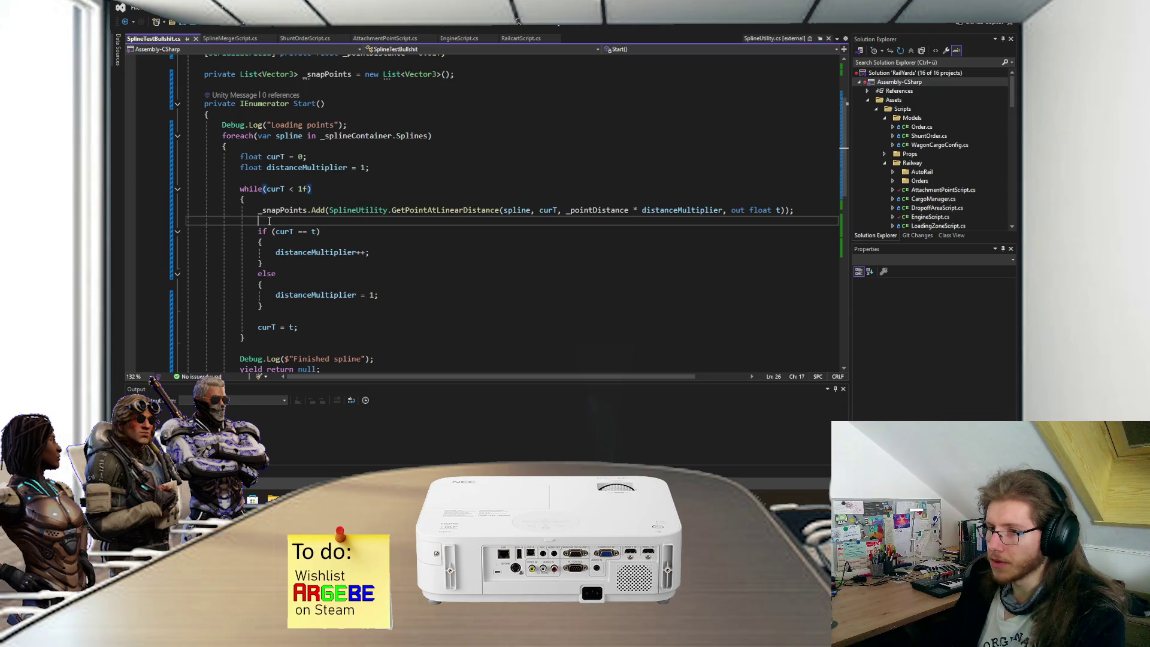
click(446, 500)
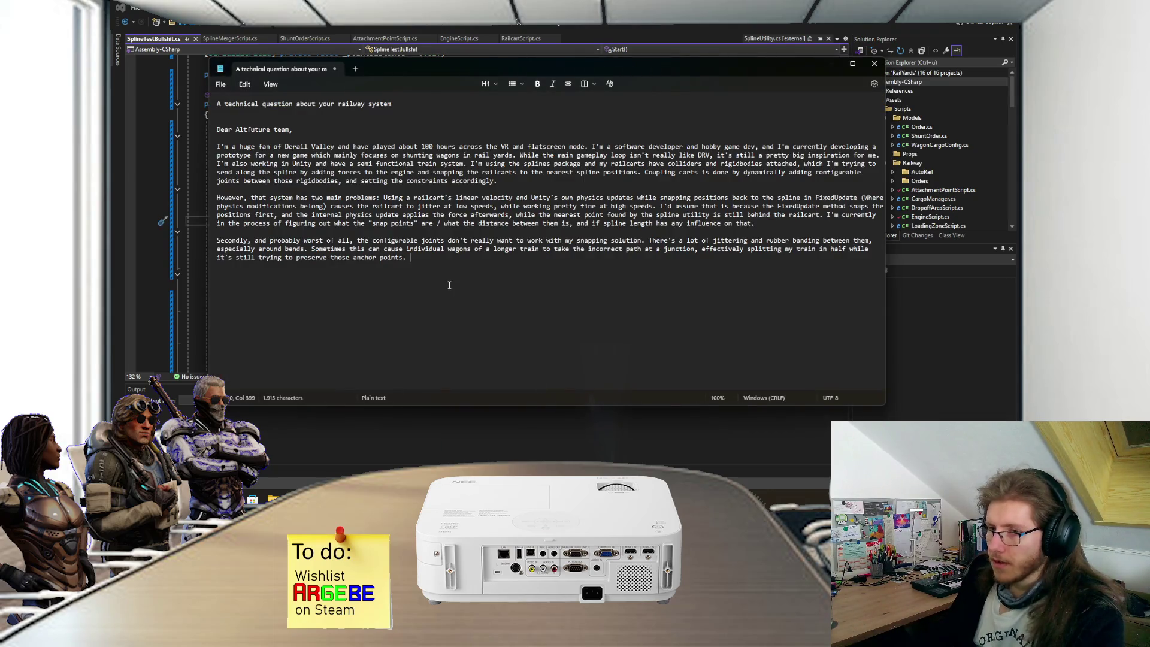
click(453, 276)
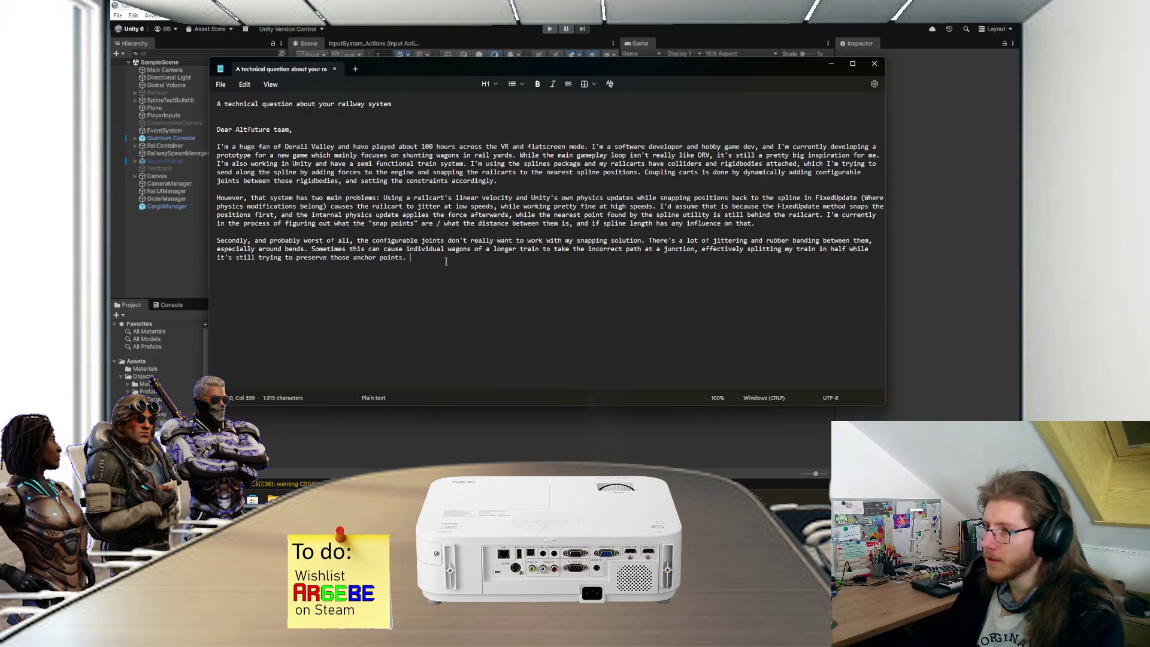
Step: Write the closing paragraph: not asking for code fixes, just how DRV handles its trains and railway
key(Return)
key(Return)
text(N)
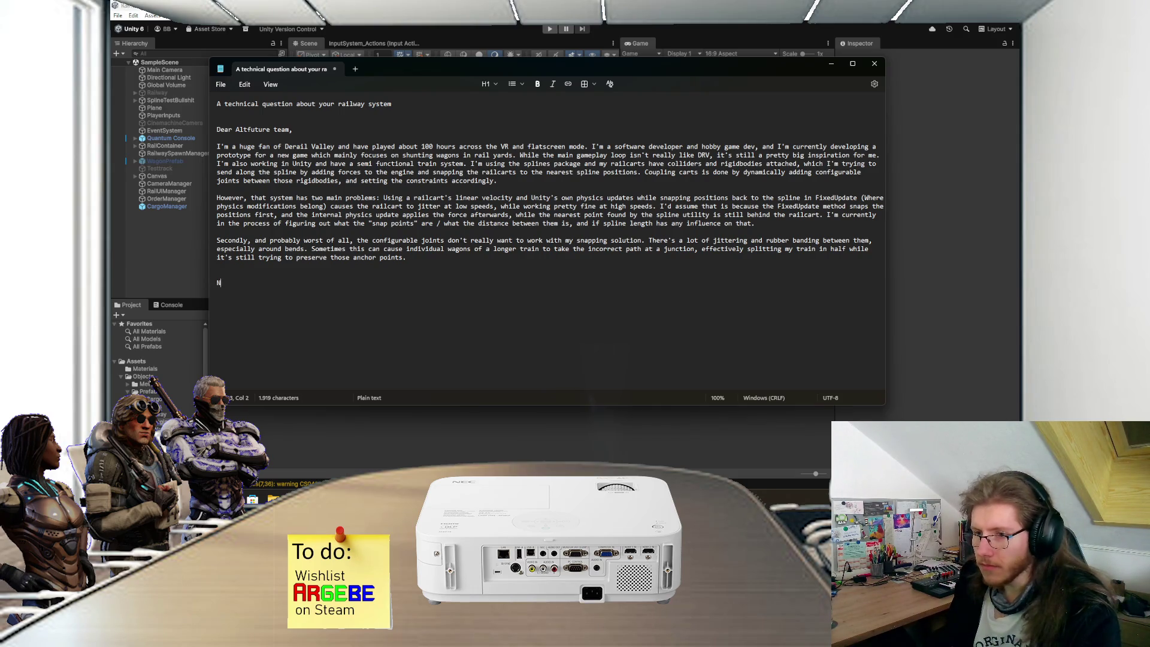
text(ow, of course I'm not asking)
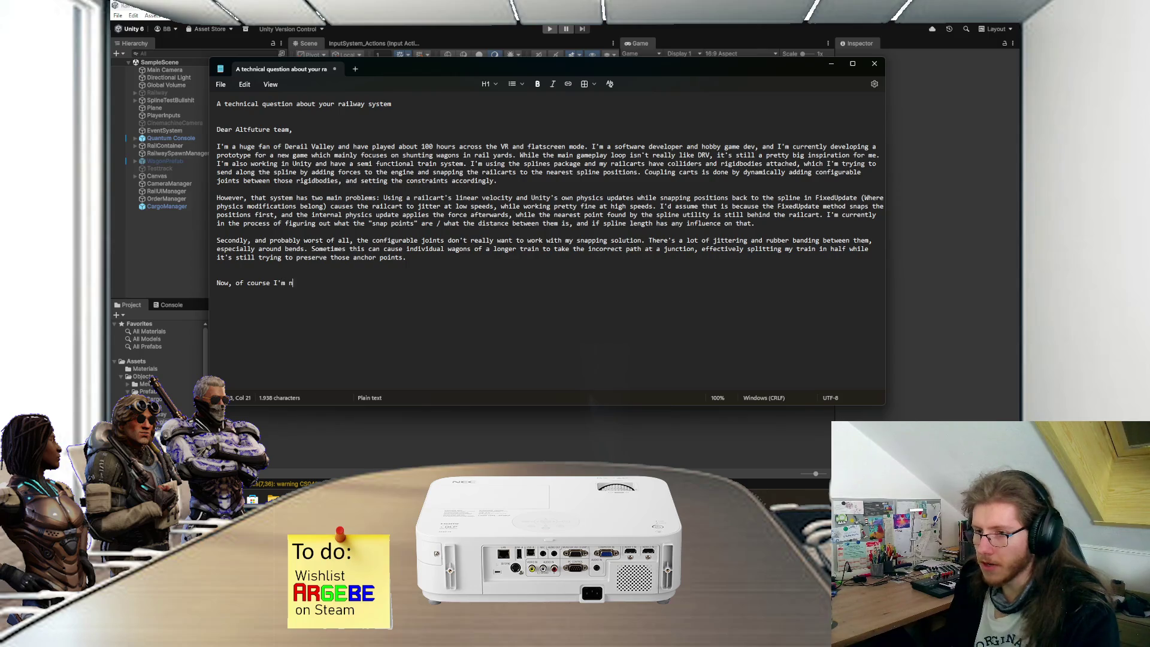
key(BackSpace)
key(BackSpace)
key(BackSpace)
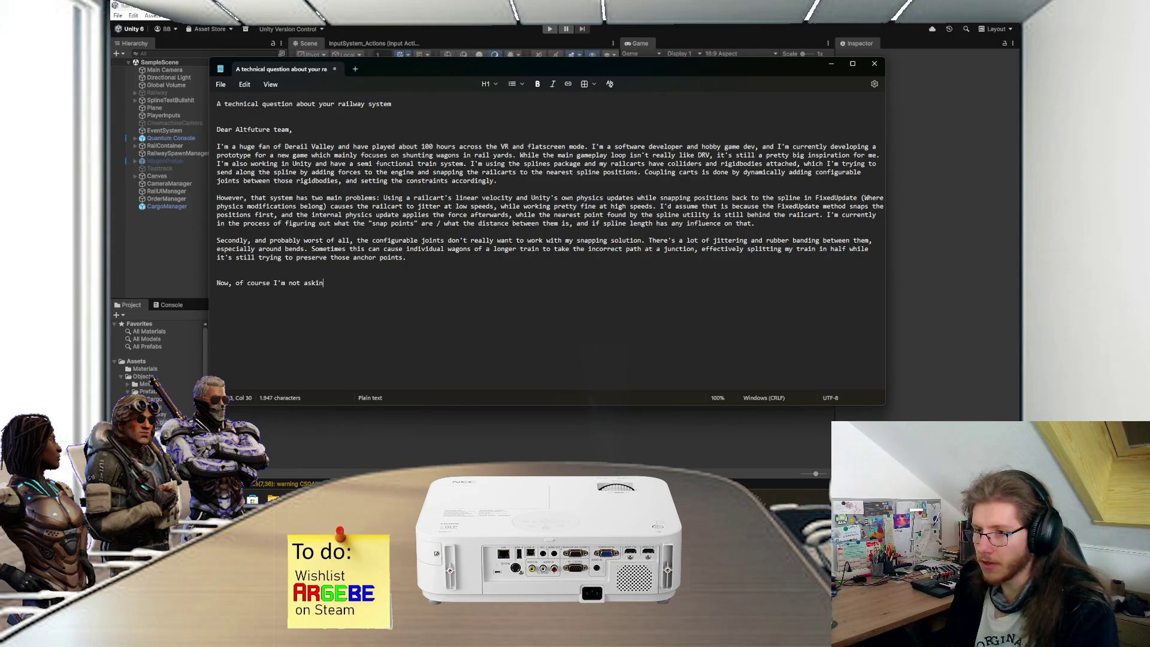
text(writing to you)
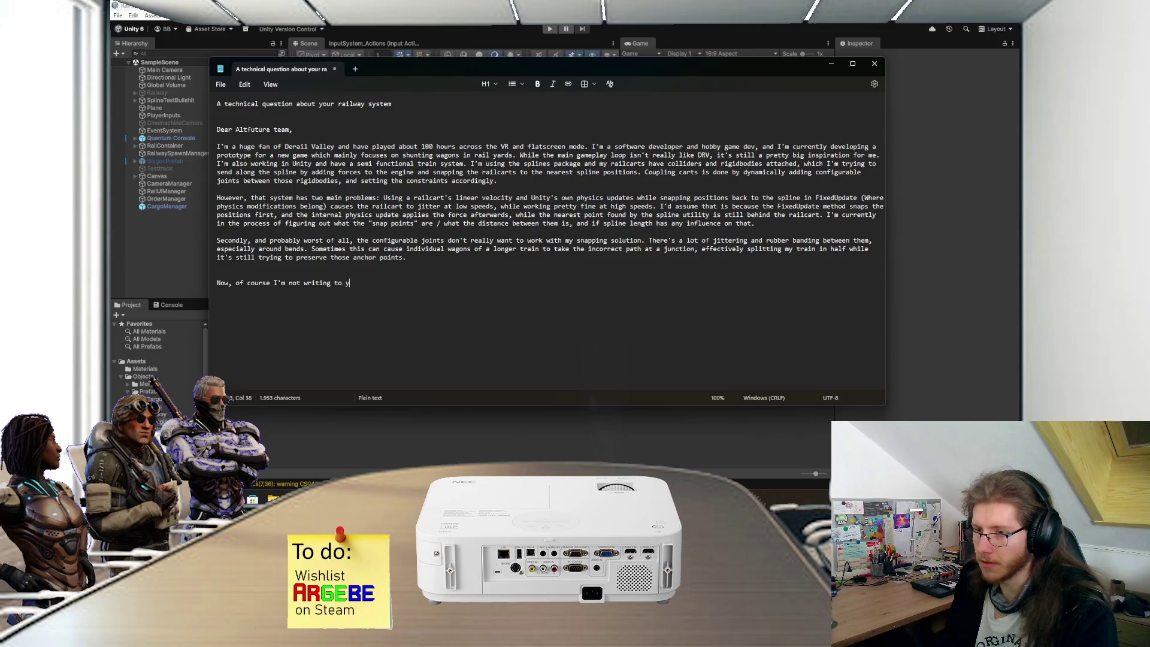
key(BackSpace)
key(BackSpace)
key(BackSpace)
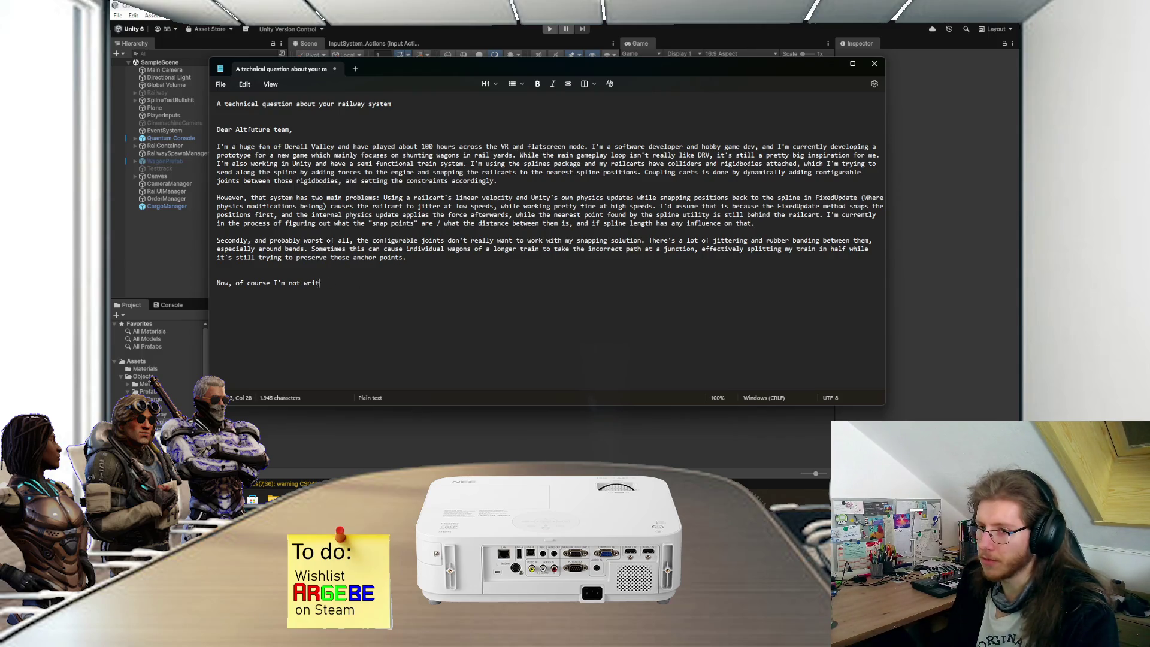
text(asking you to fix)
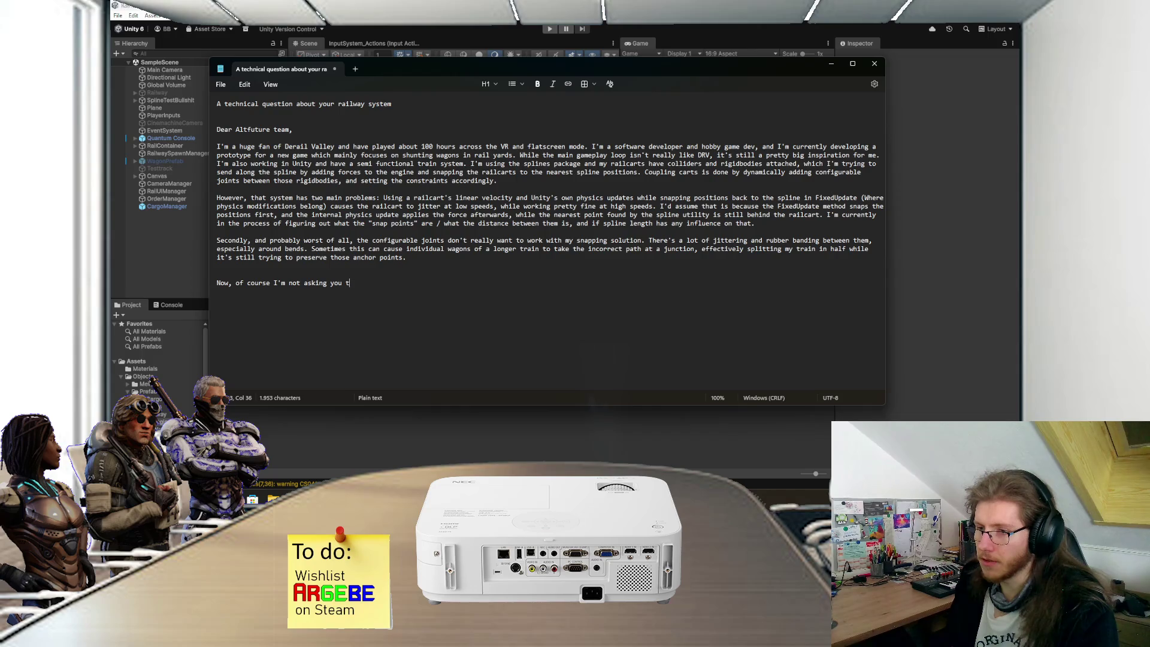
key(BackSpace)
key(BackSpace)
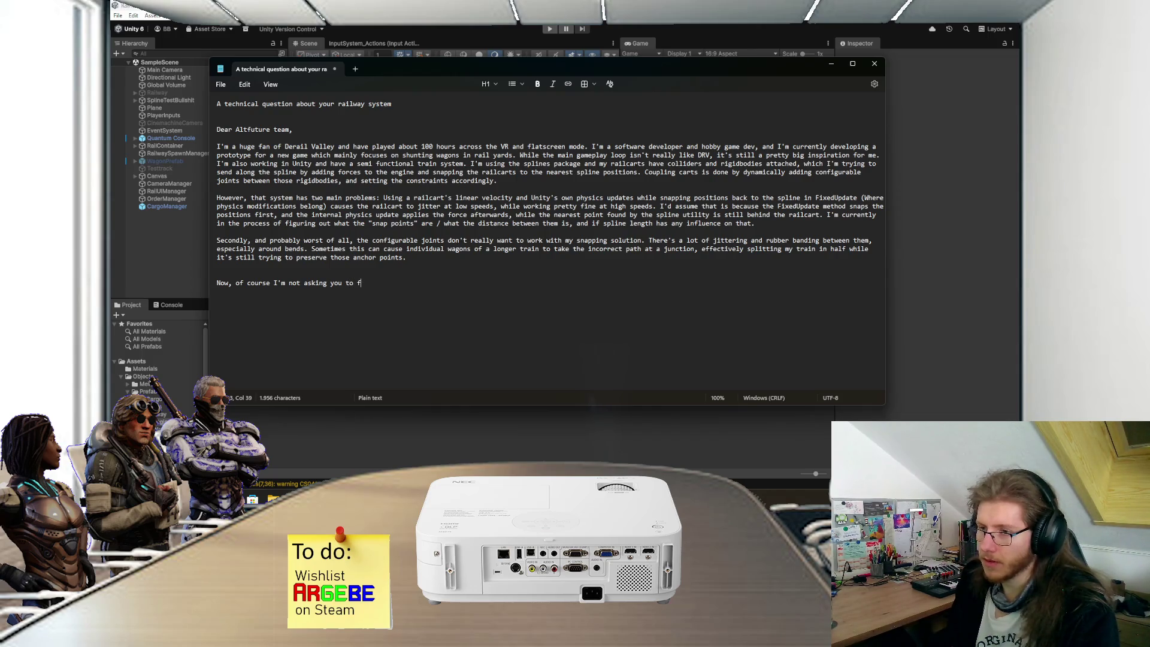
text(fix my )
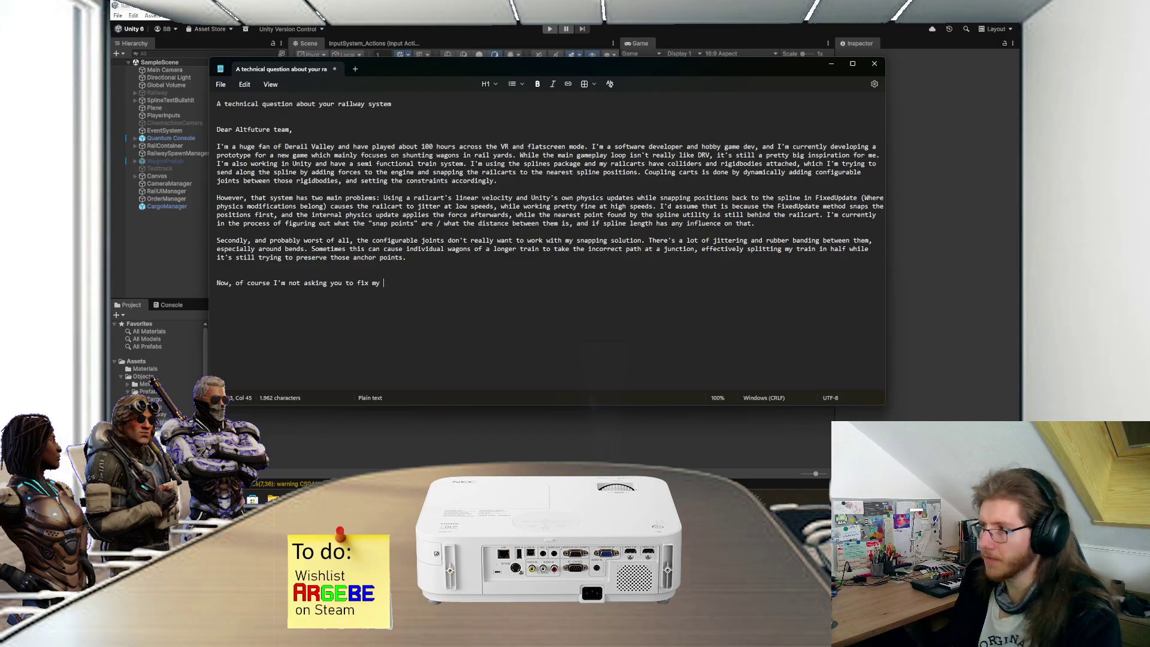
text(co)
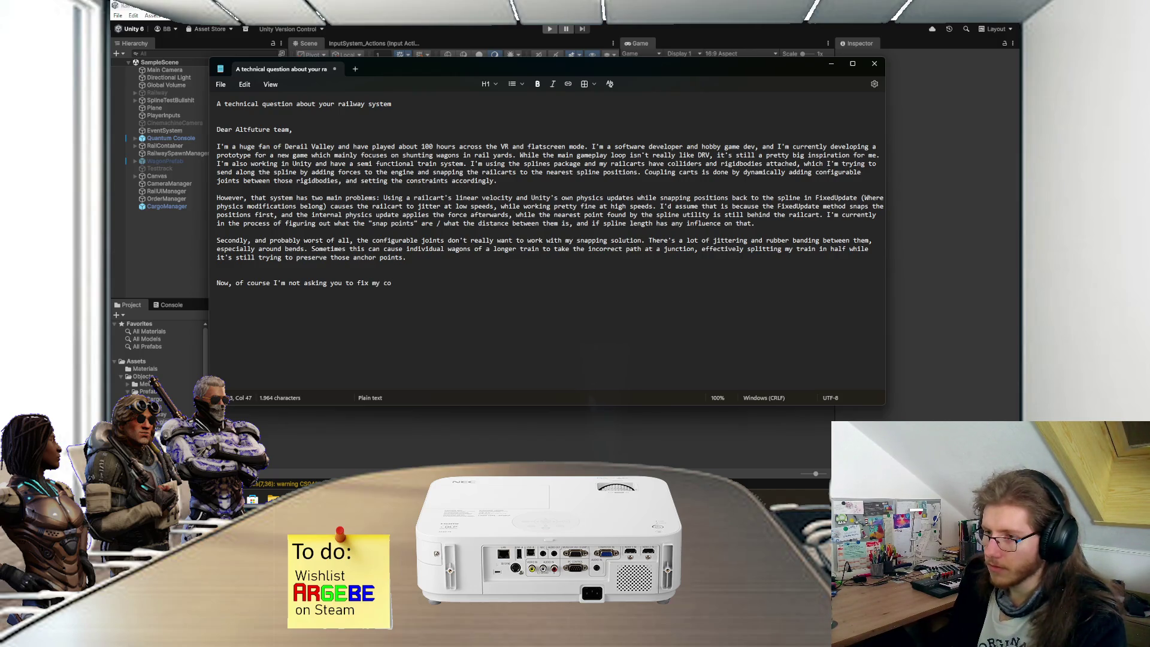
text(de or )
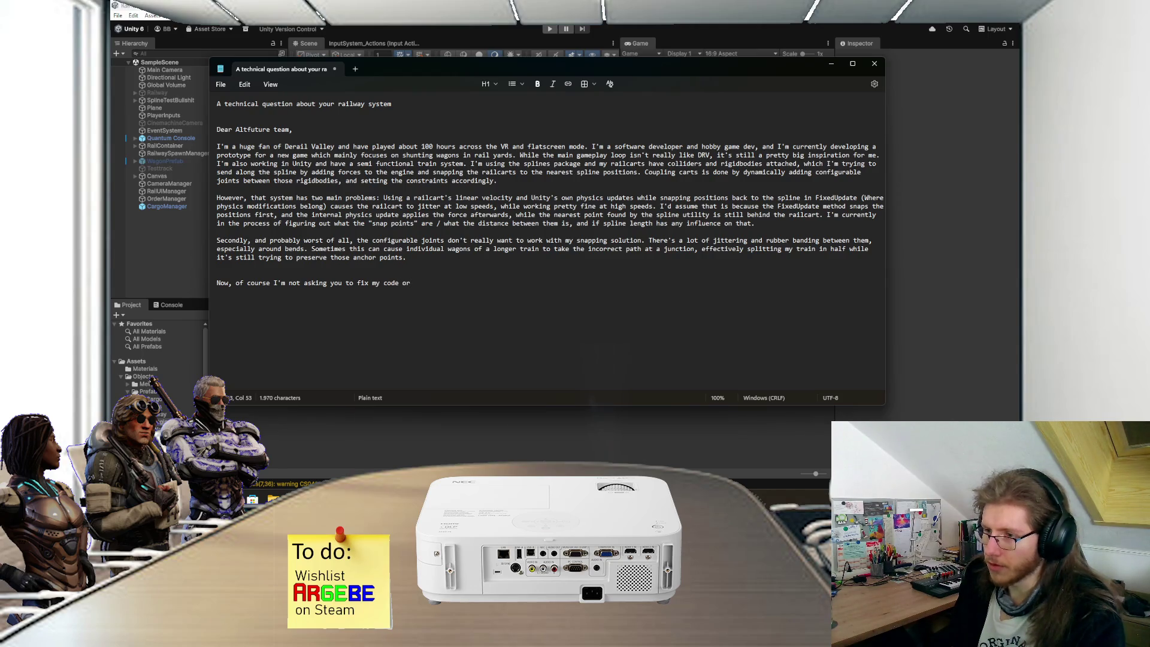
text(and)
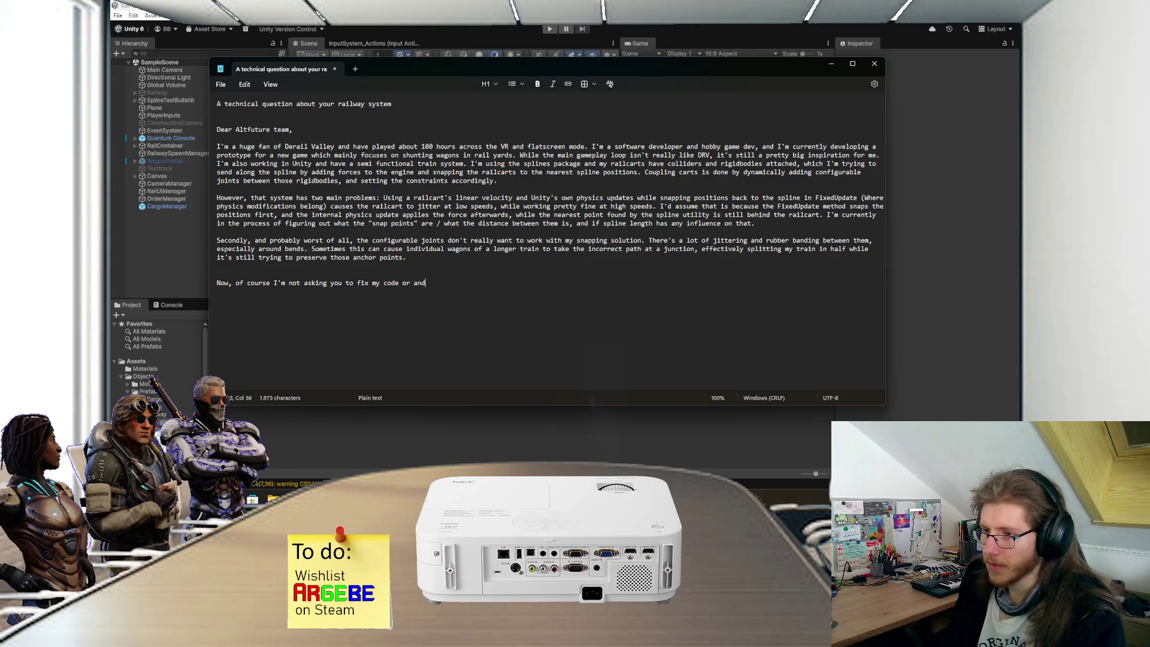
key(BackSpace)
text(y of )
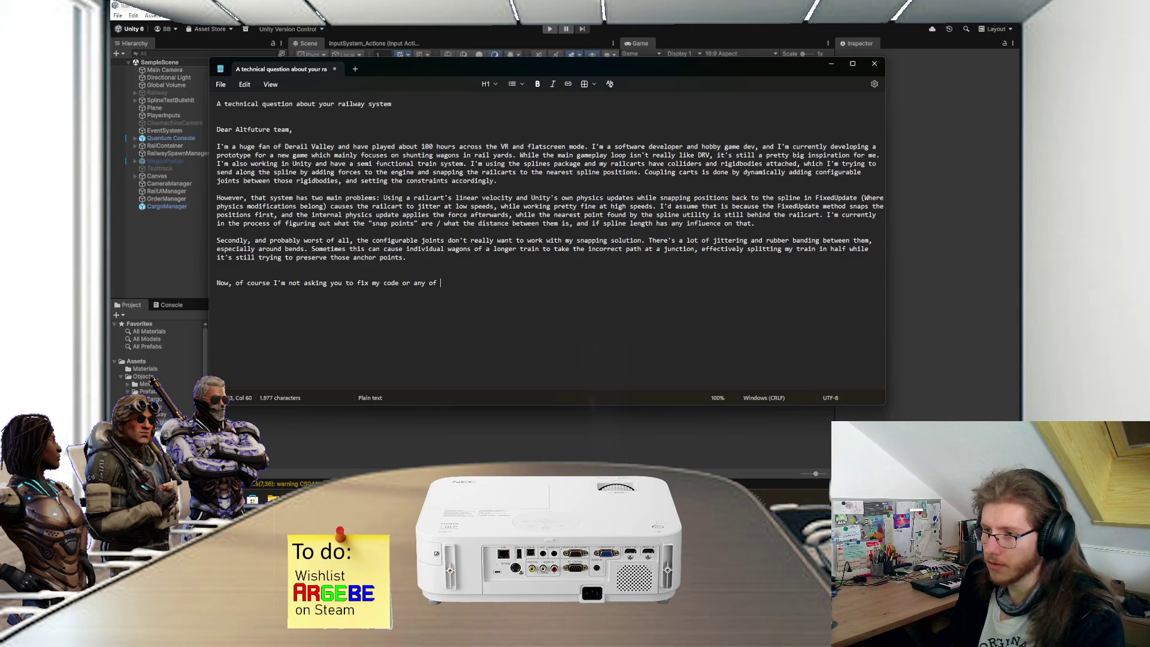
text(my problems really, )
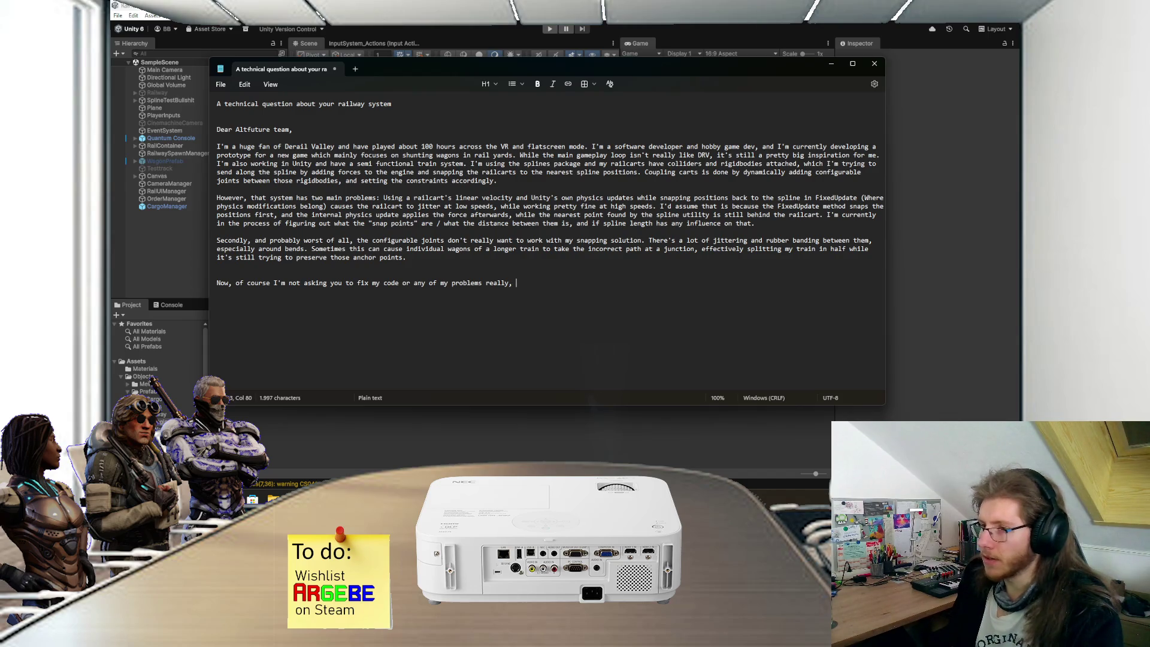
text(I'd just l)
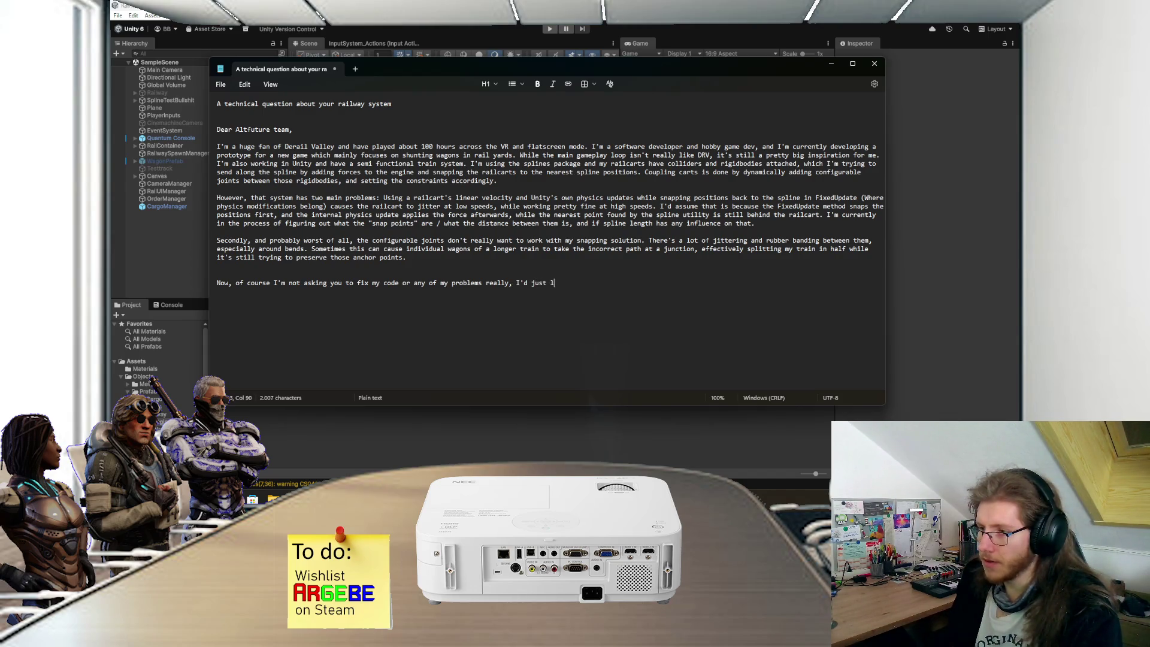
text(ike to ask )
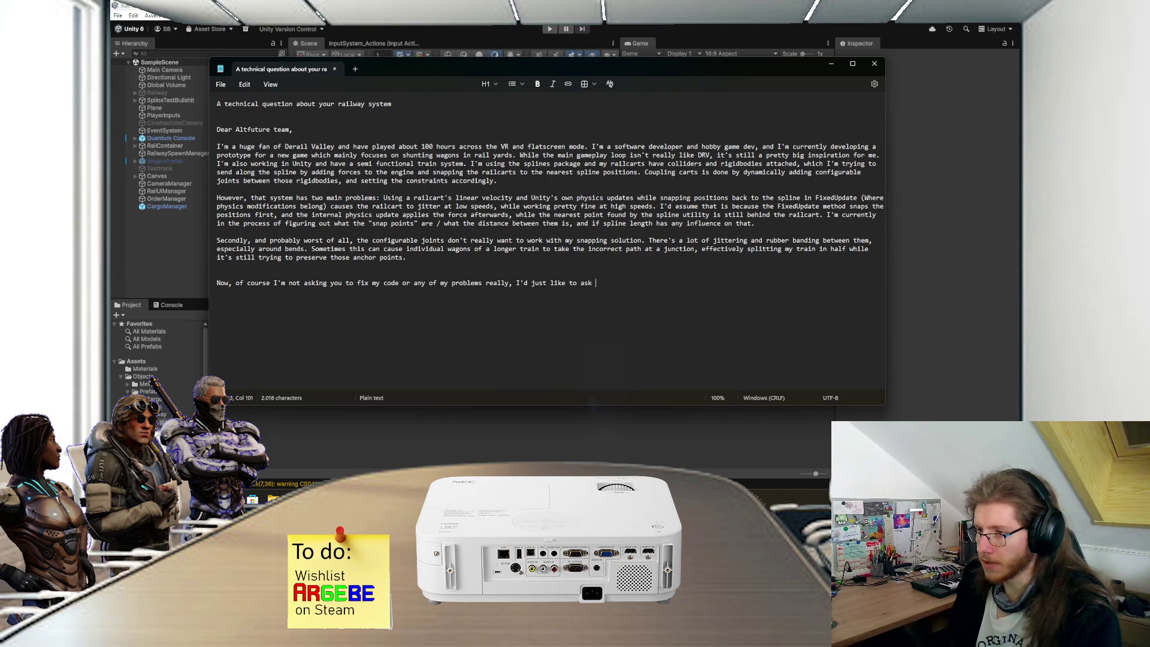
text(how)
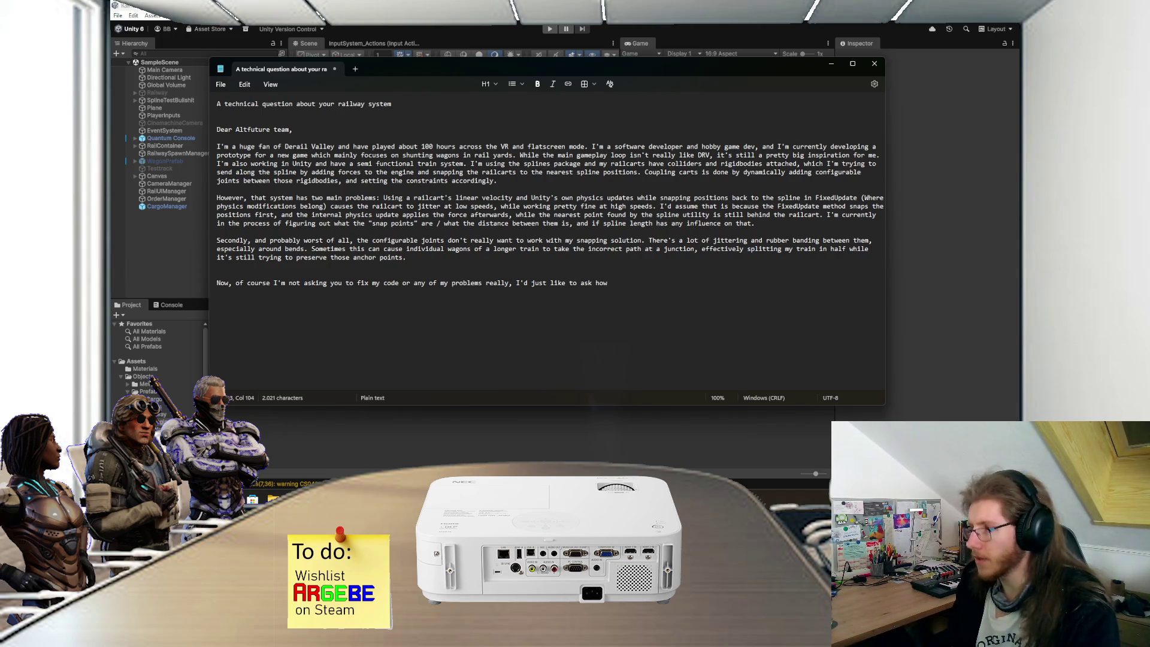
text( DRV handles )
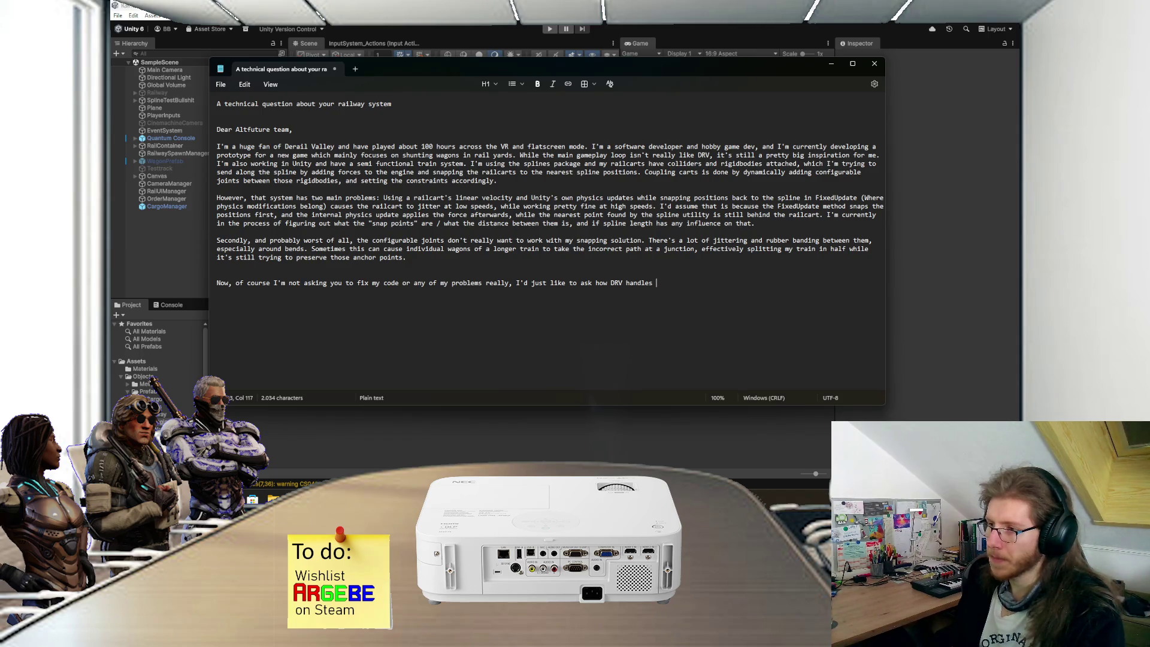
text(its trains)
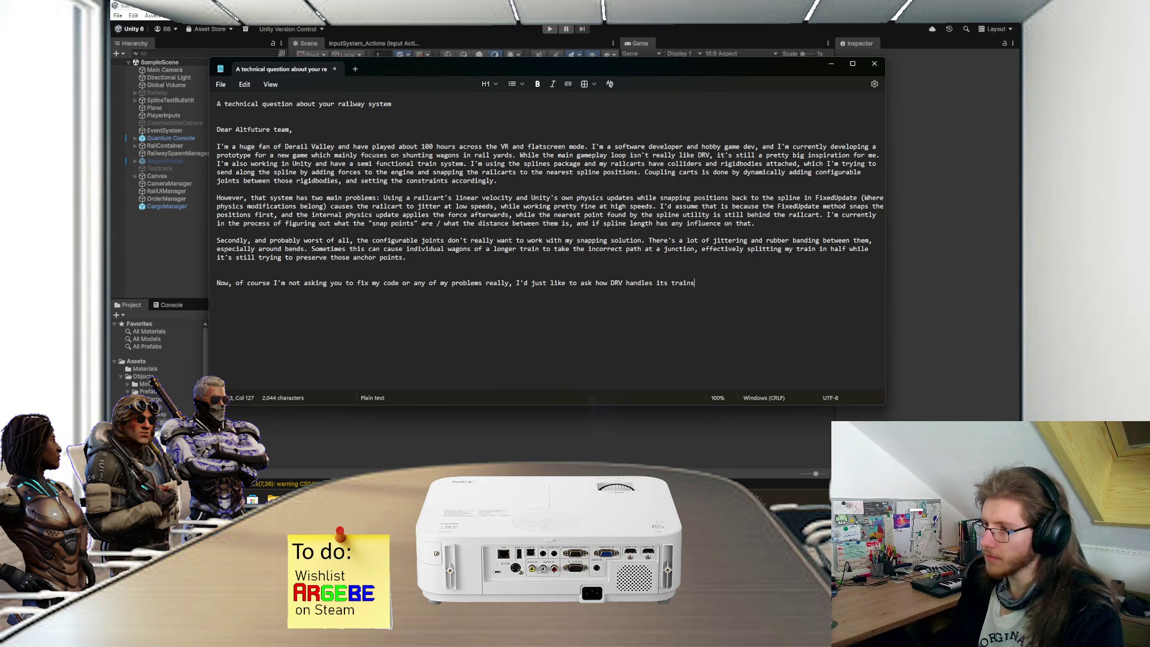
text( and railway.)
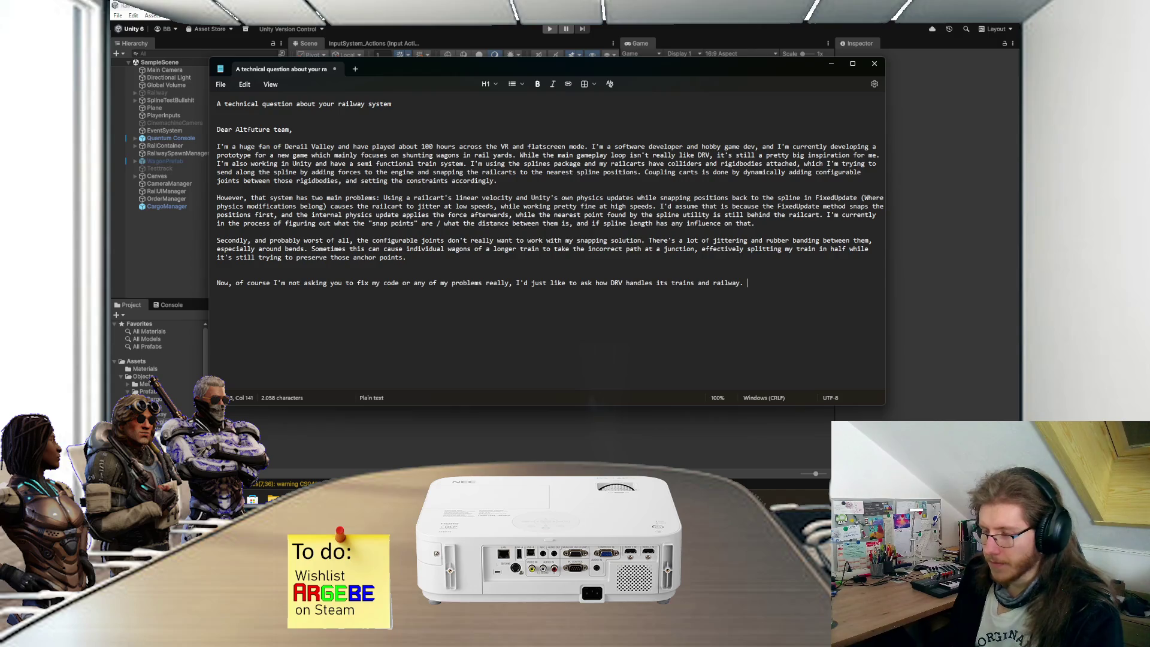
text(I'm also not asking)
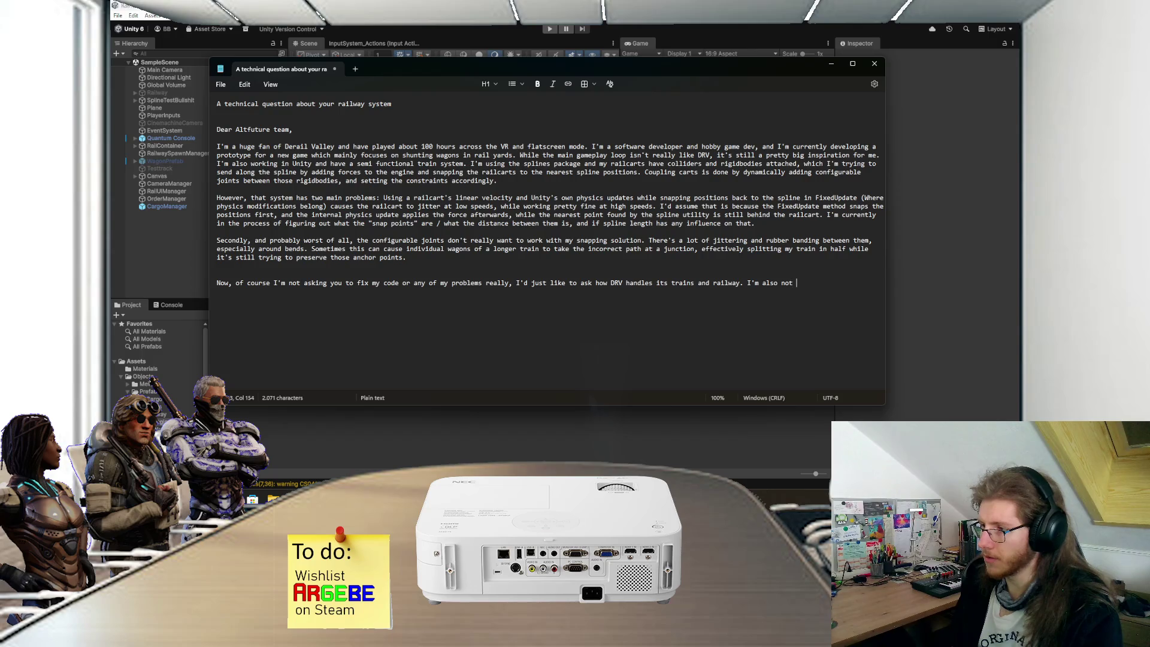
text( you to )
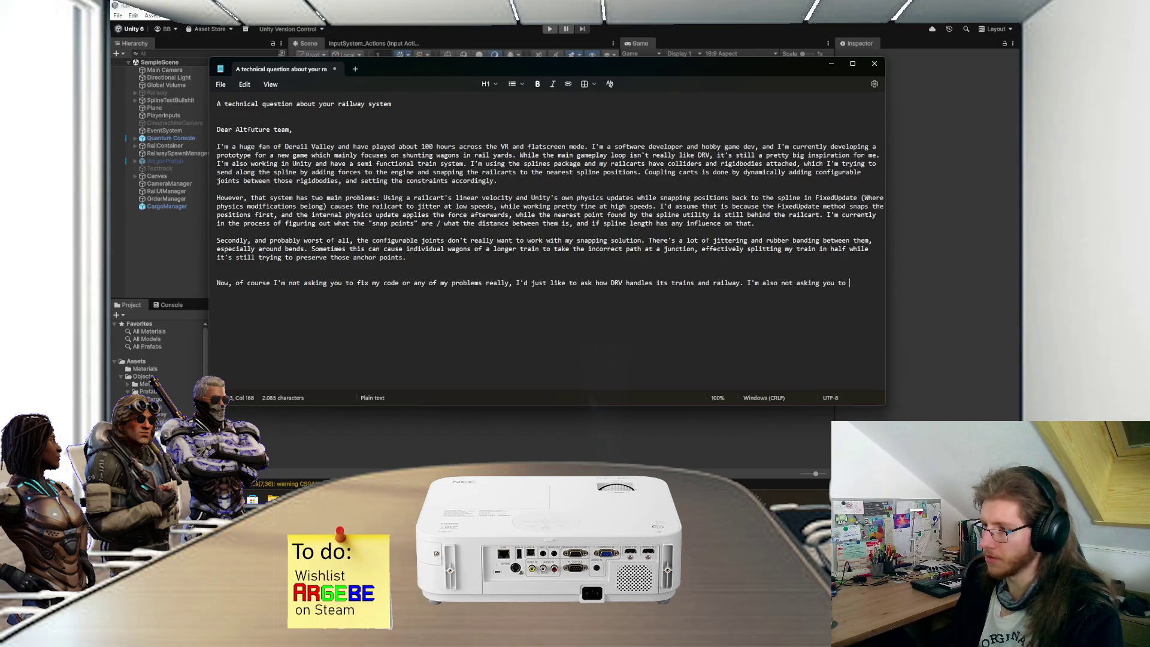
text(tell me exactly )
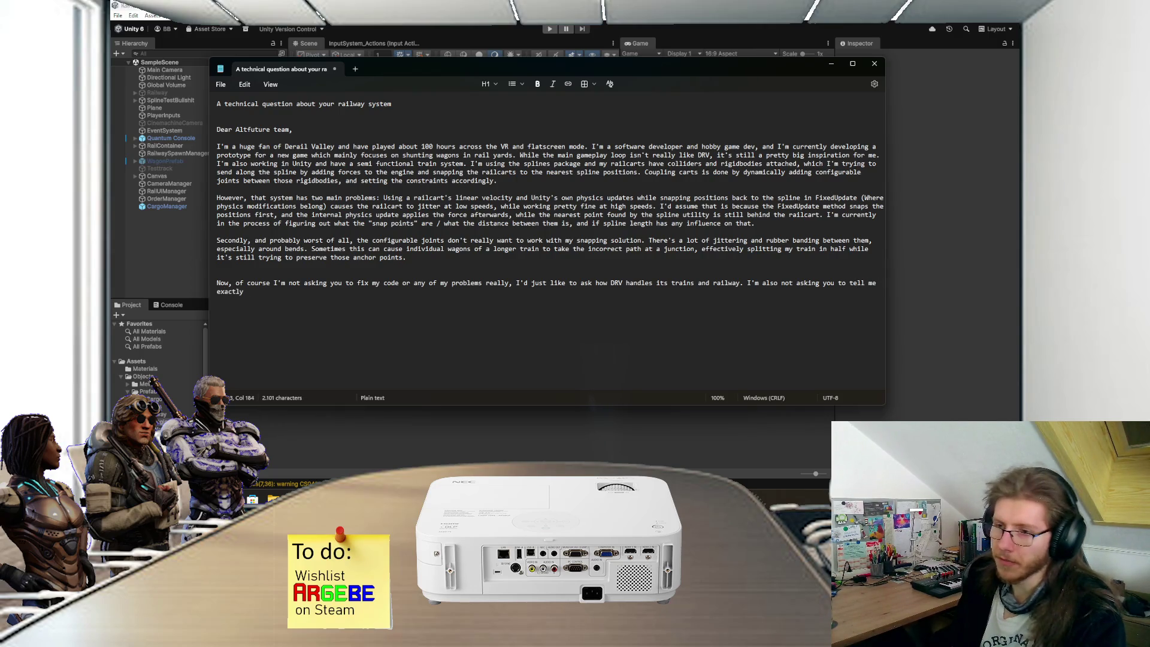
text(how)
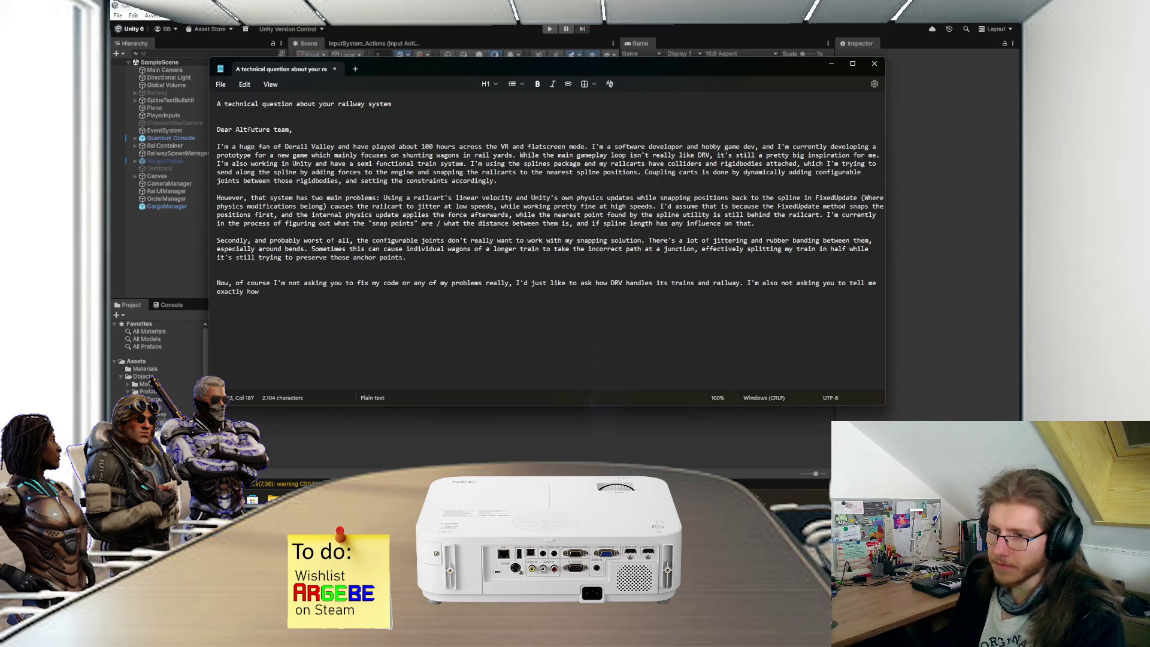
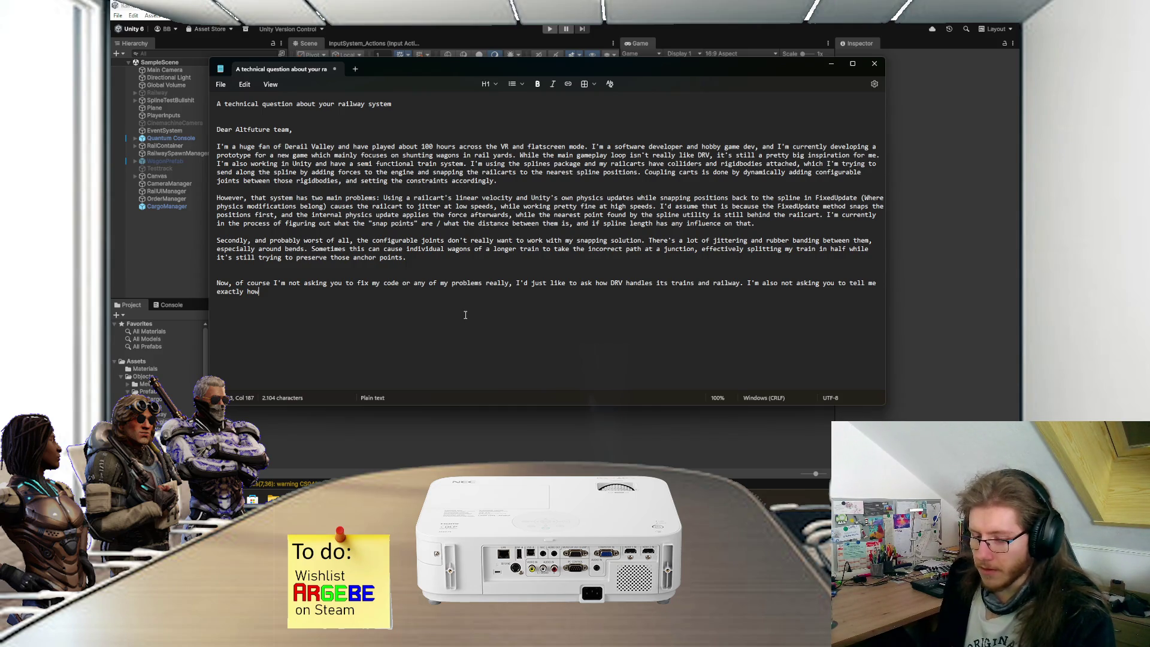
Step: Complete the letter's closing sentence: 'DRV works, just any small pointers would be nice.'
text( DRV wo)
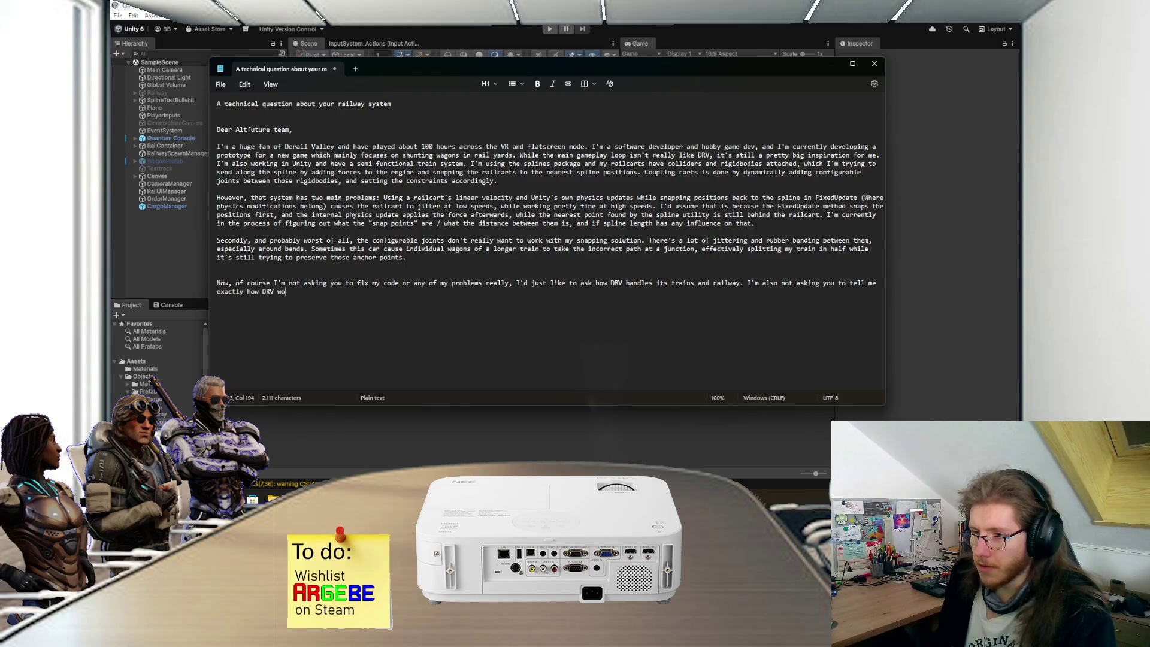
text(rks, just any )
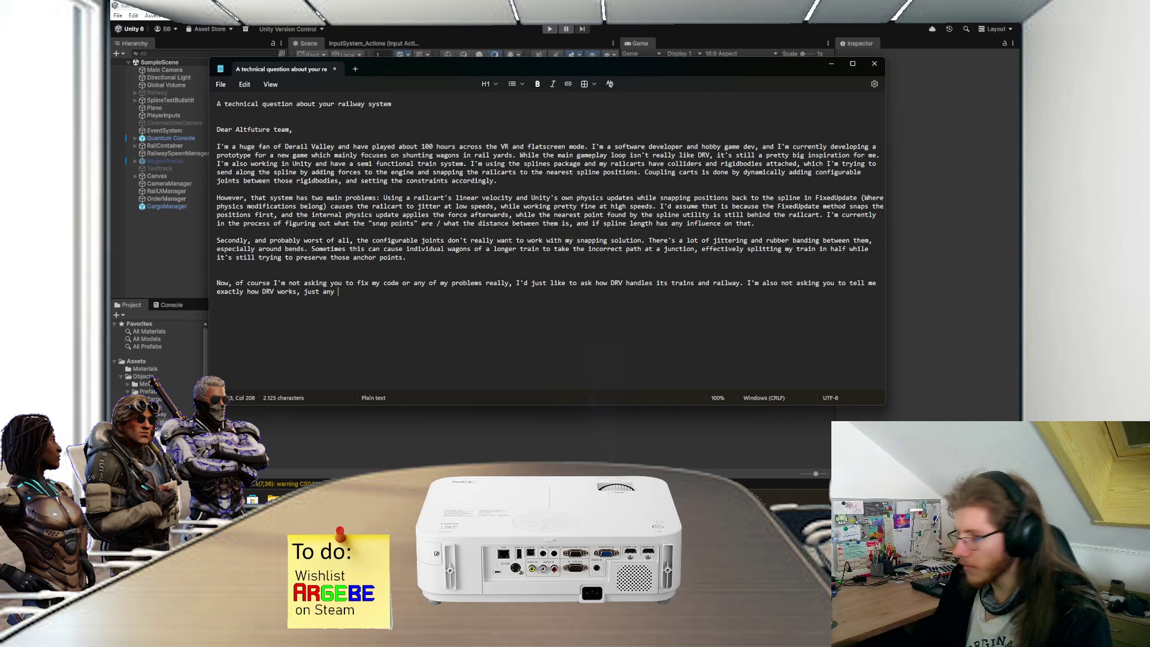
text(small pointer)
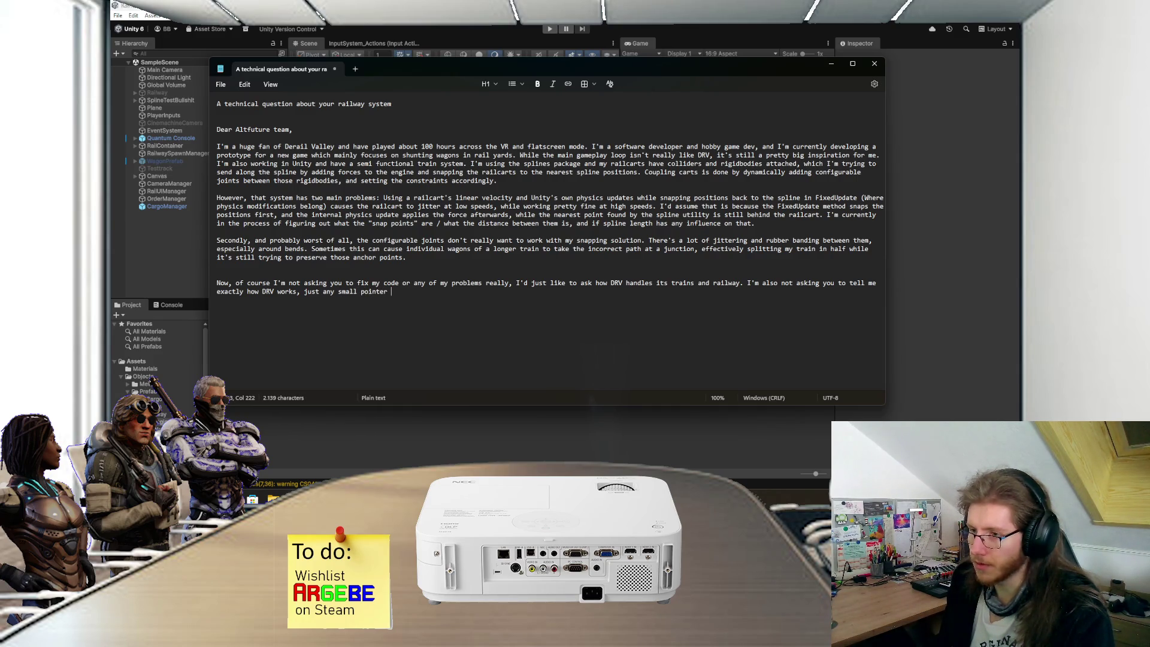
key(BackSpace)
text(s would be nic)
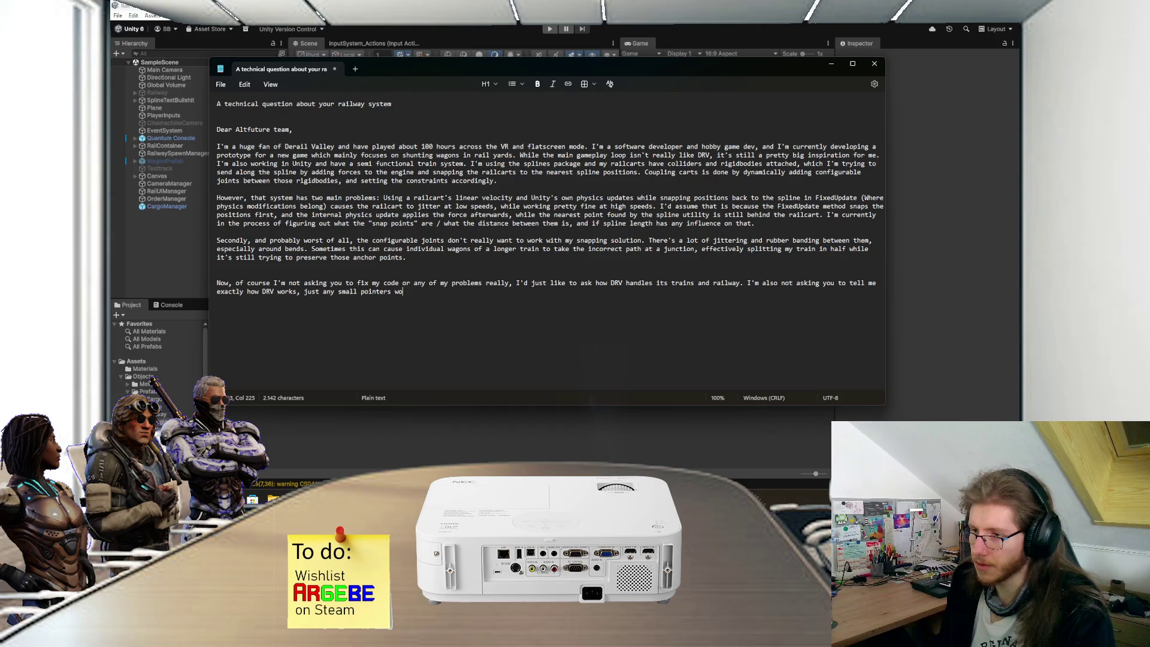
text(e)
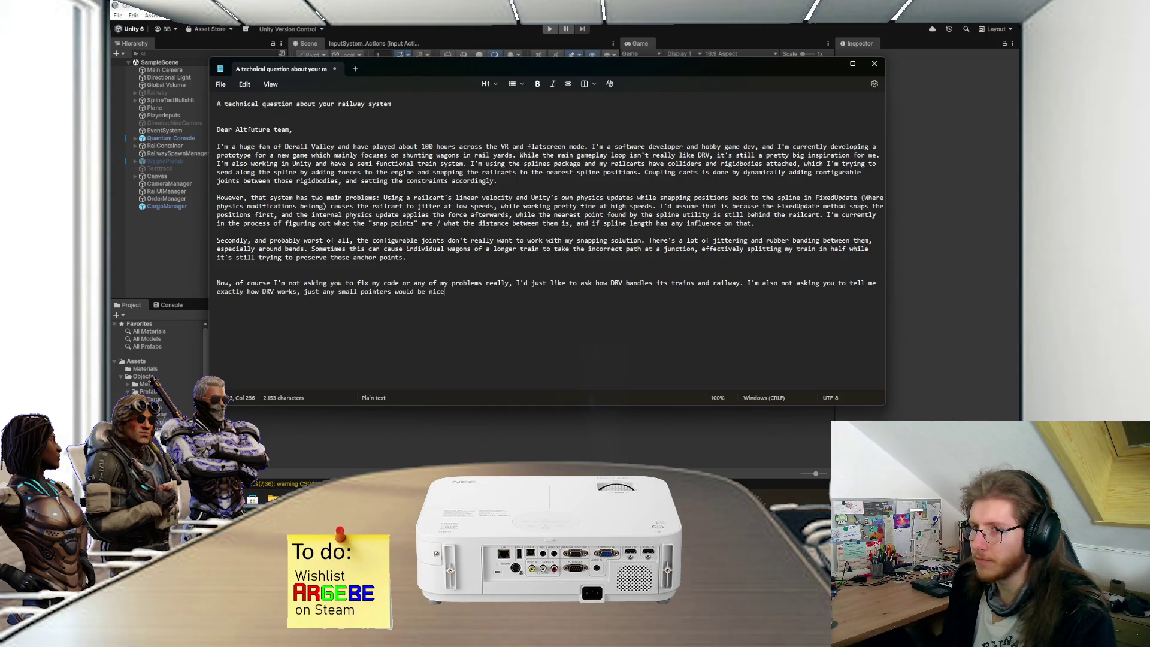
text(.)
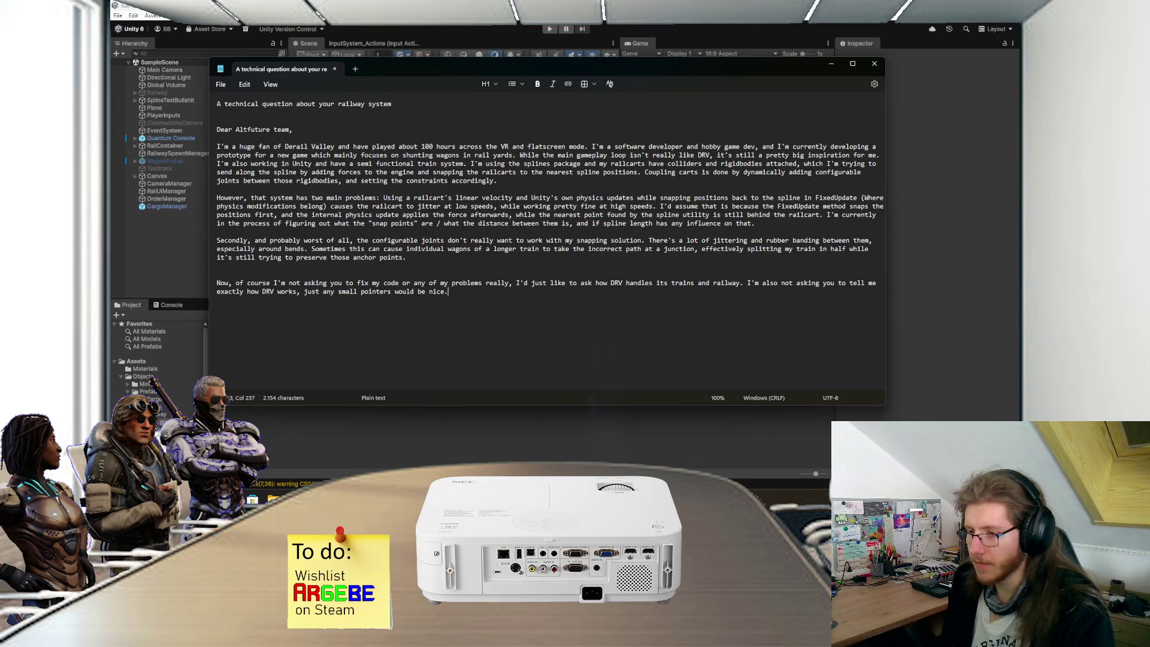
key(alt+Tab)
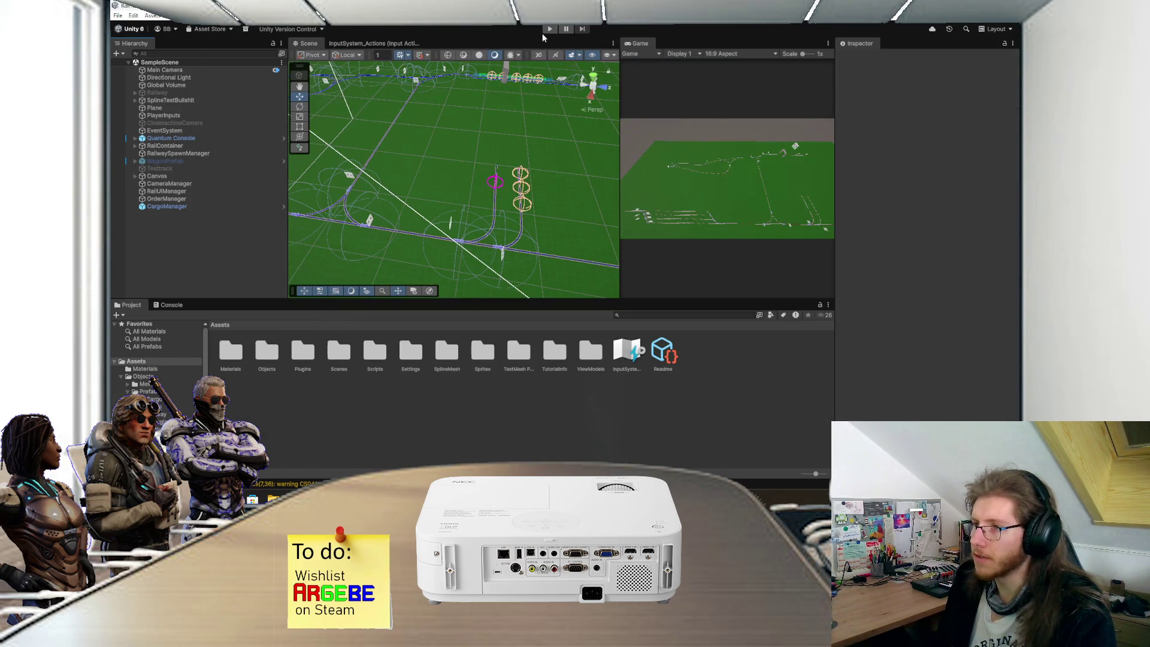
Step: Start play mode, then move the letter window down and minimize it while the scene loads
click(547, 30)
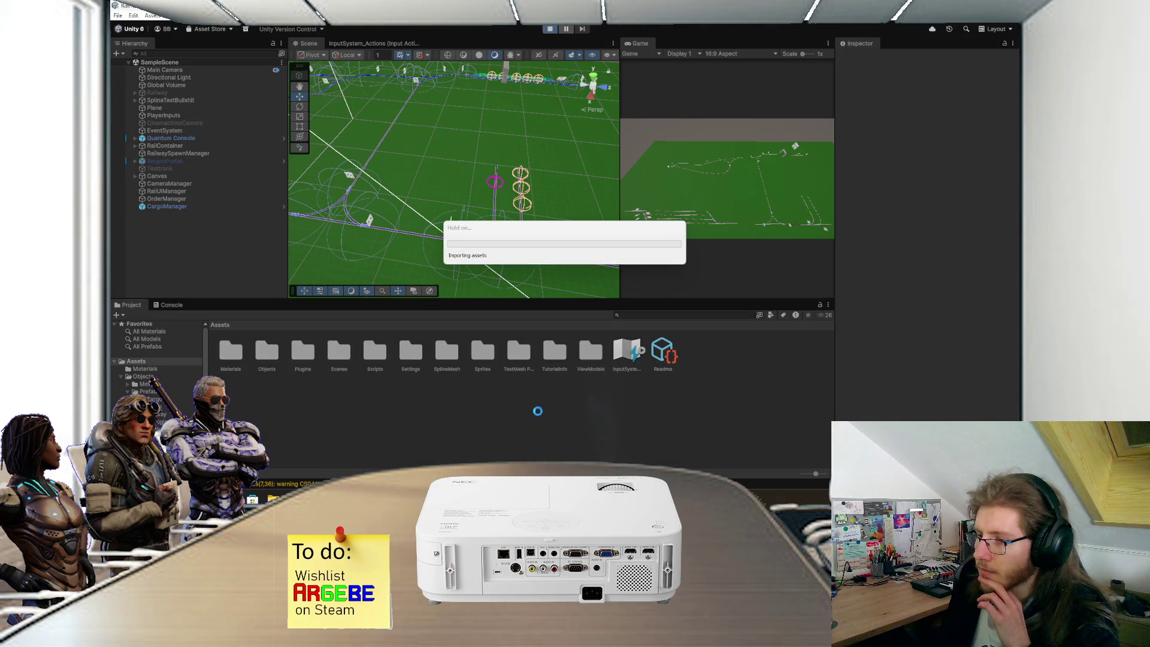
key(alt+Tab)
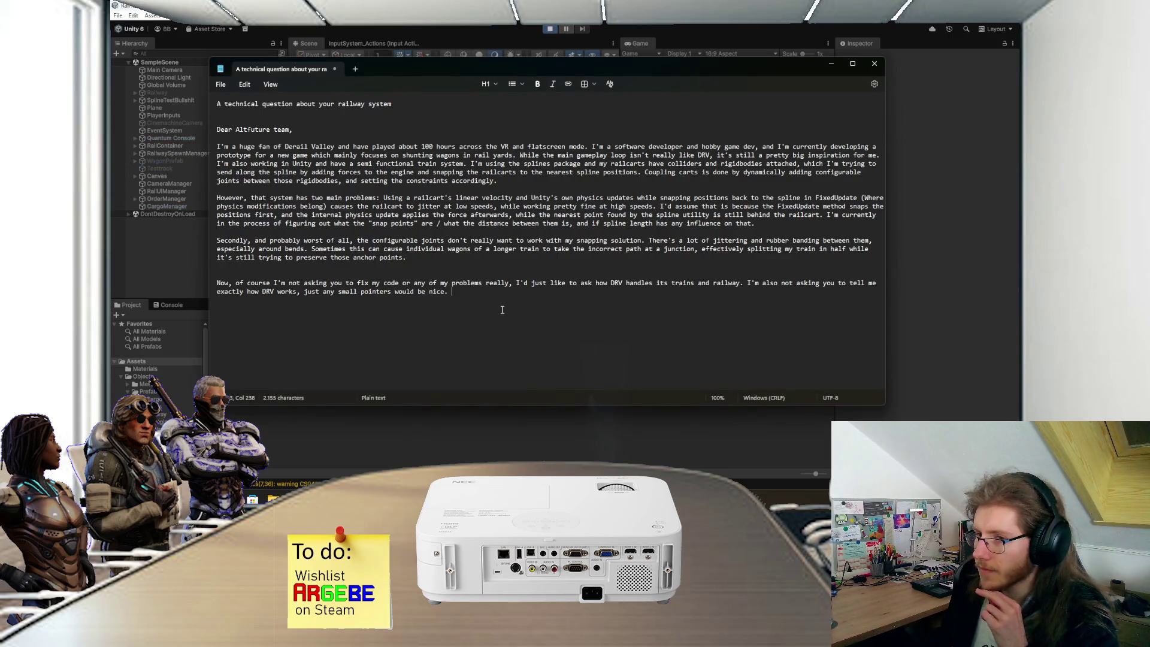
mouse_move(614, 77)
mouse_down()
mouse_move(599, 287)
mouse_move(612, 124)
mouse_up()
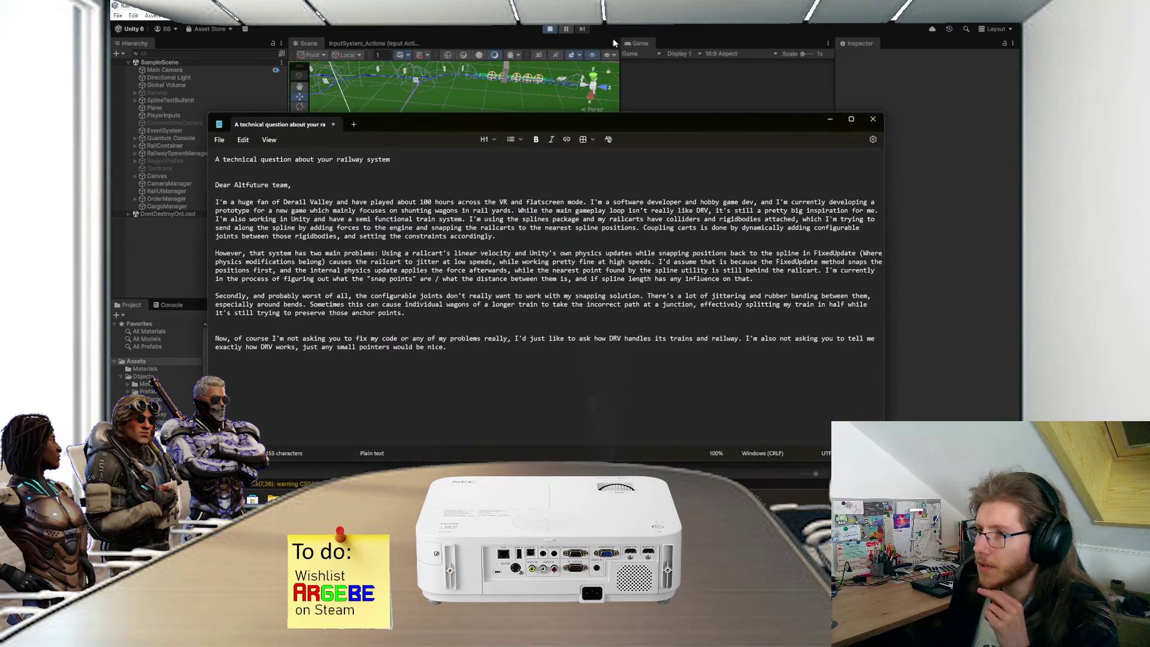
click(829, 119)
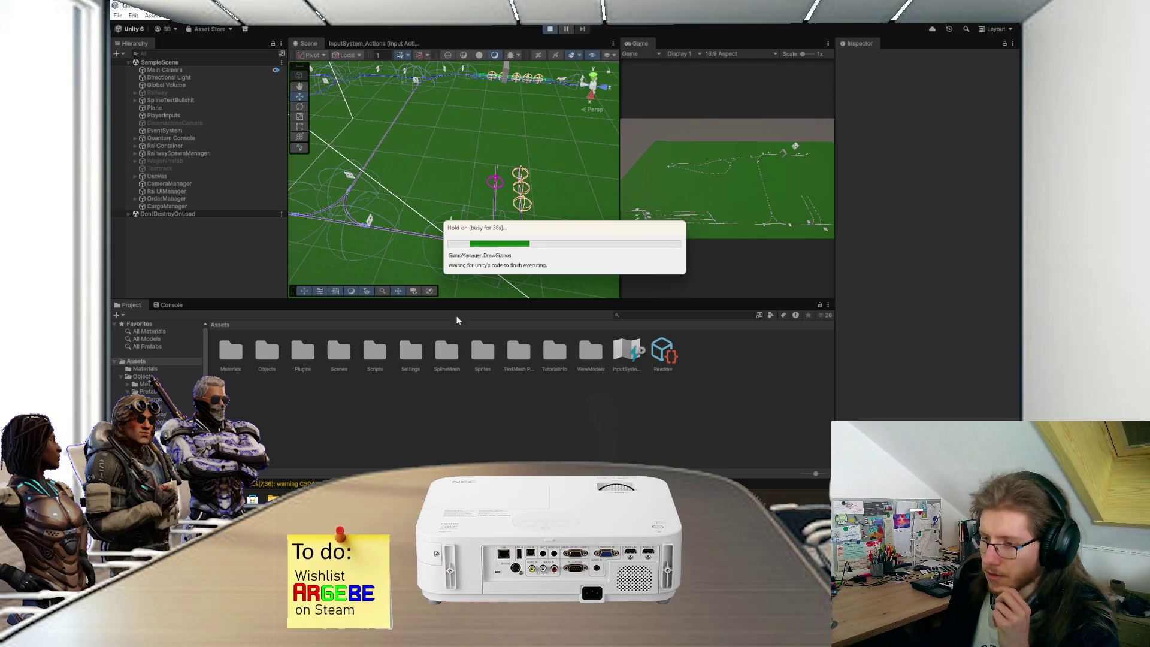
Step: Restore the letter from the taskbar, nudge it up, maximize it, then drag it back to a smaller size
mouse_move(524, 499)
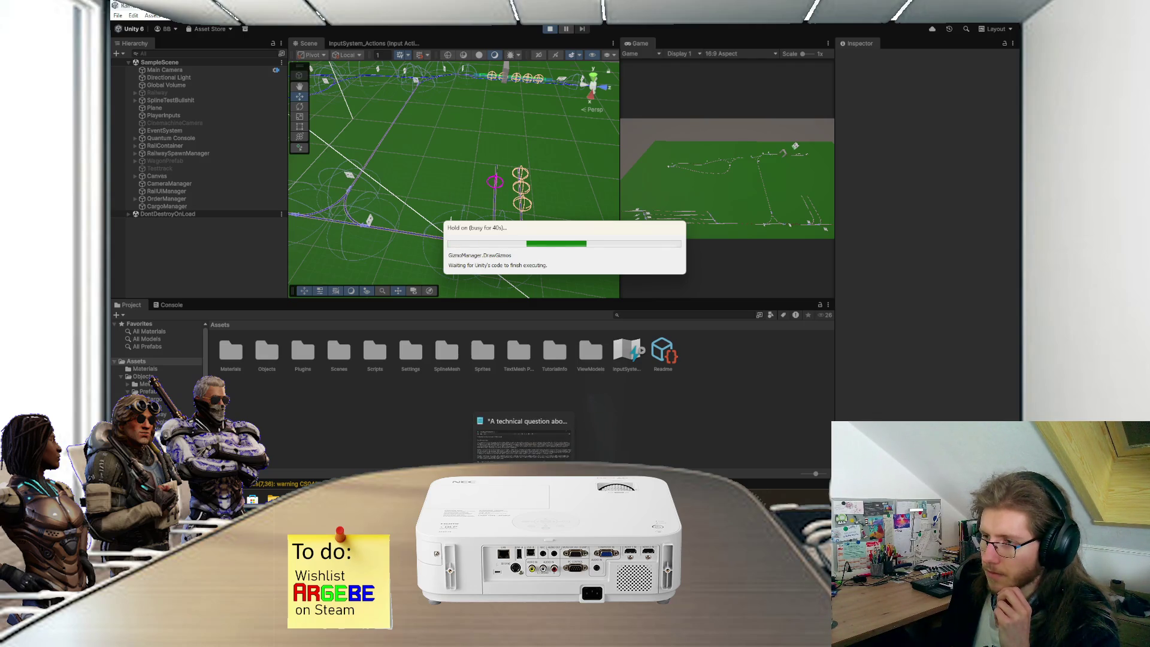
click(523, 439)
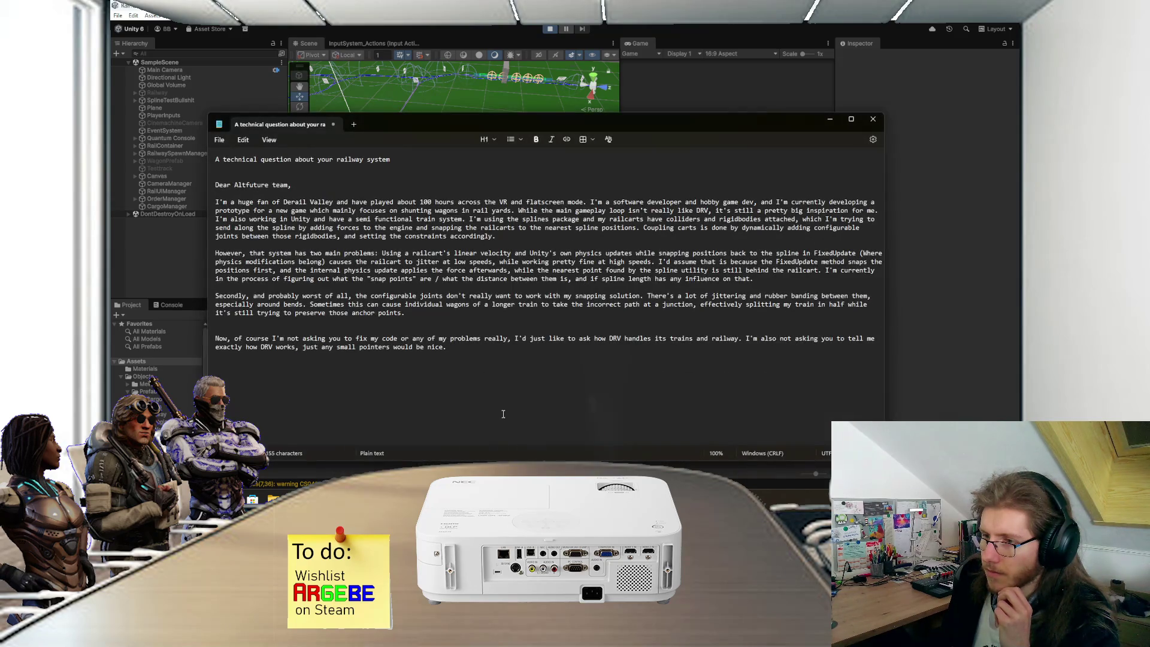
drag(442, 127, 447, 72)
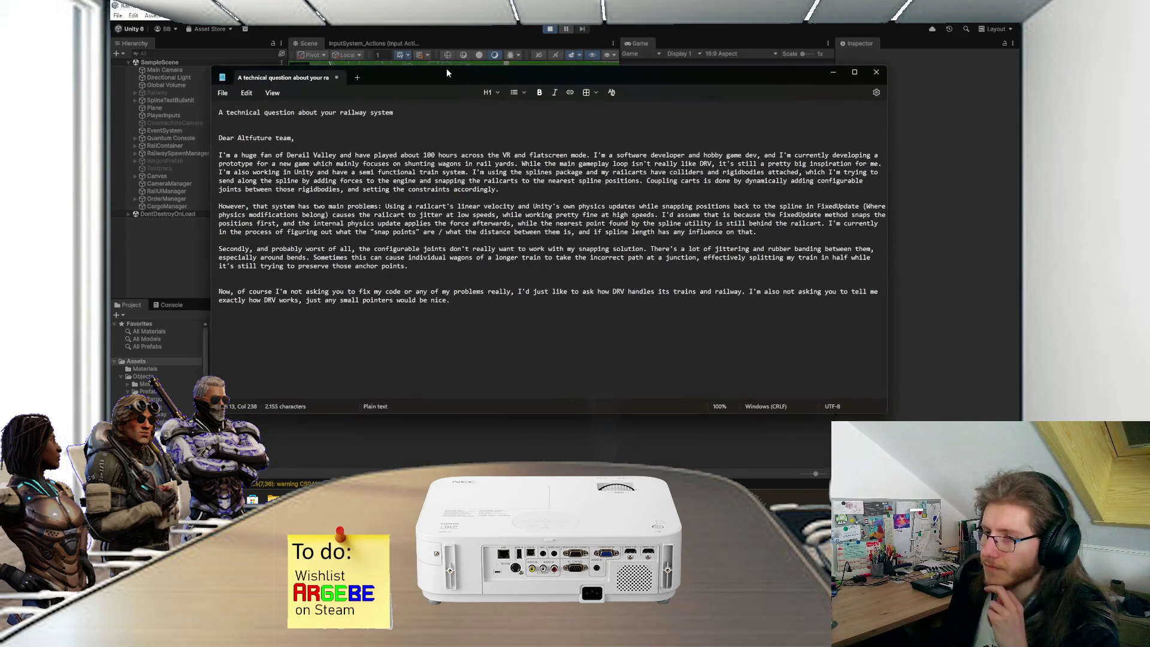
double_click(447, 74)
drag(497, 9, 495, 60)
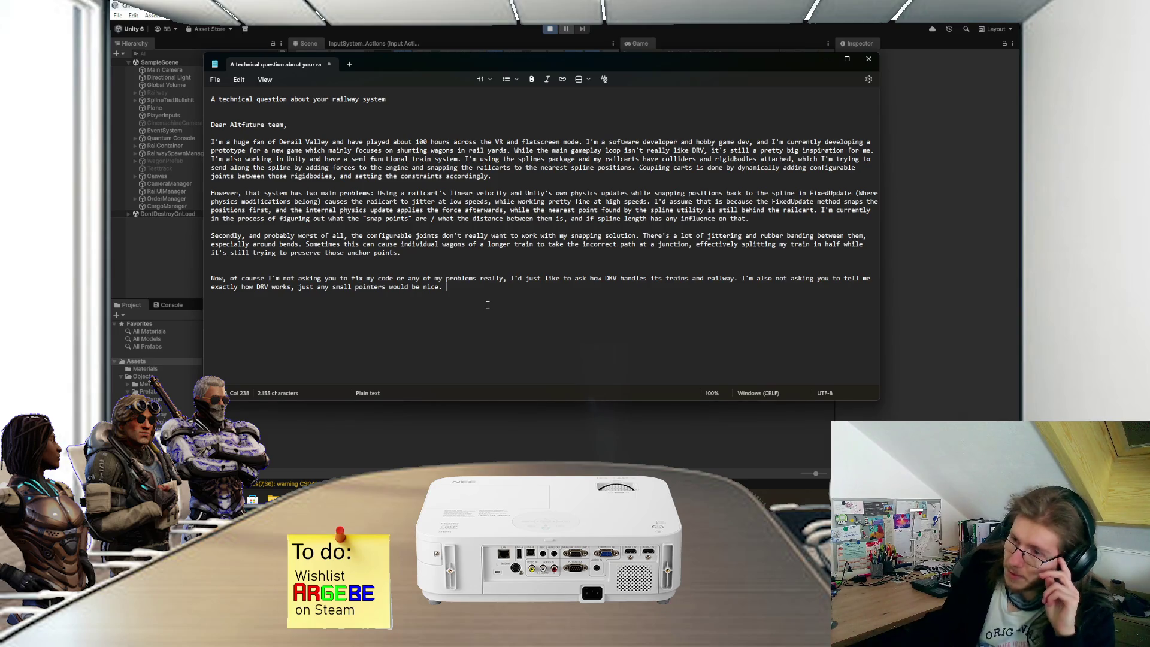
Step: Select and deselect the letter body, then minimize Notepad to reveal the running scene
key(ctrl+shift+Up)
key(ctrl+shift+Up)
key(ctrl+shift+Up)
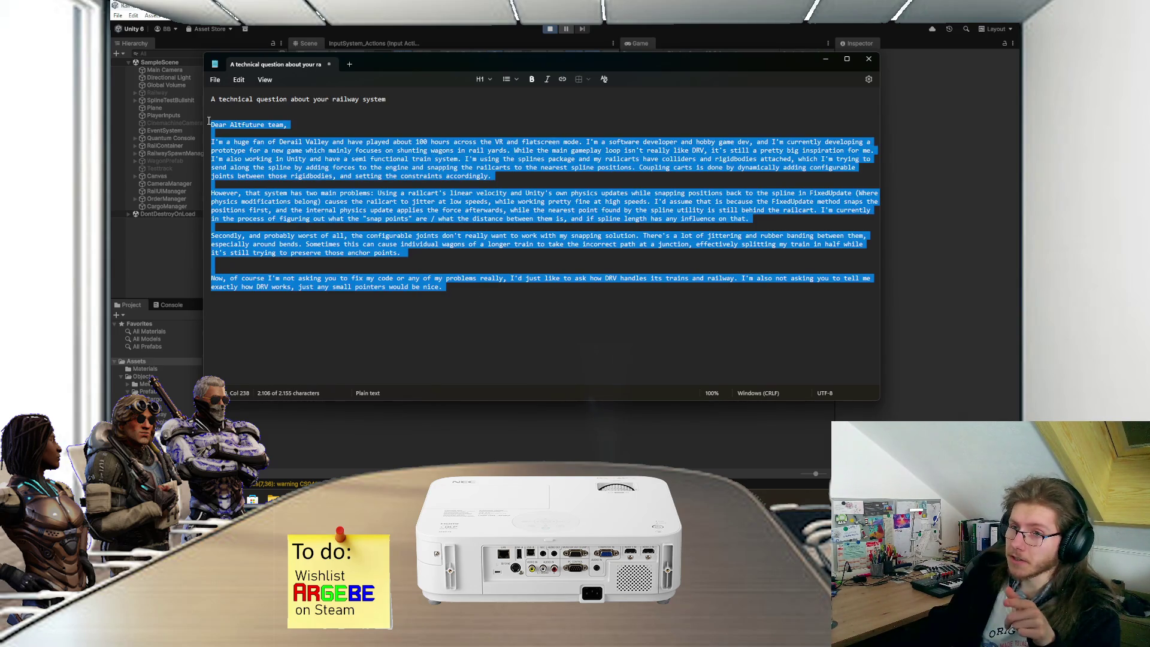
click(545, 317)
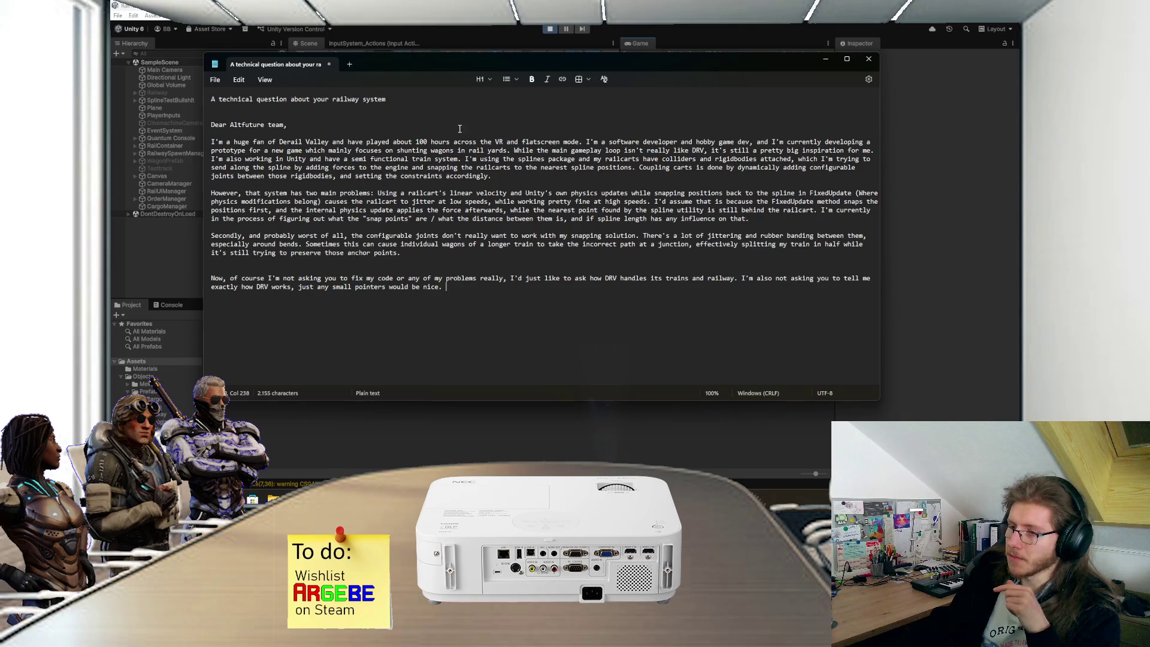
click(826, 59)
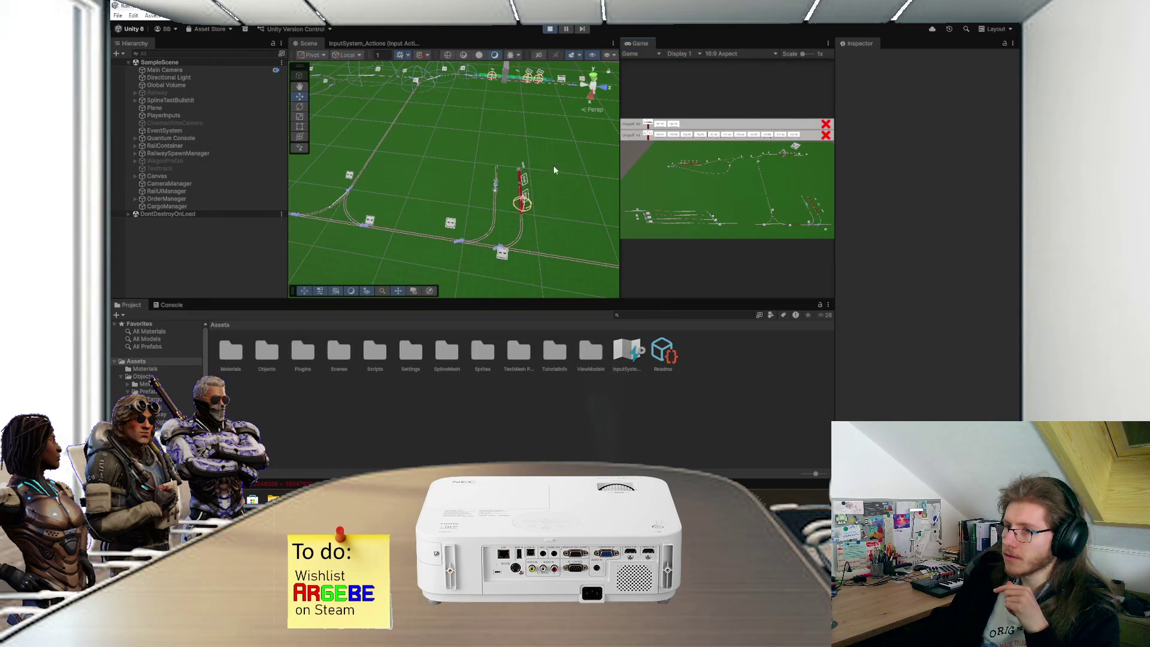
Step: Select Plane, stop play mode and inspect the last 'Gizmo vertex count exceeds the maximum size' Console error
scroll(446, 257, up, 3)
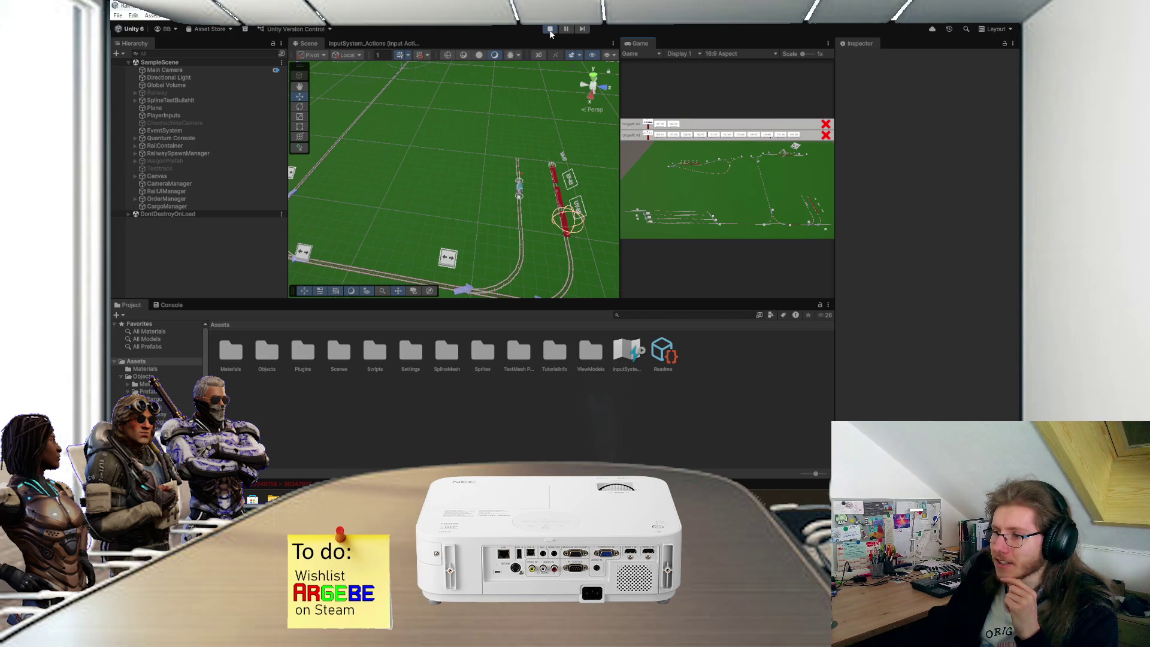
click(288, 262)
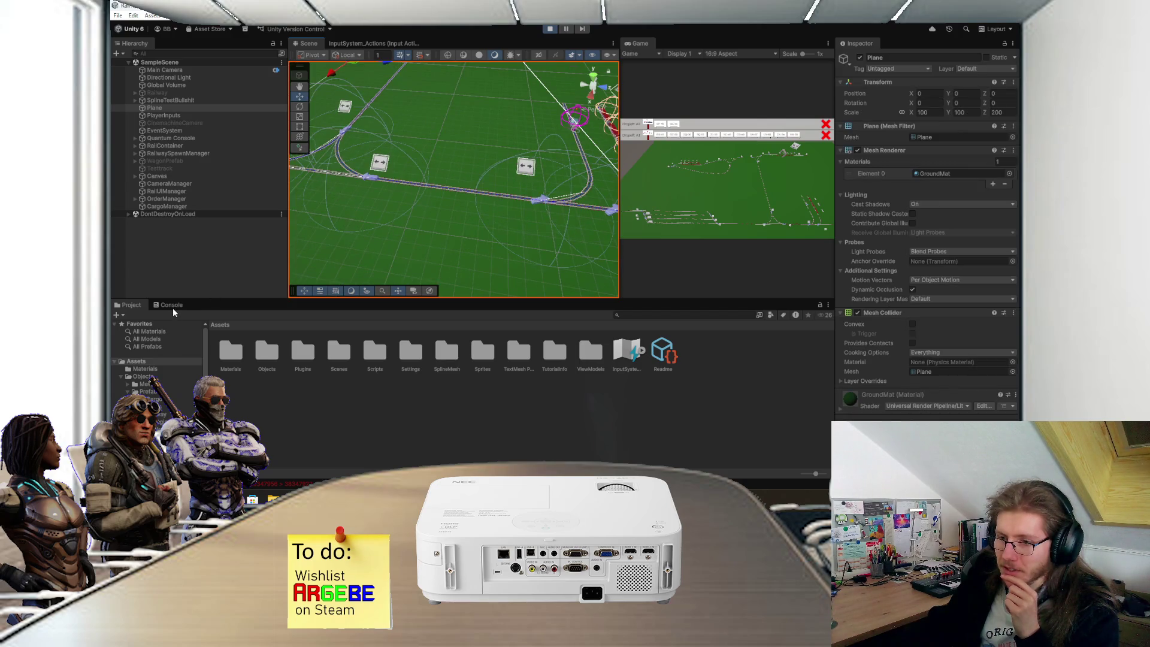
click(550, 28)
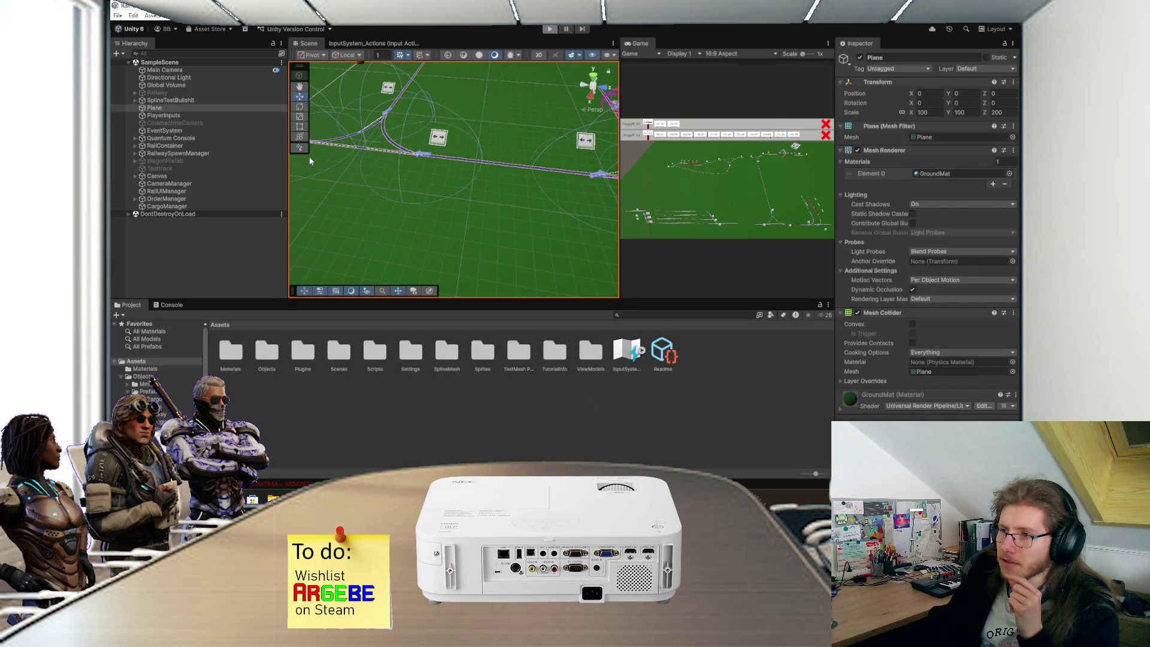
click(168, 305)
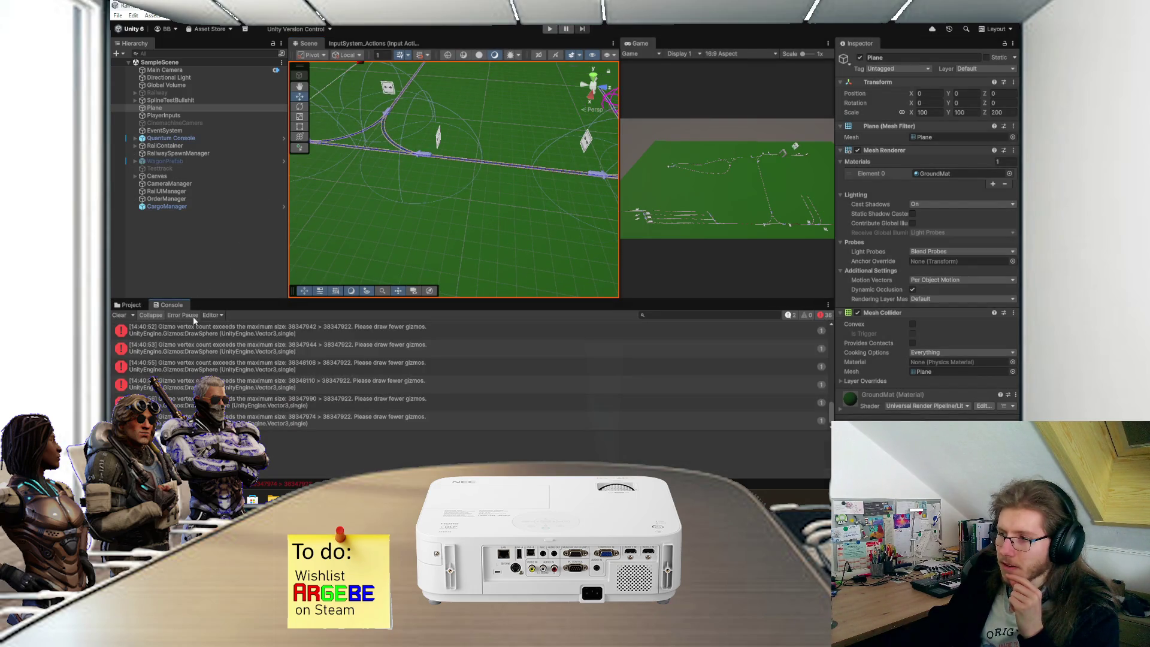
click(287, 424)
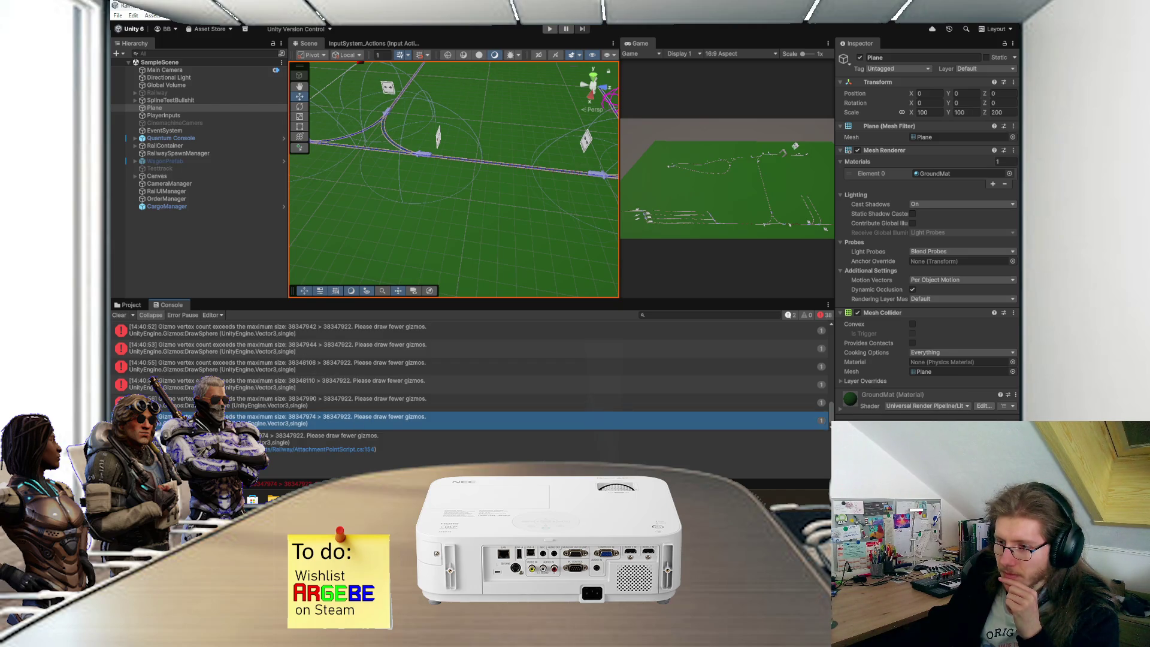
key(alt+Tab)
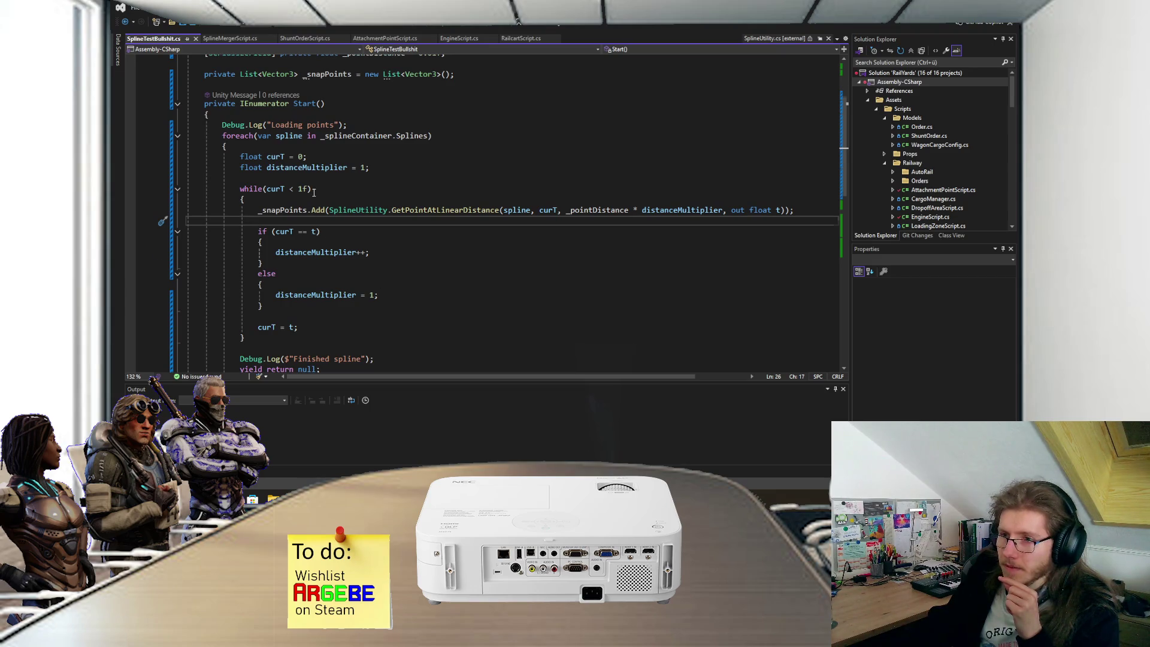
Step: Delete the closing brace of the foreach loop in the Start() coroutine
scroll(314, 192, up, 2)
mouse_move(288, 198)
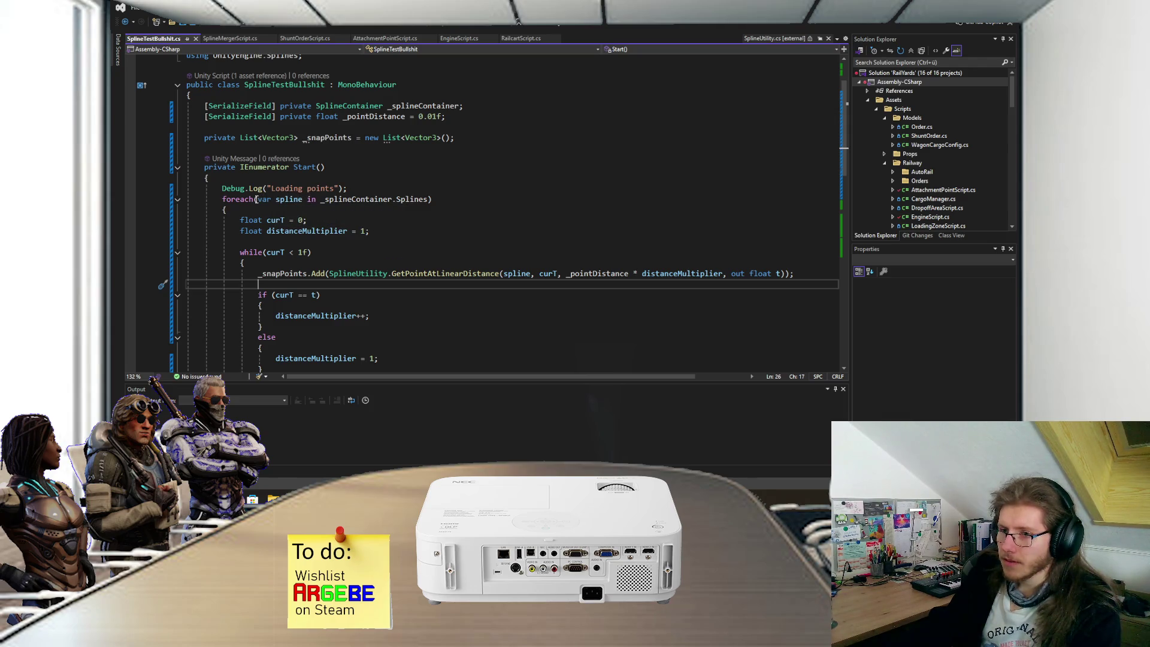
scroll(359, 270, down, 3)
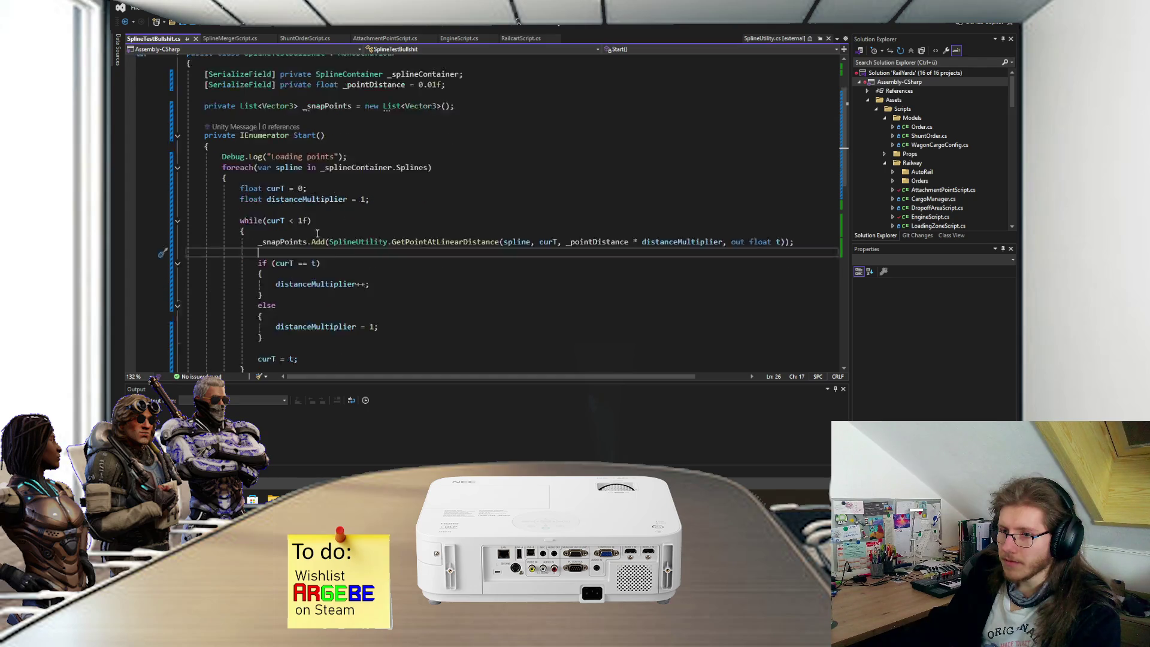
click(253, 348)
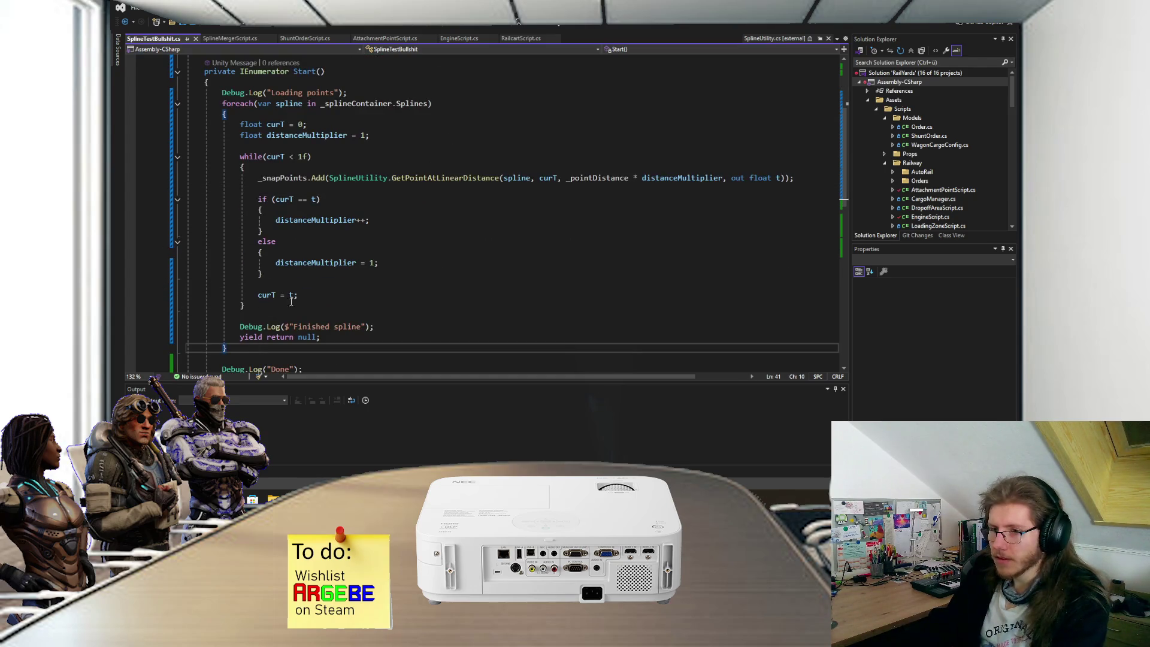
key(BackSpace)
scroll(306, 290, up, 4)
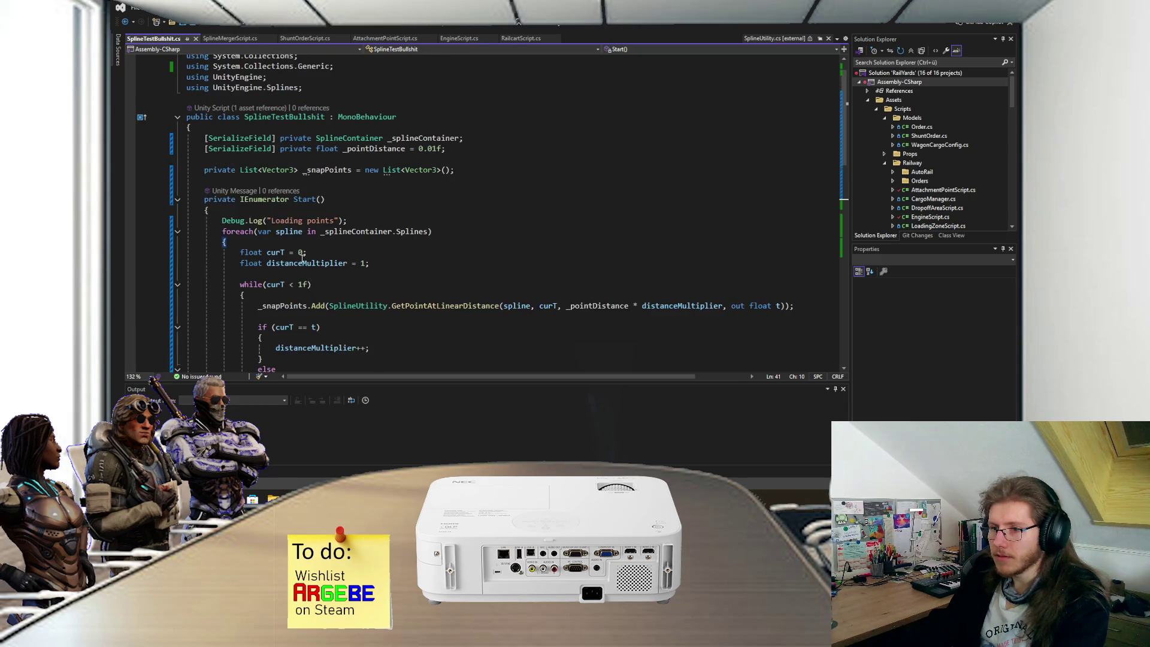
scroll(288, 258, down, 4)
scroll(268, 229, up, 2)
Step: Replace the foreach line with 'var spline = _splineContainer.Splines[0];'
click(223, 196)
click(223, 186)
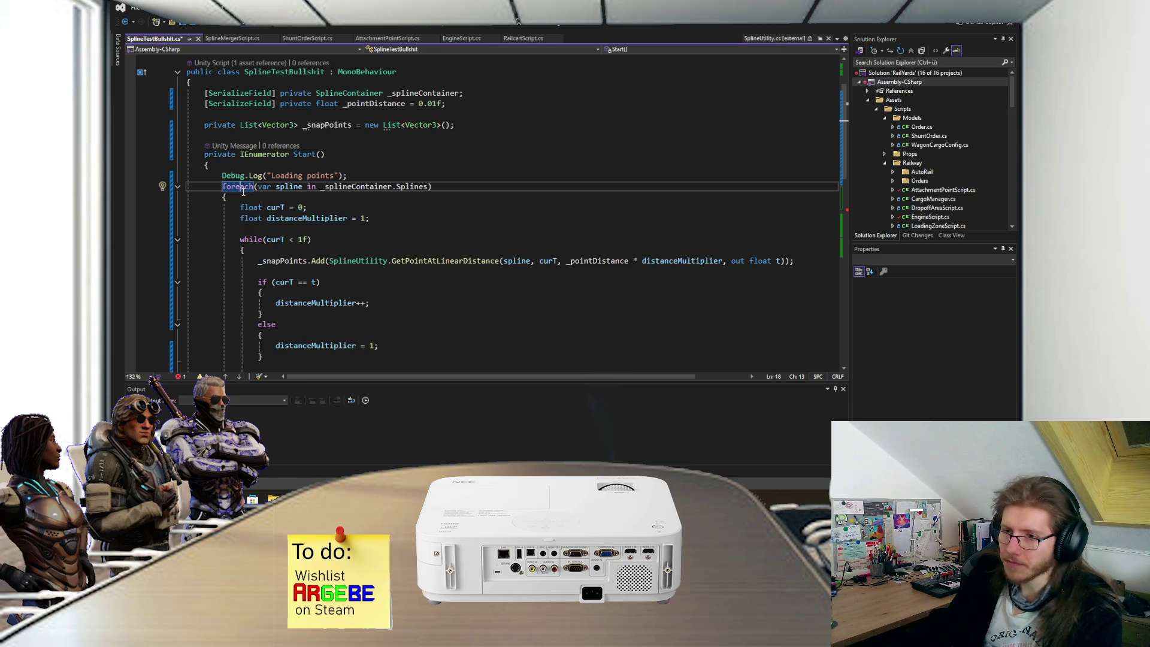
click(234, 198)
key(shift+Up)
key(shift+Home)
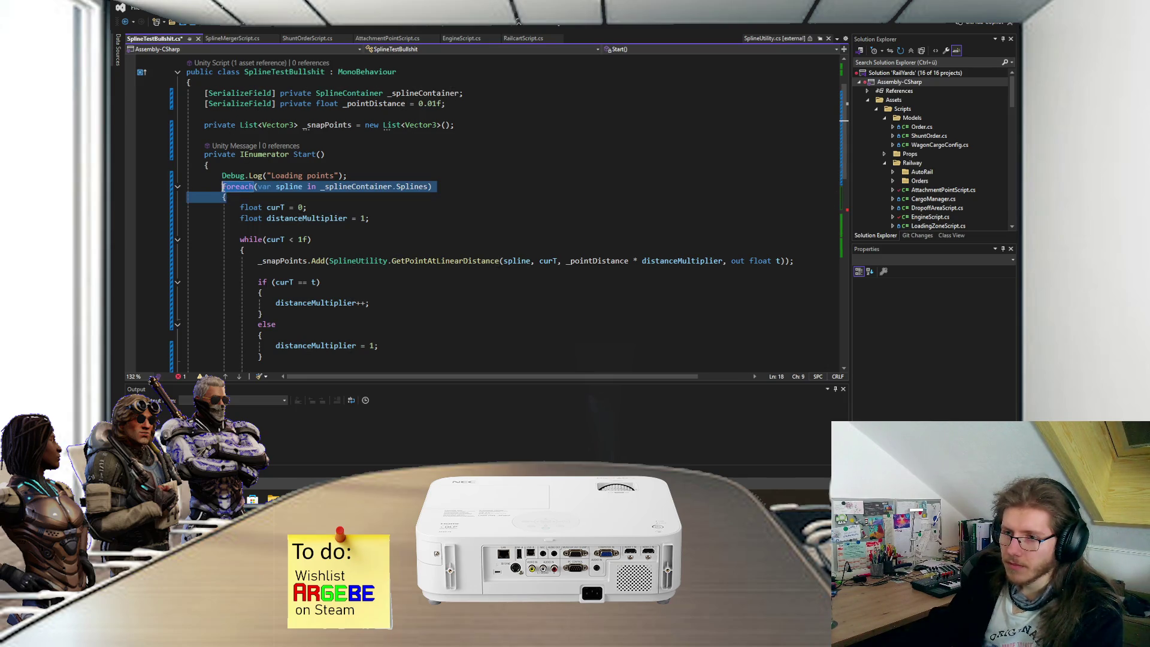
text(var spline)
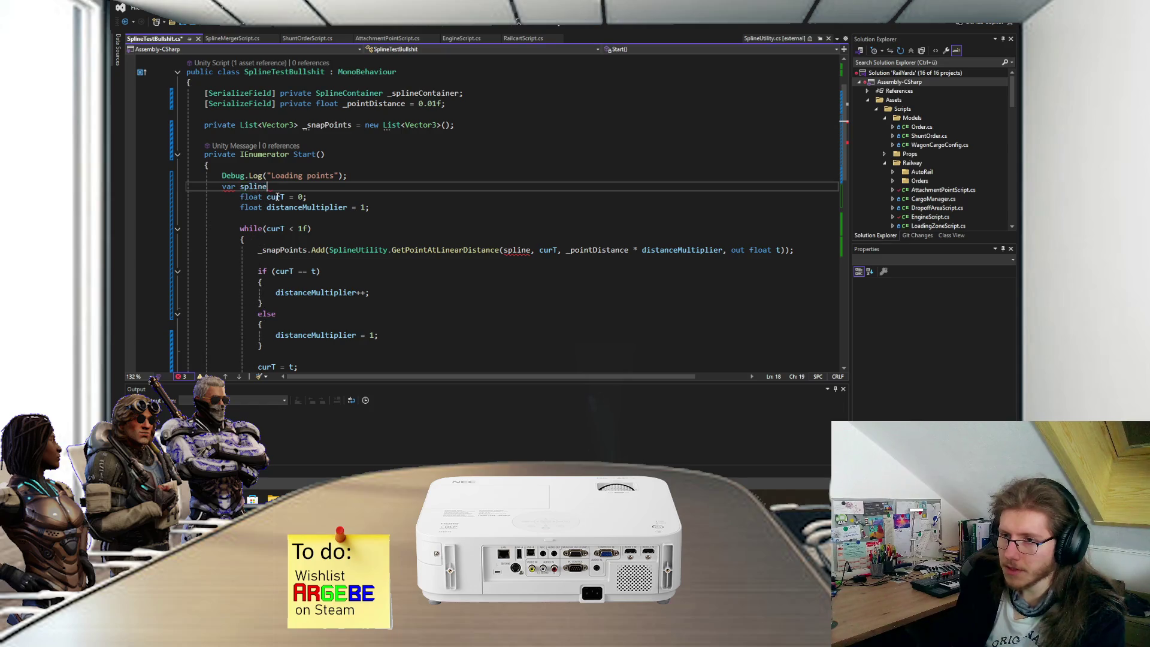
text( = )
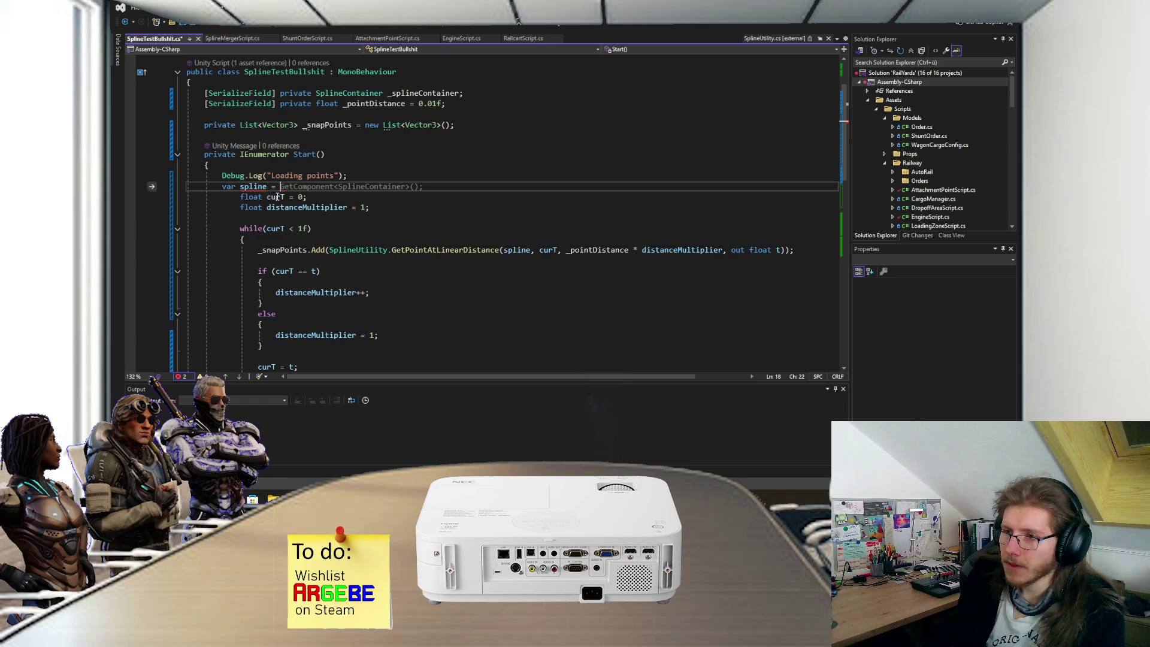
text(_spl)
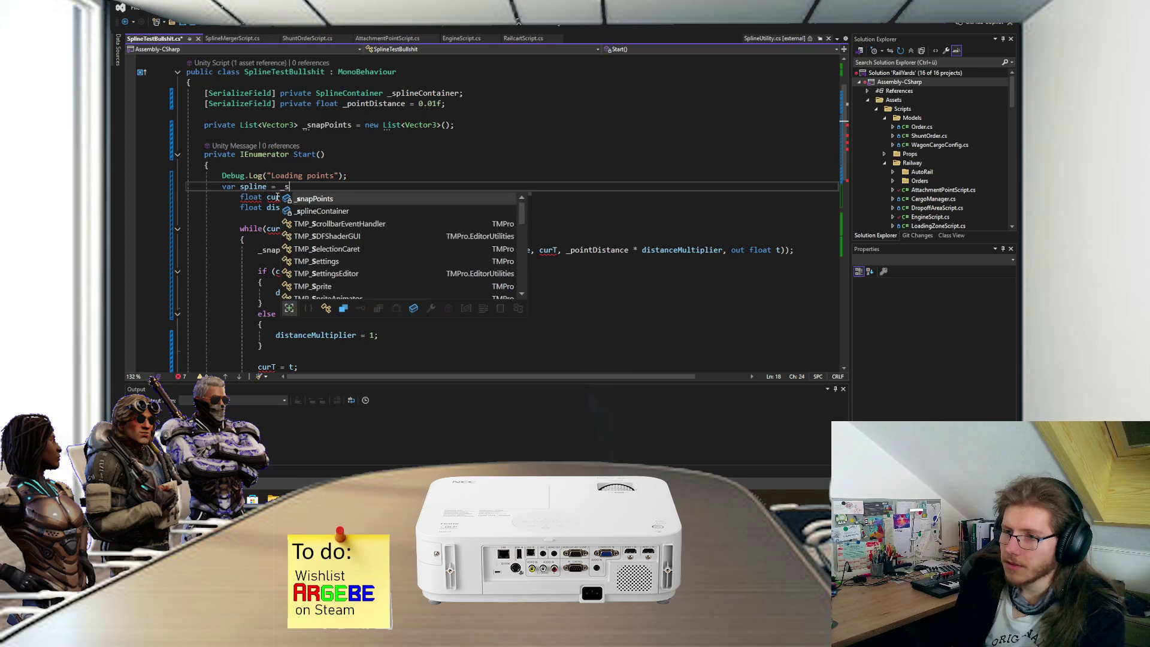
key(Tab)
text(.Sp)
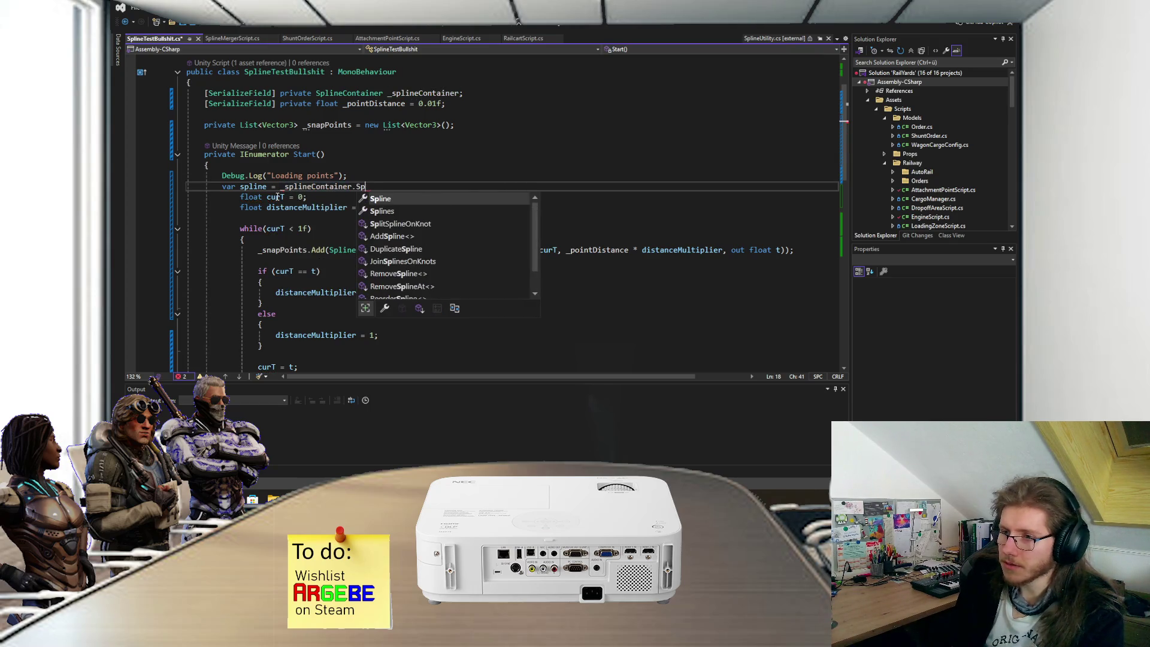
text(lines[0];)
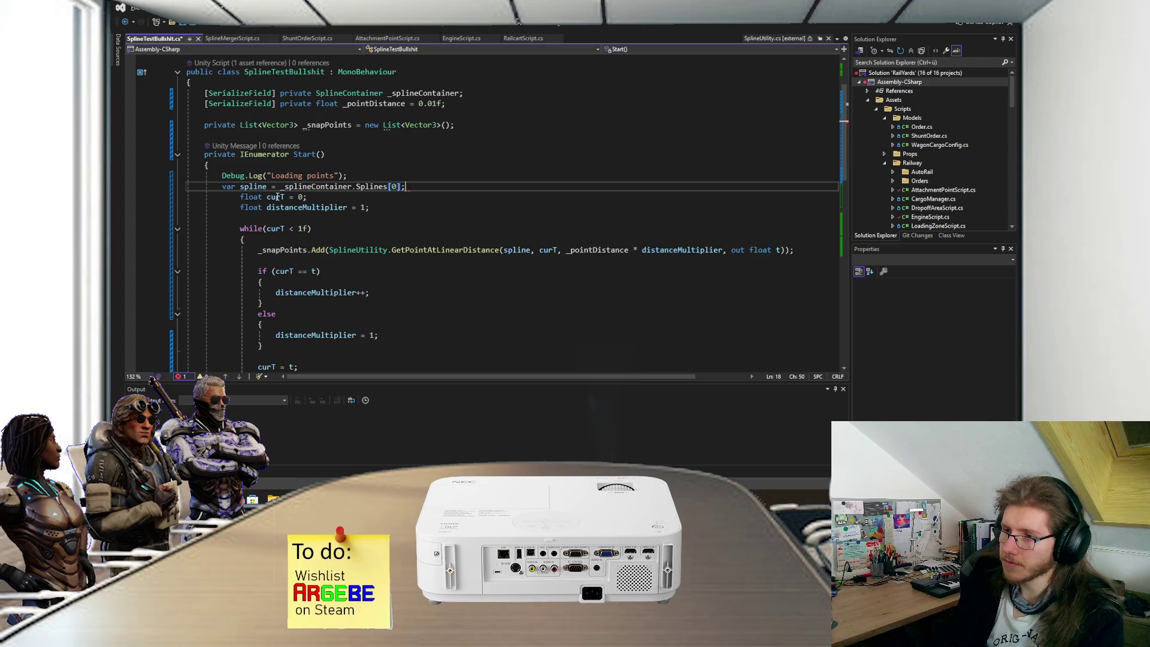
Step: Save SplineTestBullshit.cs and return to Unity so it recompiles
scroll(356, 205, down, 3)
scroll(356, 206, down, 2)
click(247, 296)
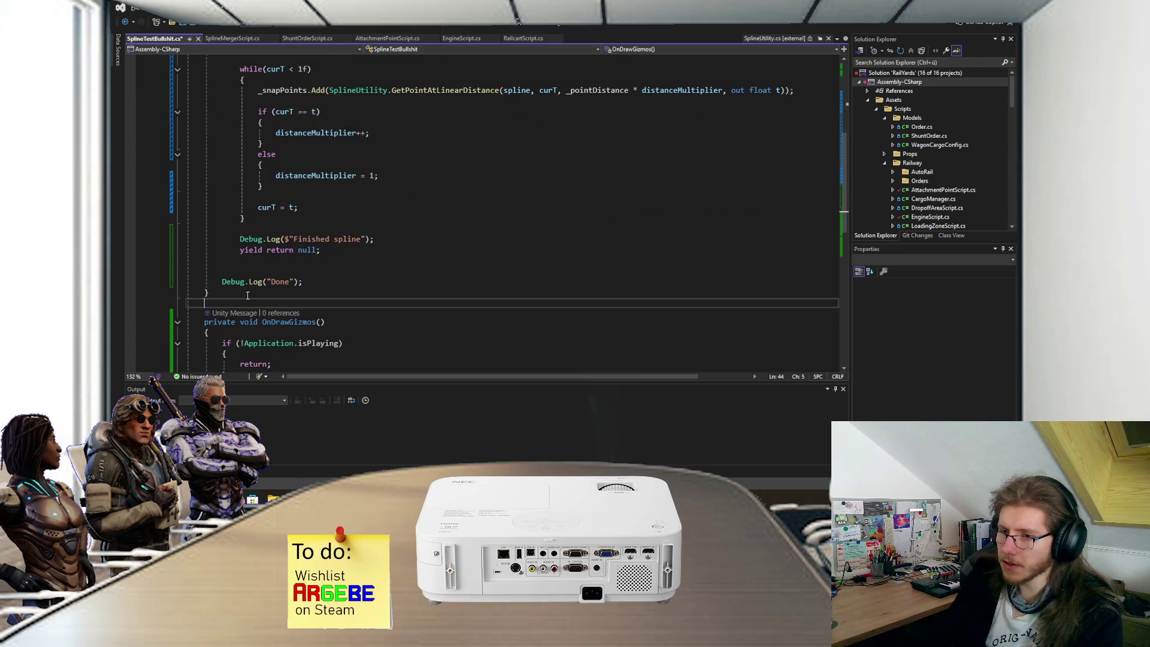
key(ctrl+s)
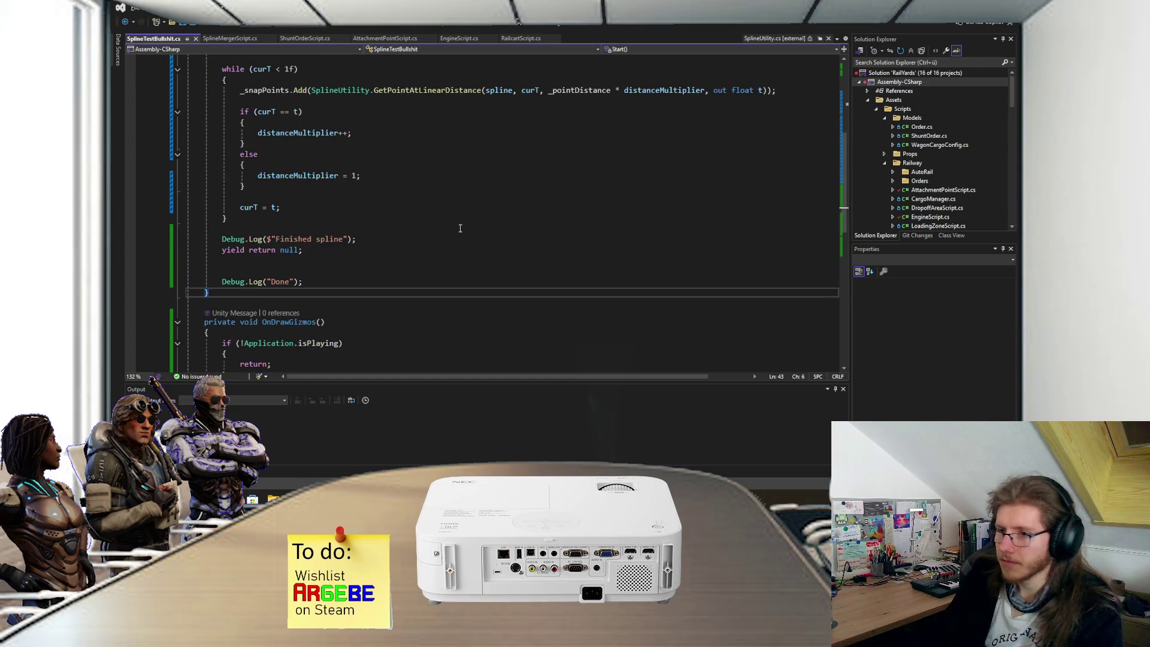
scroll(458, 228, up, 4)
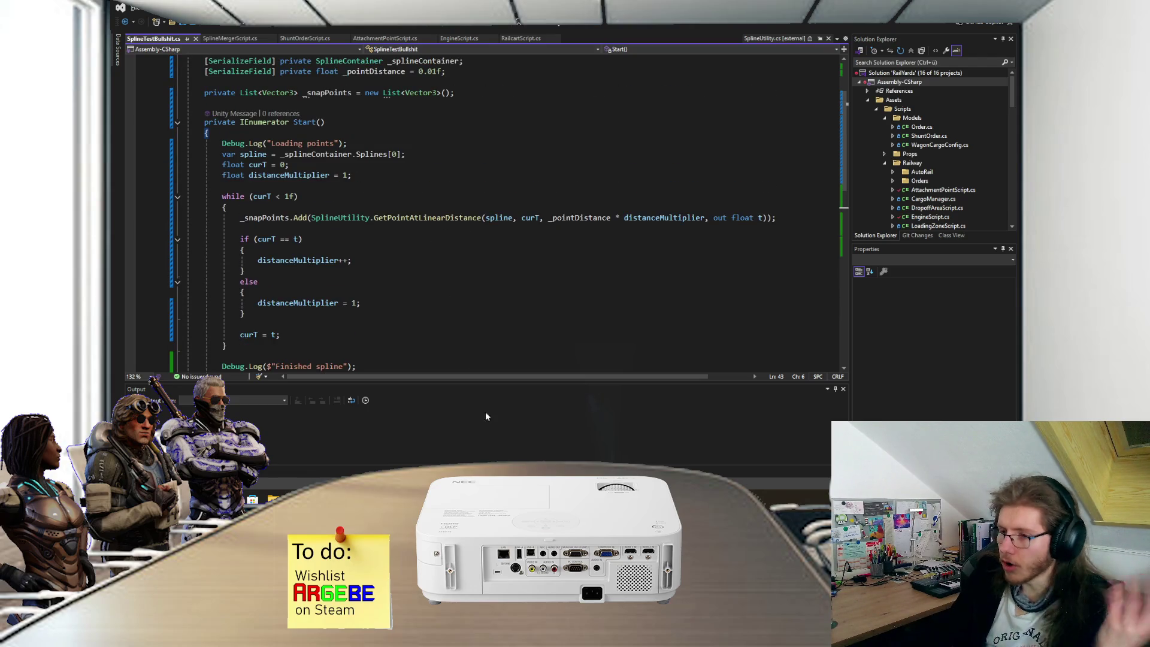
key(alt+Tab)
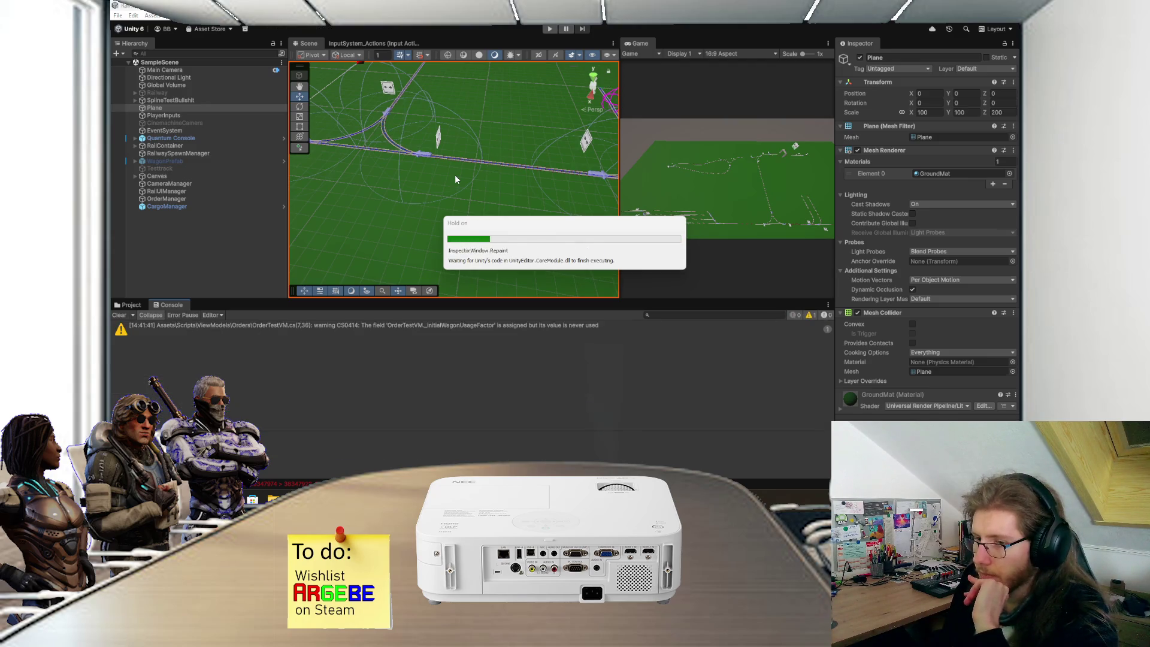
Step: Run play mode to get the Loading points, Finished spline and Done logs, then zoom in on the track
click(549, 30)
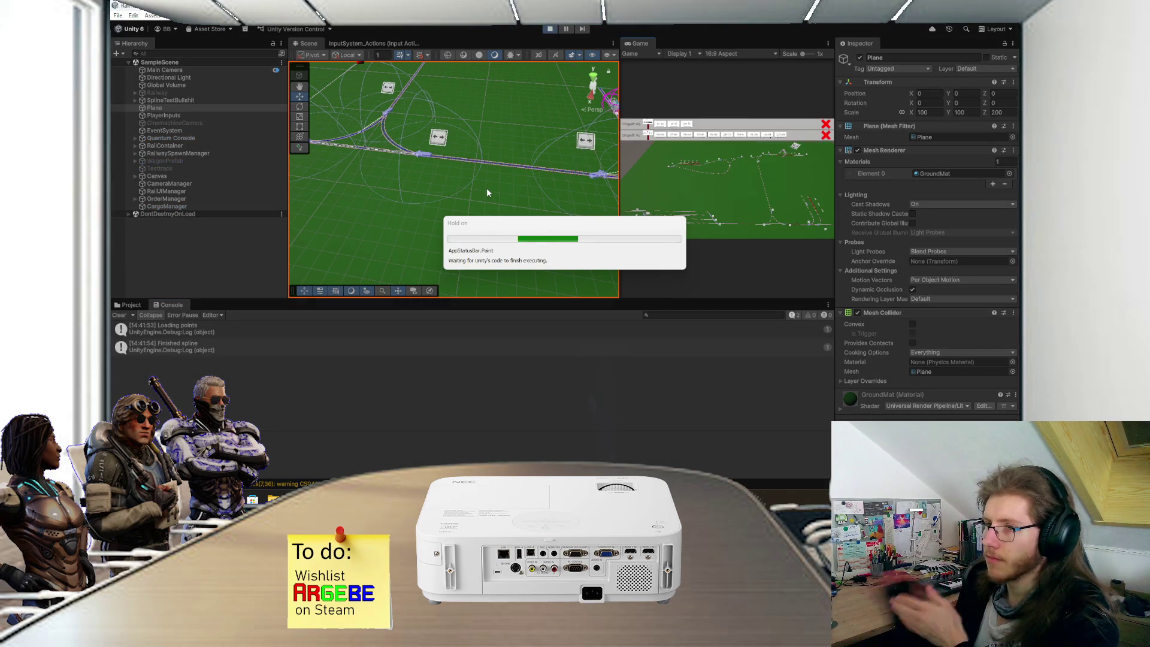
key(q)
scroll(465, 166, up, 2)
scroll(482, 150, up, 3)
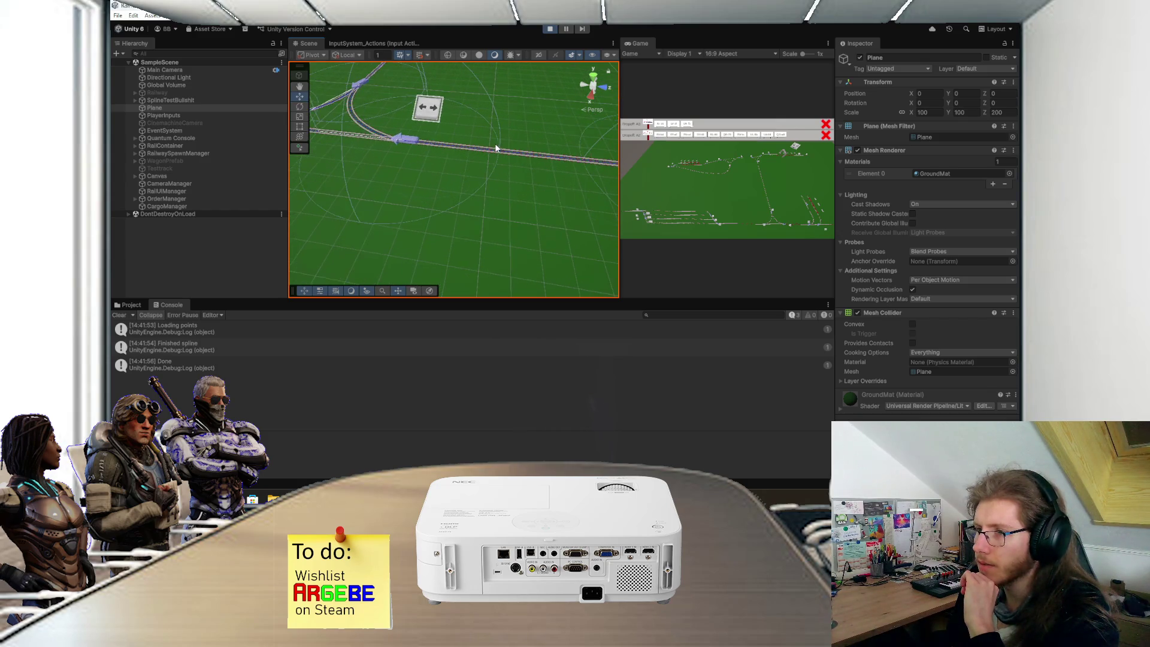
scroll(495, 148, up, 1)
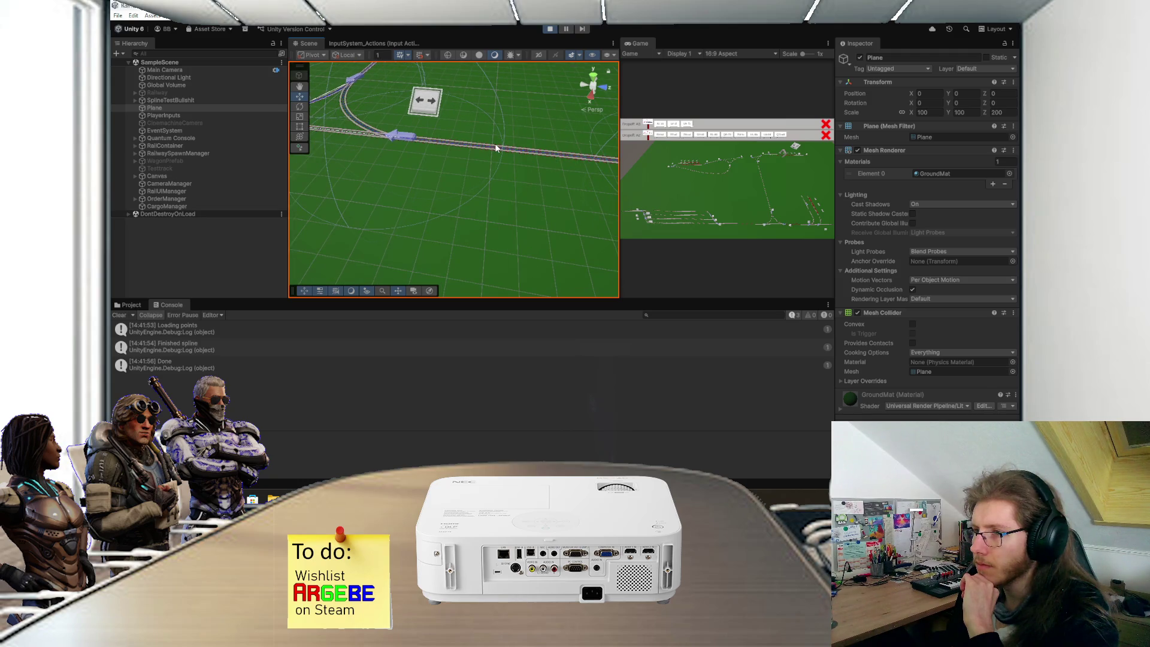
scroll(501, 144, up, 2)
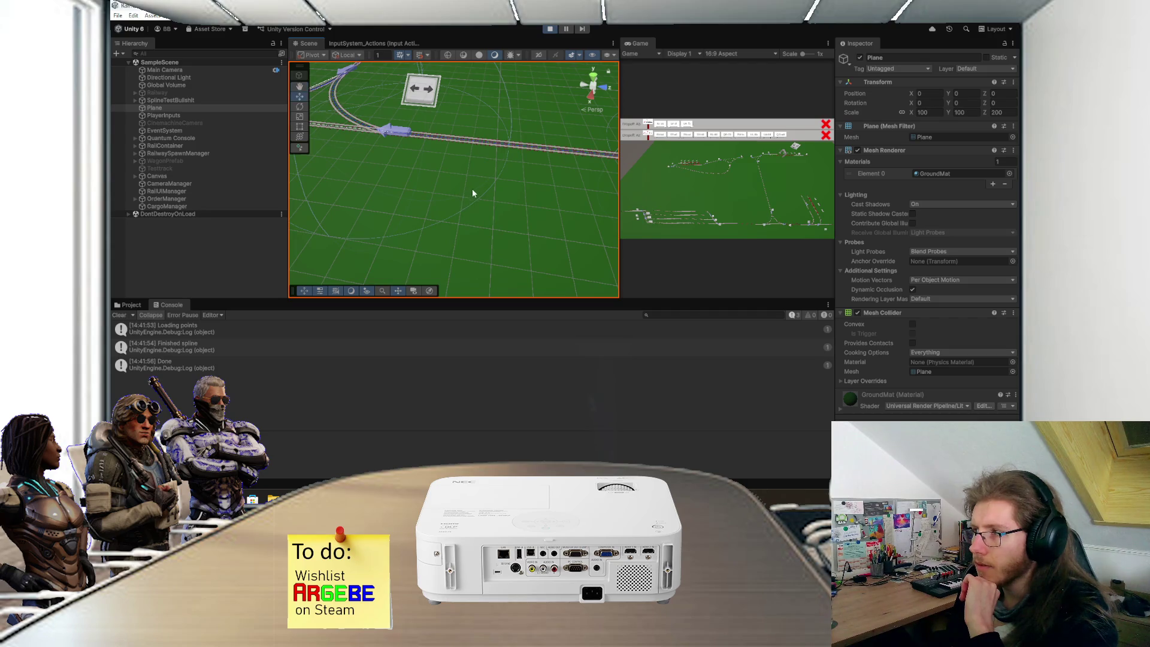
Step: Stop play mode and scroll through the Start() coroutine in SplineTestBullshit.cs
click(550, 29)
key(alt+Tab)
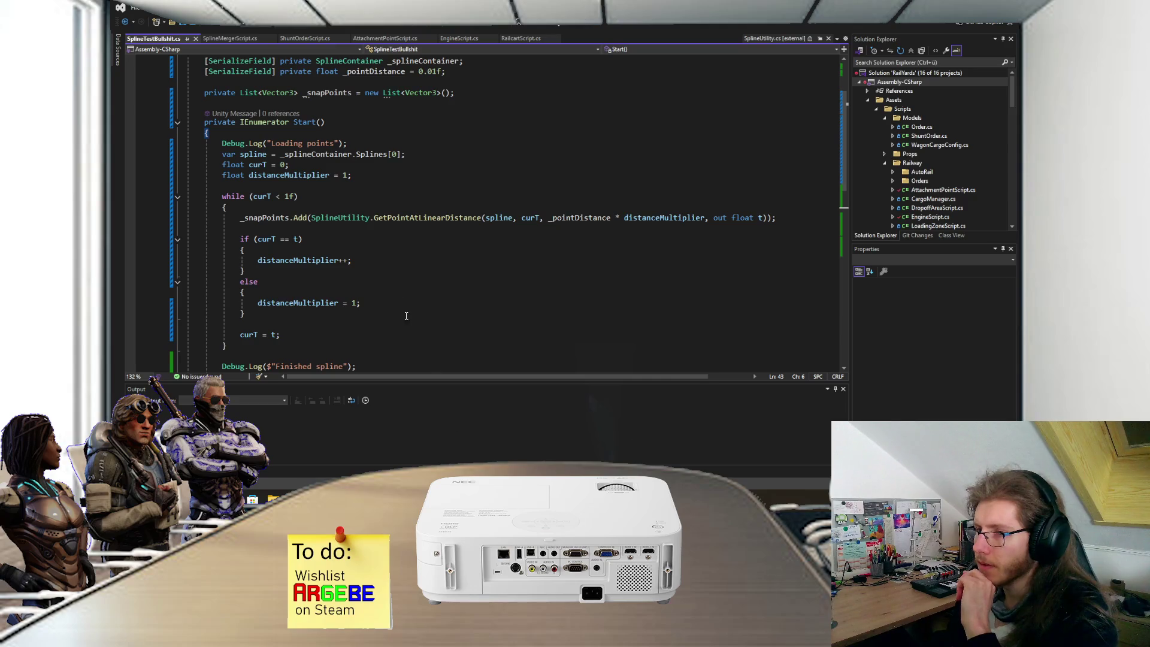
scroll(409, 197, up, 2)
scroll(412, 233, down, 2)
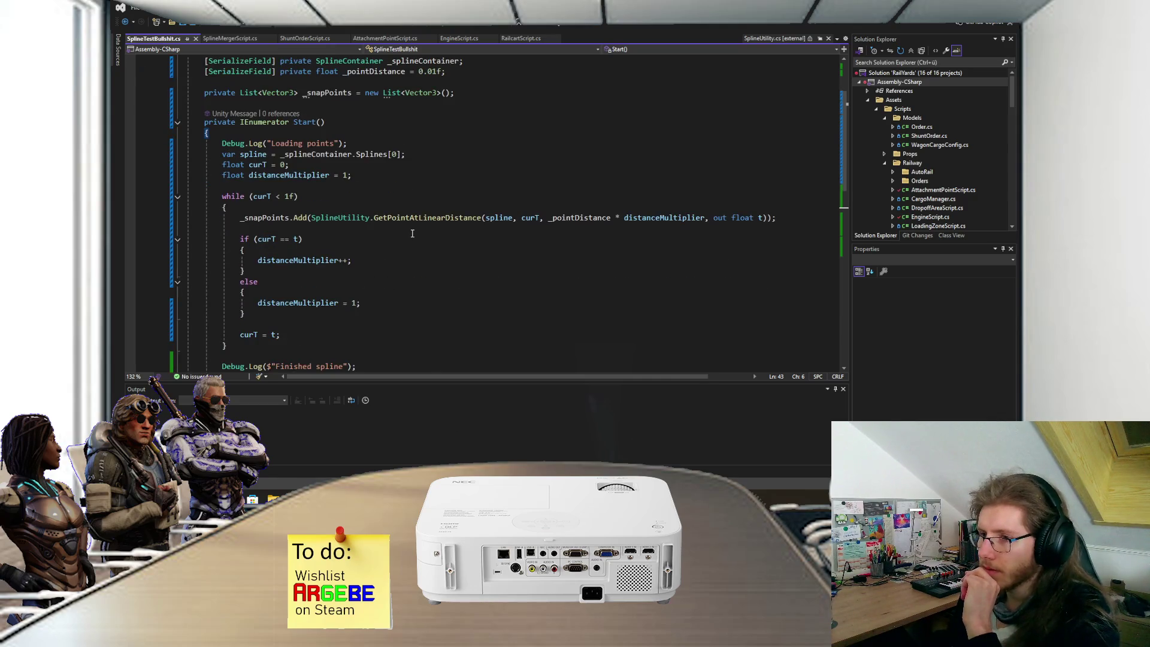
scroll(412, 233, down, 2)
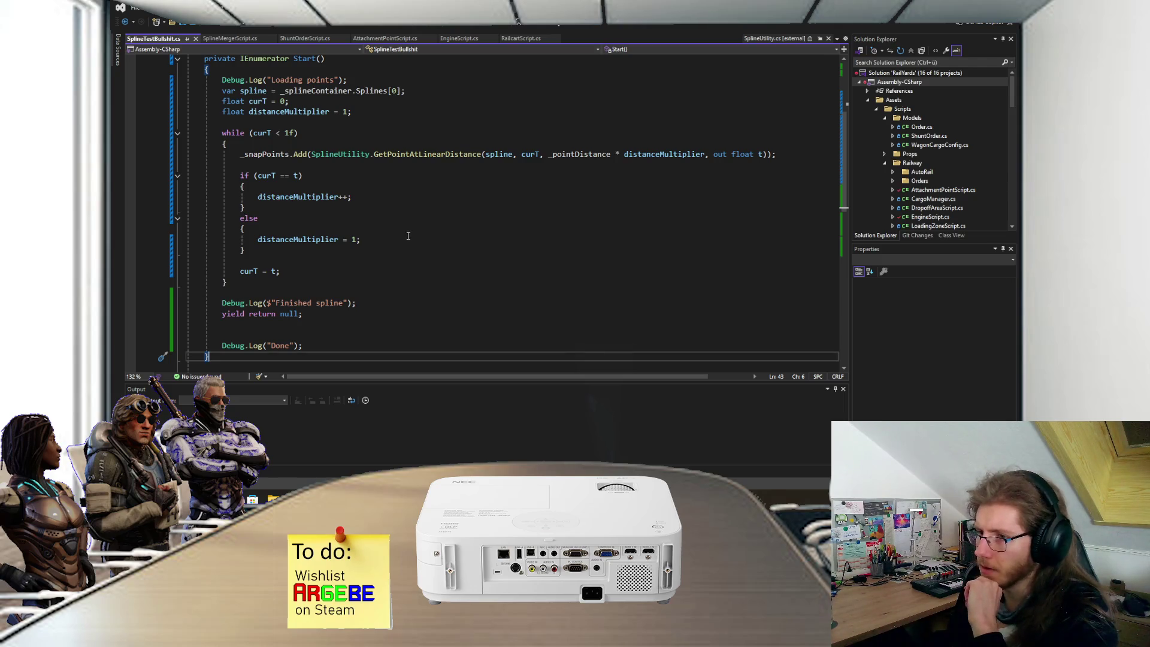
scroll(408, 236, down, 2)
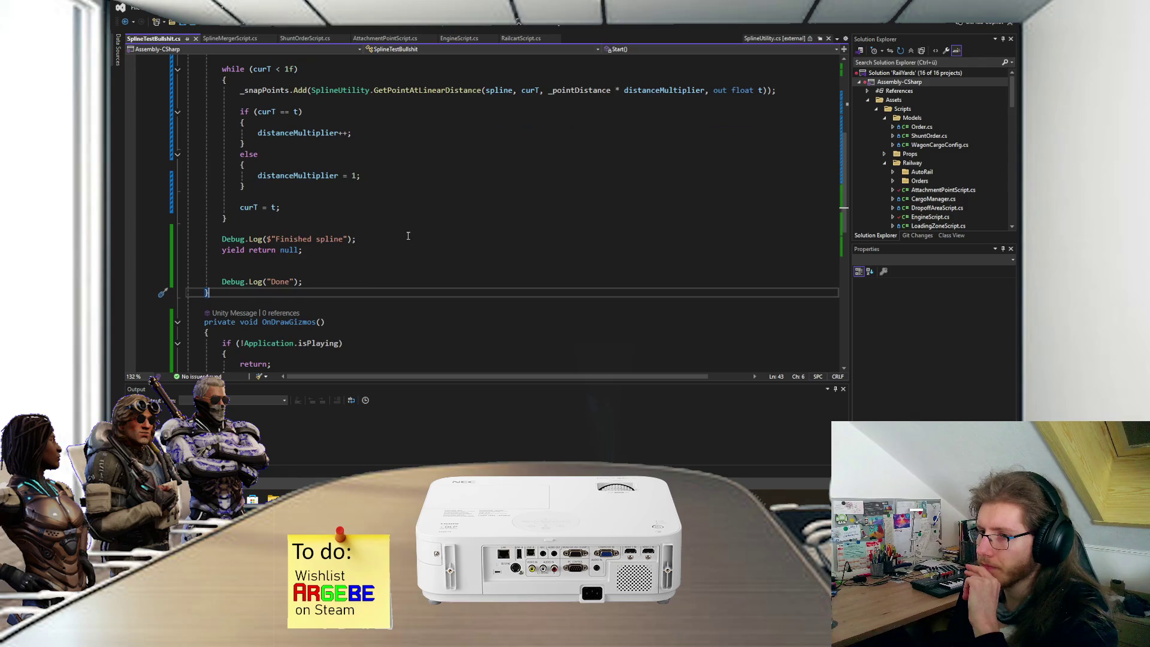
scroll(408, 236, down, 1)
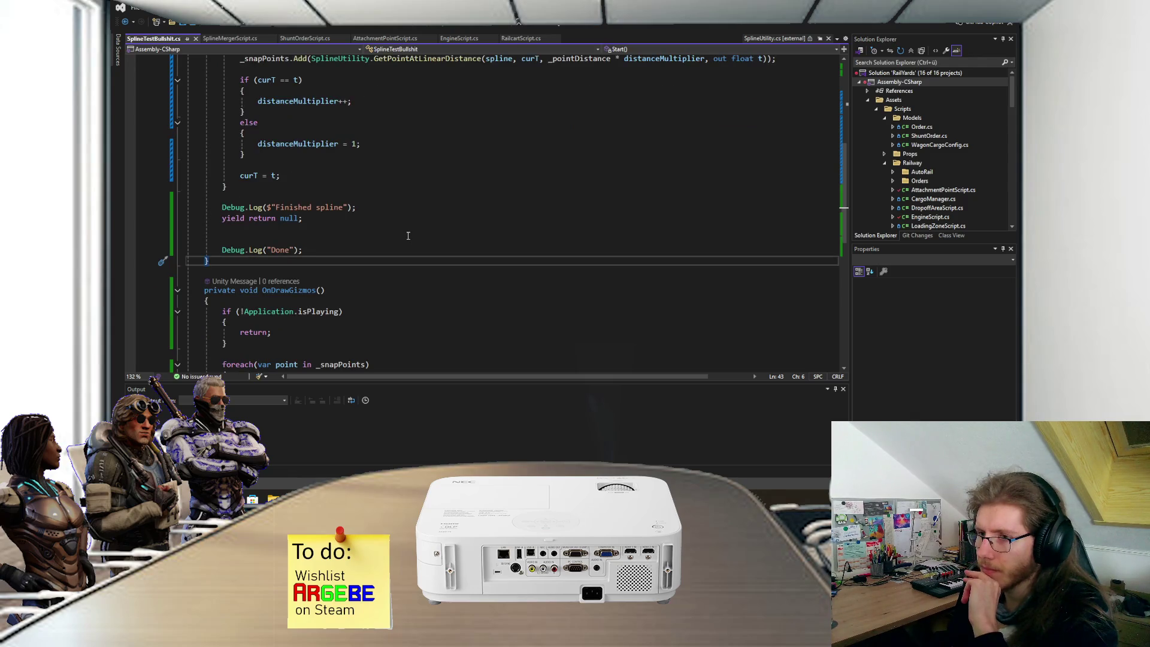
scroll(408, 236, up, 1)
scroll(408, 236, down, 3)
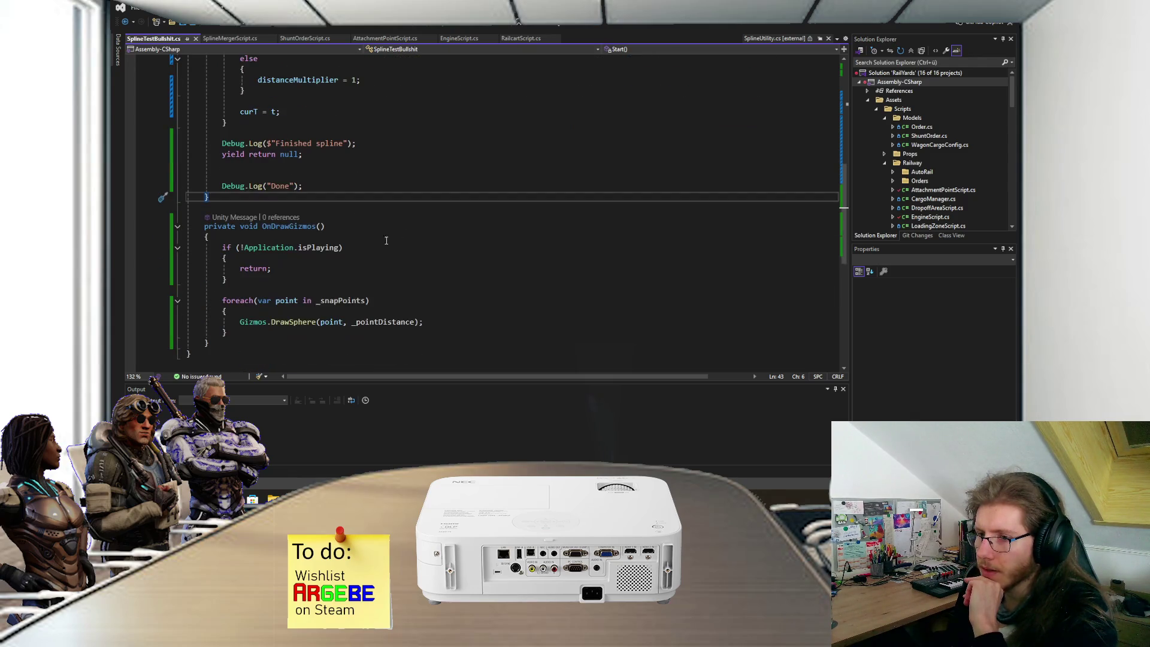
Step: Review the OnDrawGizmos snap-point loop and the _pointDistance field declaration
click(367, 238)
click(346, 315)
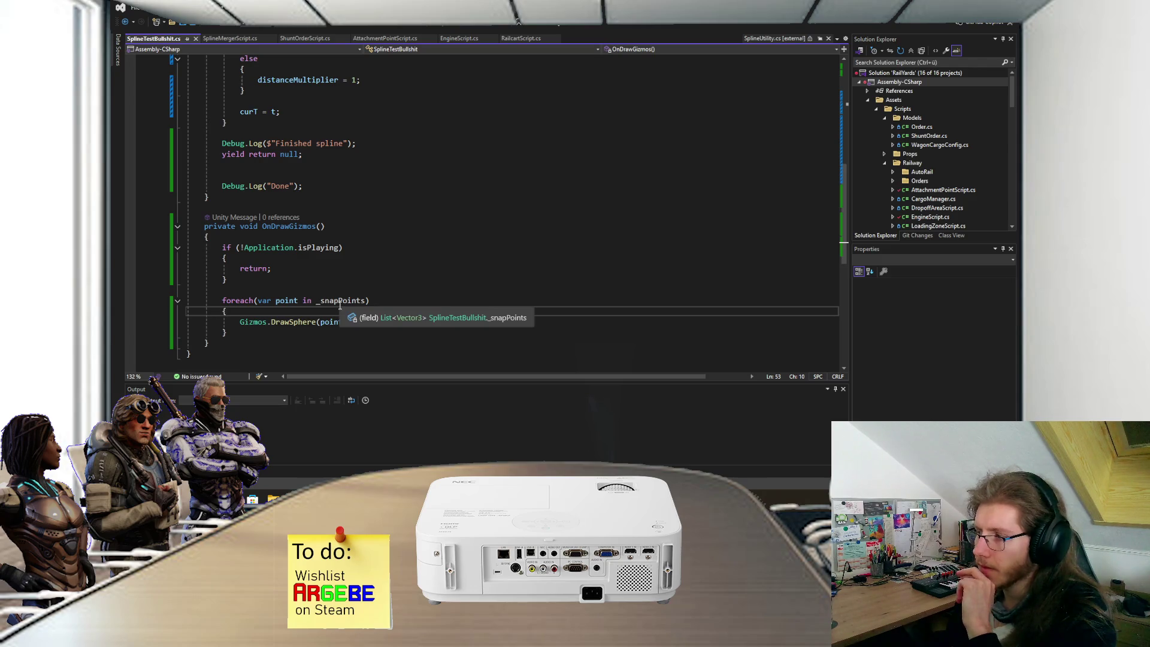
scroll(340, 307, up, 8)
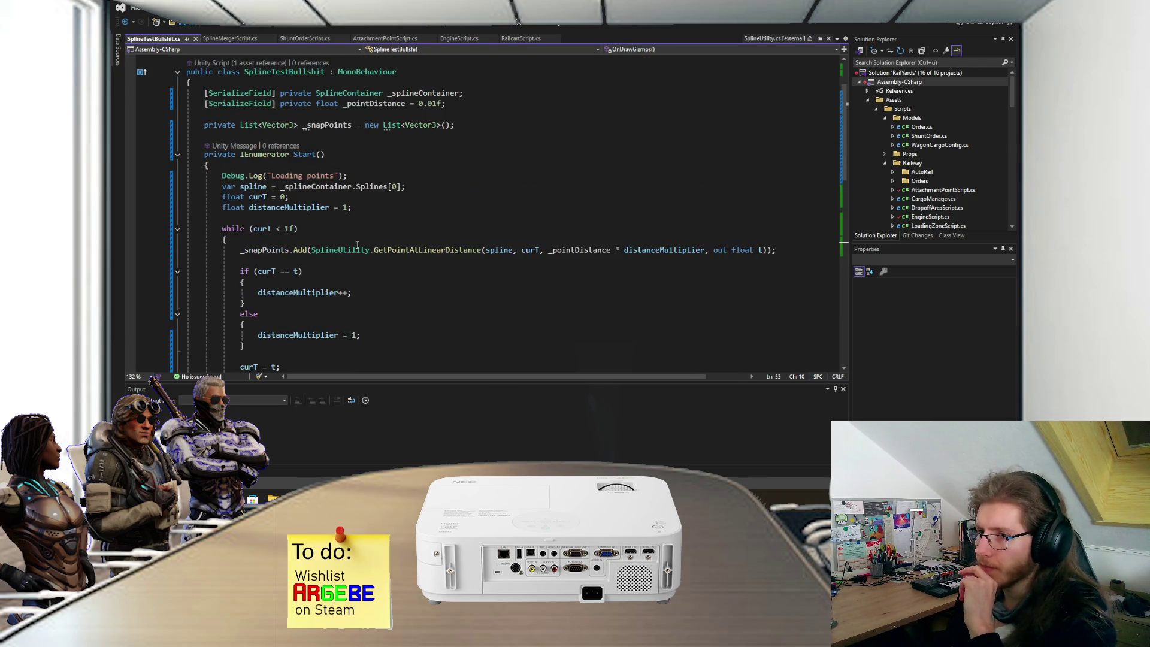
click(466, 104)
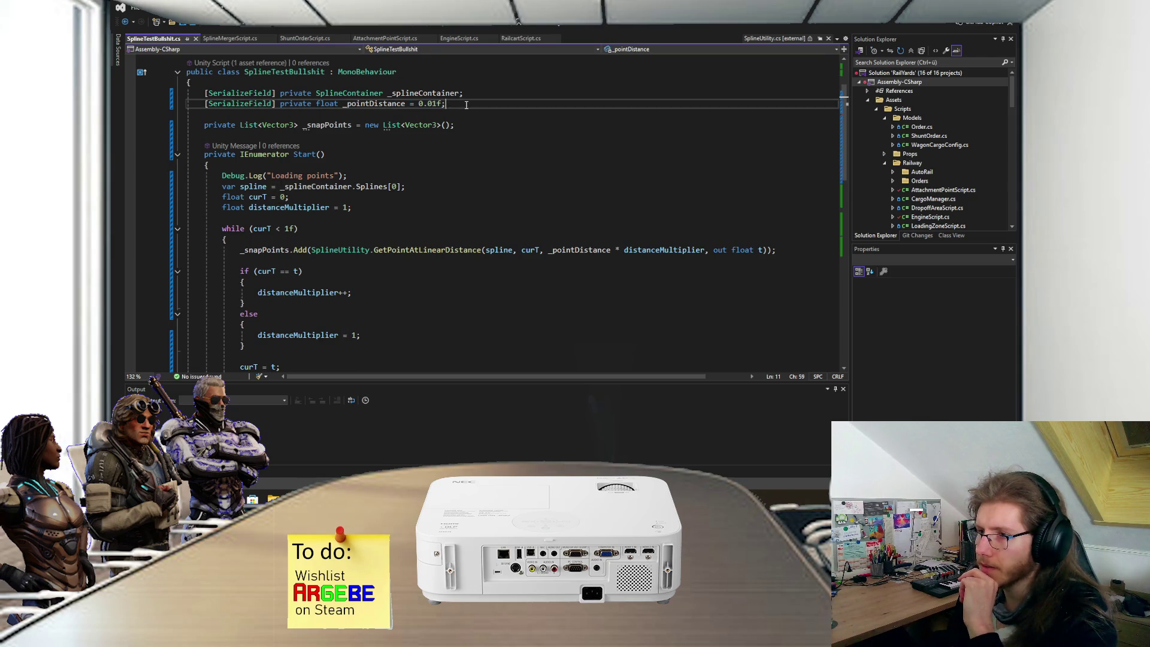
key(alt+Tab)
Step: Set the SplineTestBullshit object's Point Distance to .1 and save the scene
mouse_move(394, 179)
mouse_down()
mouse_move(448, 183)
mouse_move(480, 237)
mouse_up()
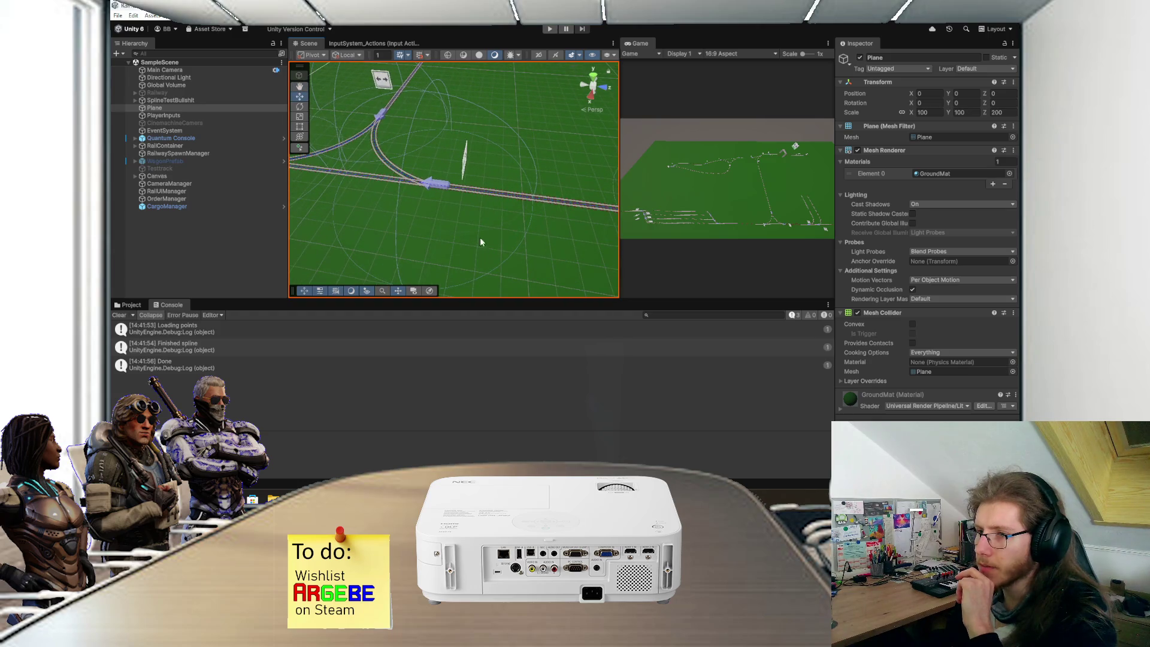
click(183, 102)
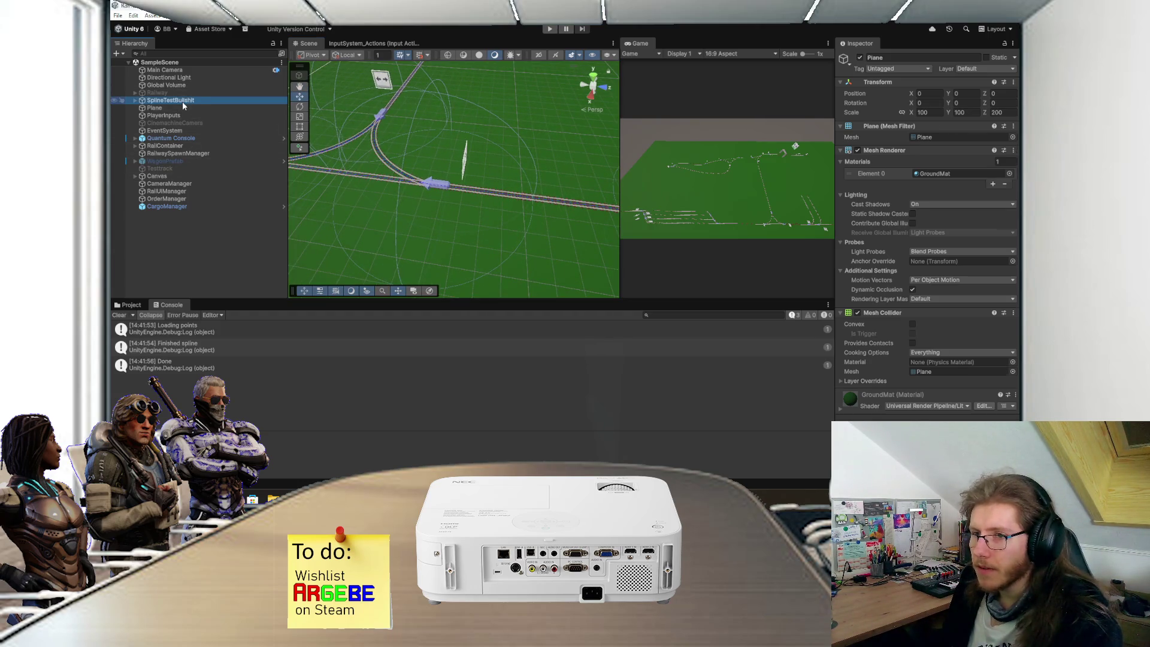
click(931, 155)
text(.1)
key(ctrl+s)
Step: Enter play mode and zoom in and out on the regenerated snap points
click(549, 30)
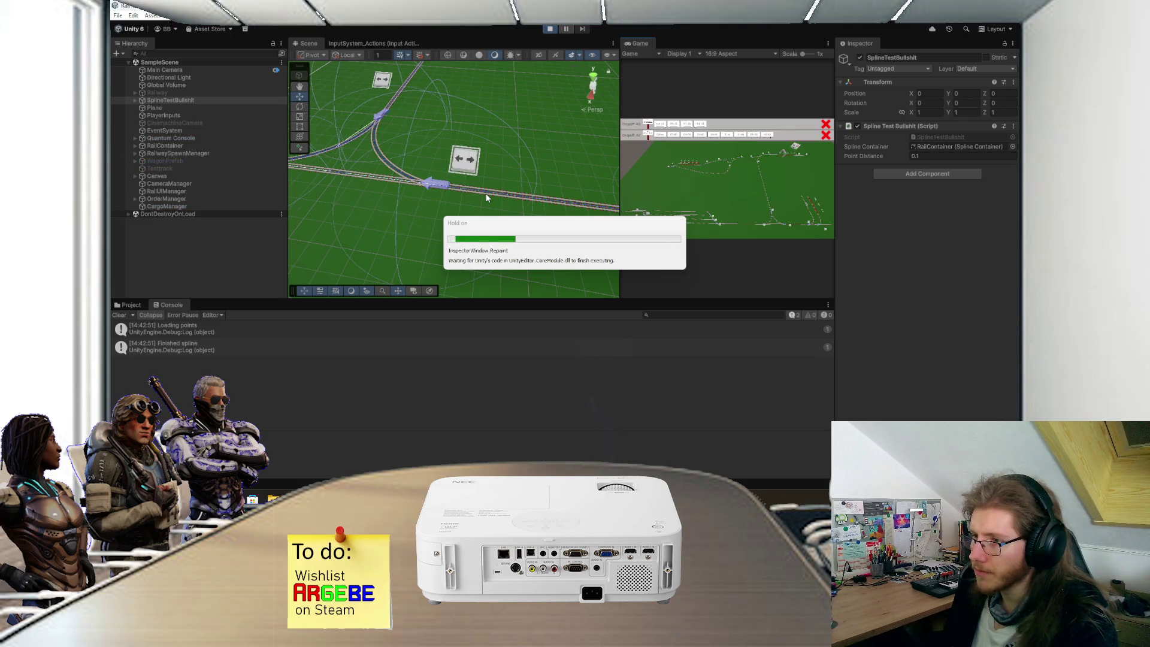
scroll(484, 197, up, 3)
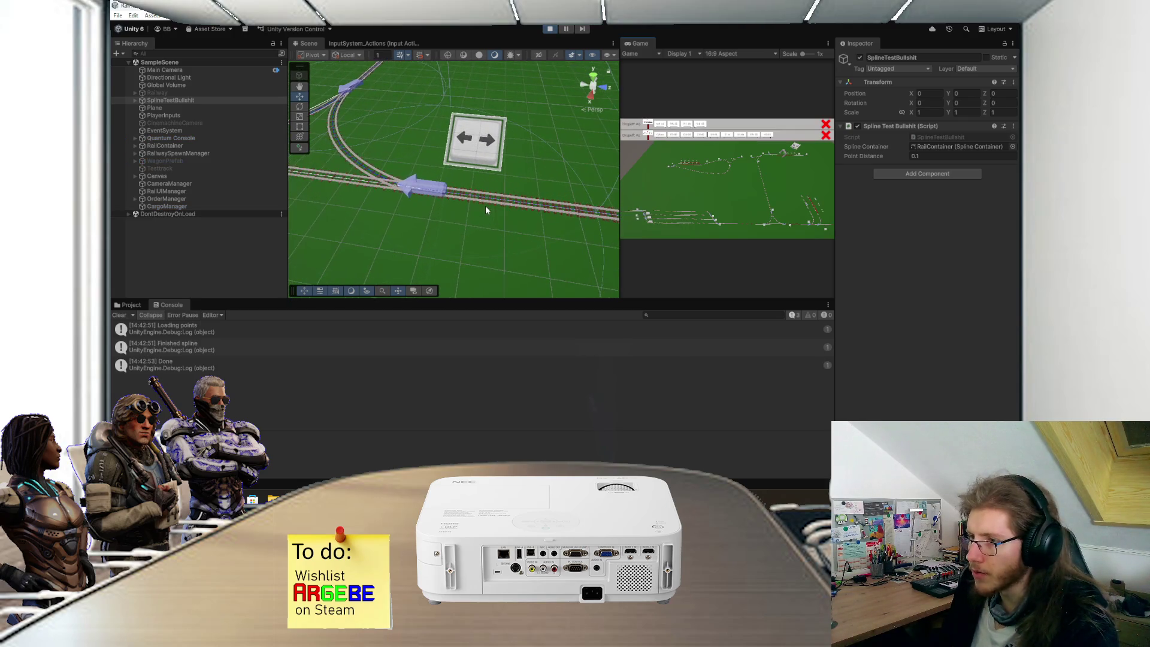
scroll(490, 211, up, 3)
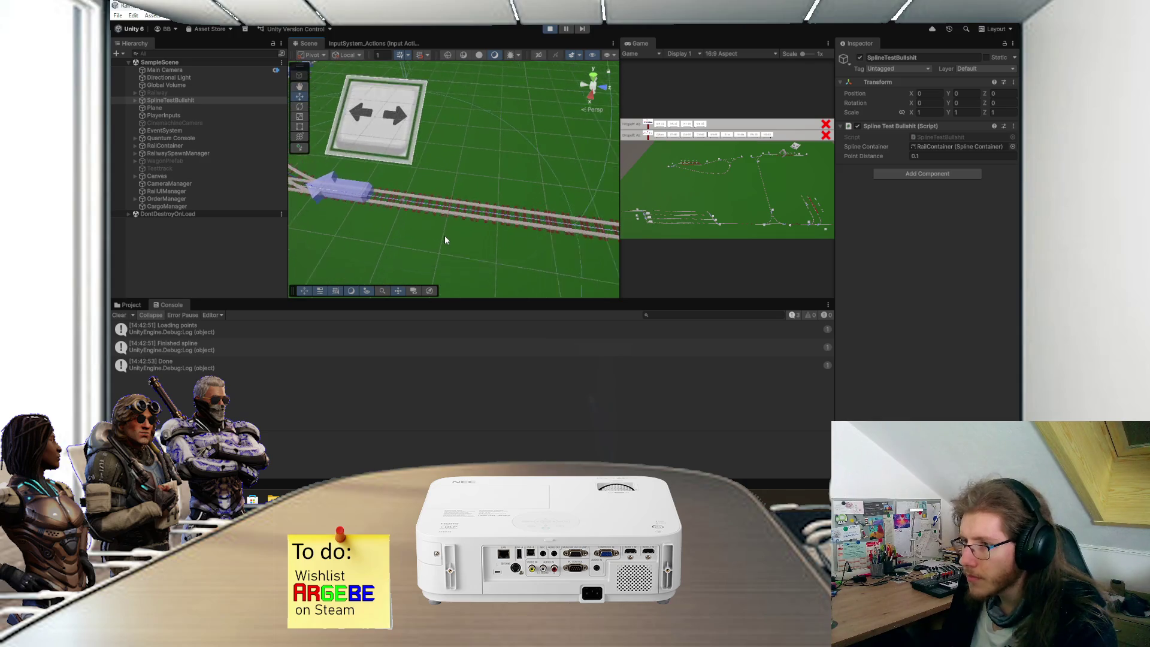
scroll(445, 239, up, 5)
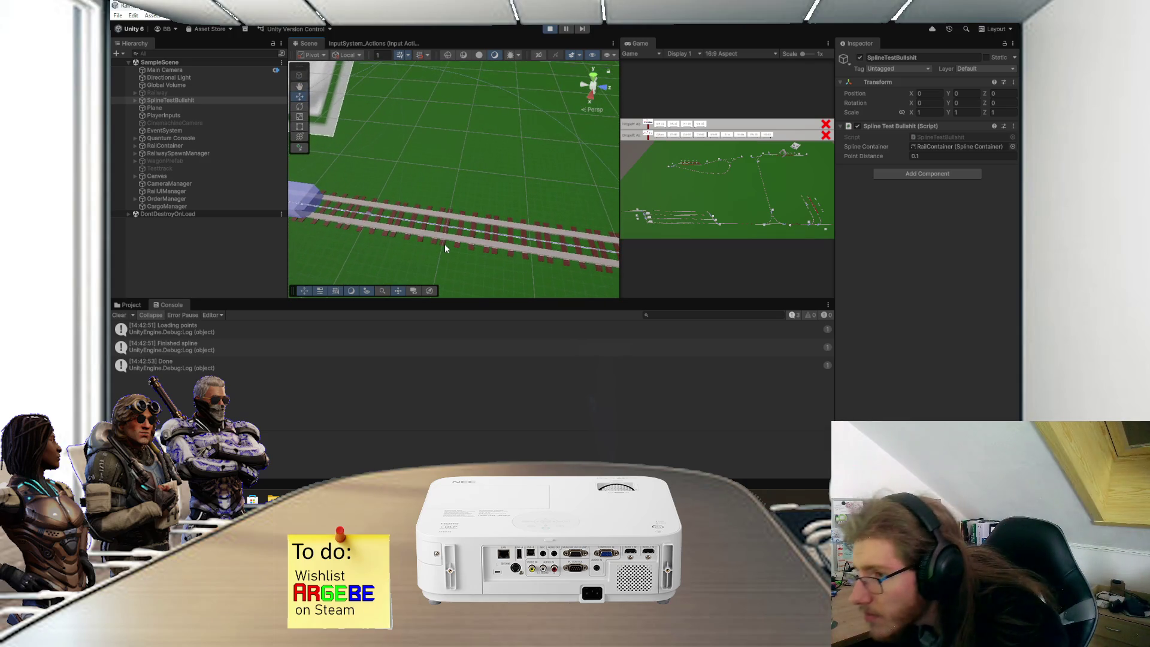
scroll(445, 248, down, 6)
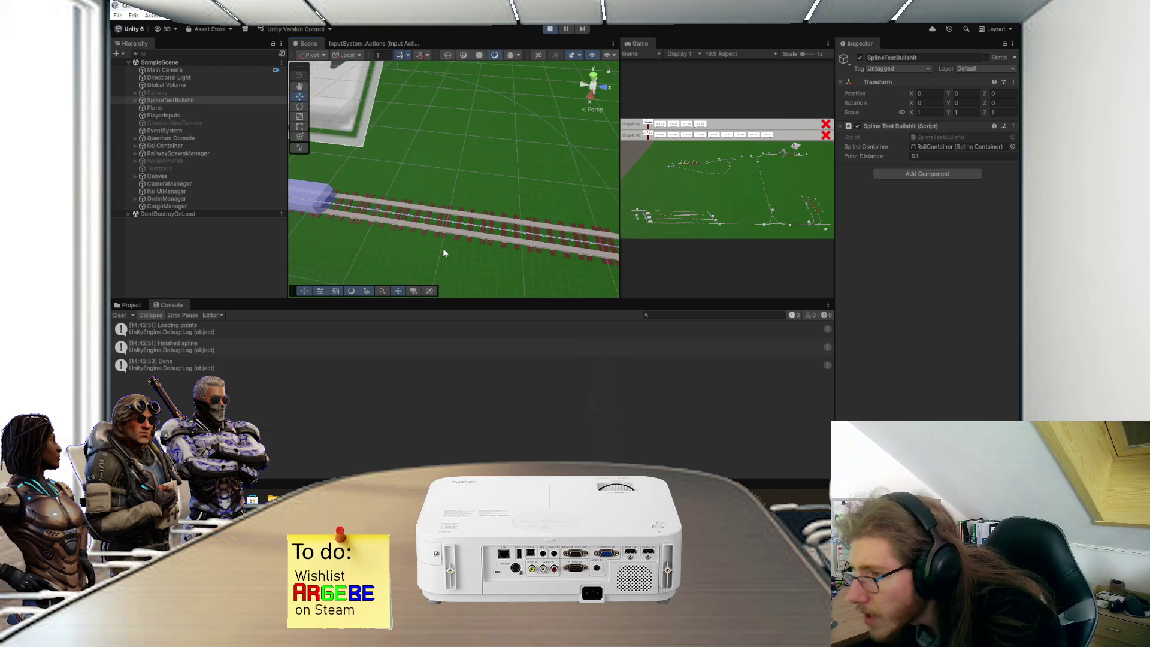
scroll(419, 228, down, 5)
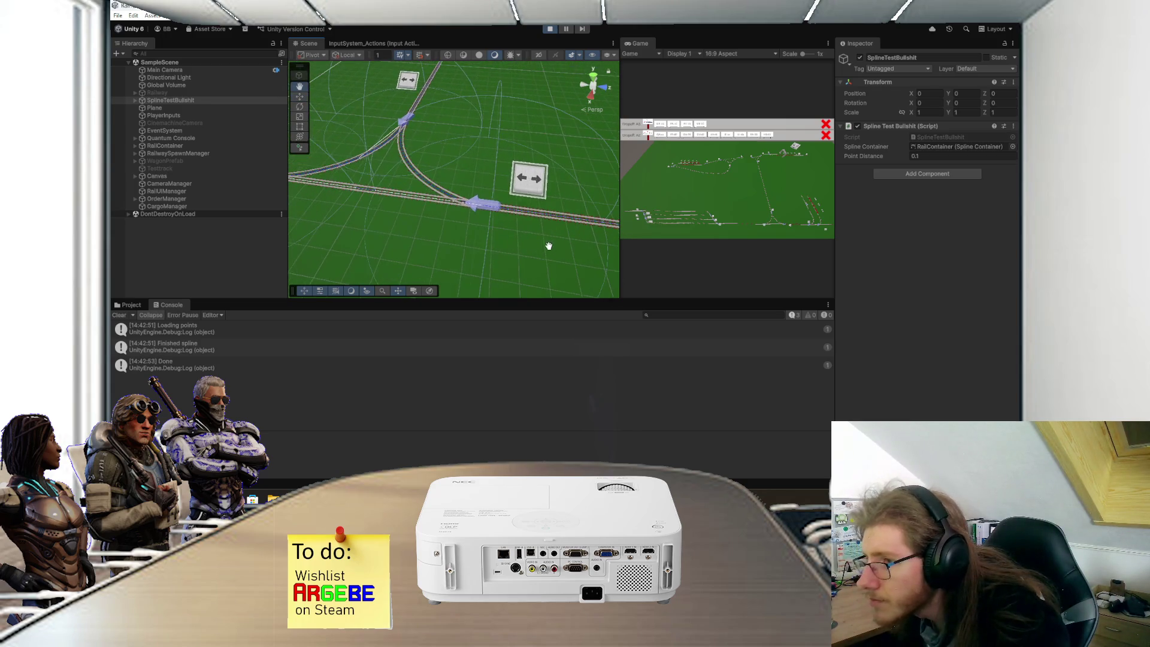
scroll(388, 212, up, 5)
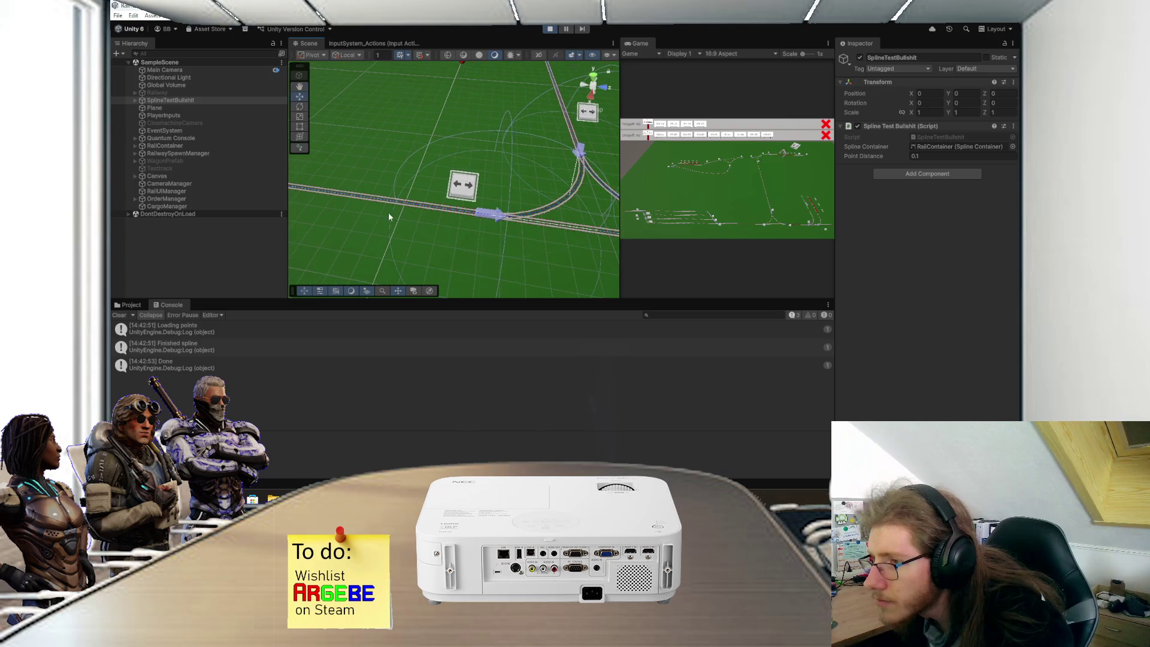
scroll(444, 239, up, 1)
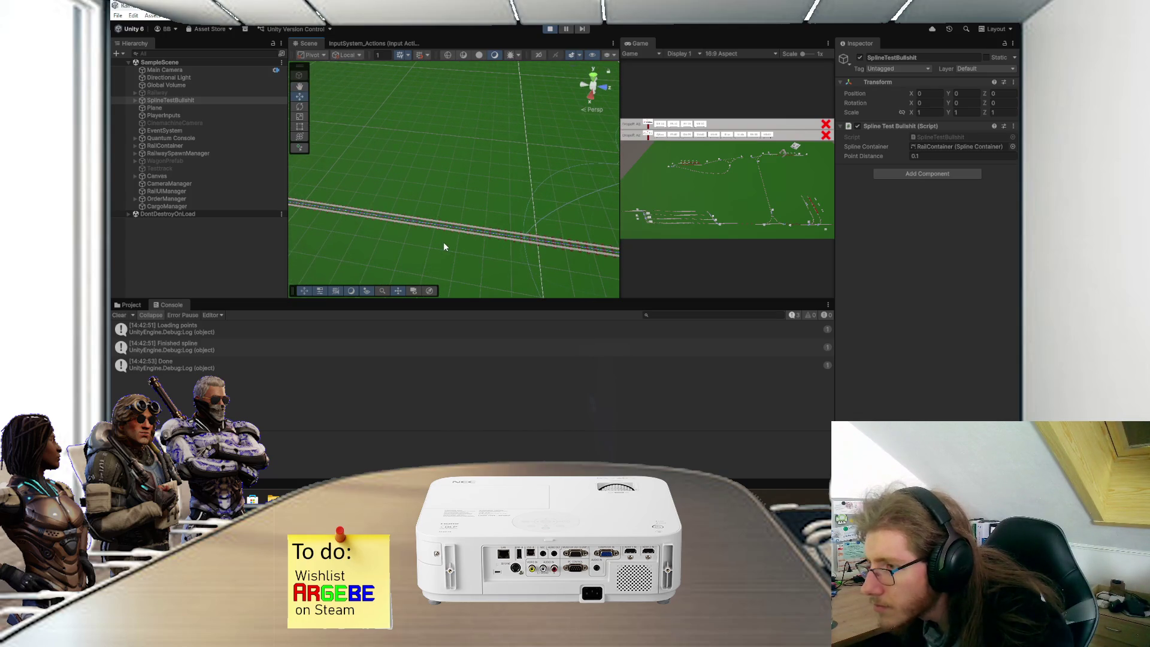
scroll(437, 226, up, 1)
Step: Orbit and zoom along the rails to inspect the track layout, then exit play mode
mouse_move(475, 198)
mouse_down()
mouse_move(495, 188)
mouse_move(444, 206)
mouse_move(467, 187)
mouse_move(468, 200)
mouse_up()
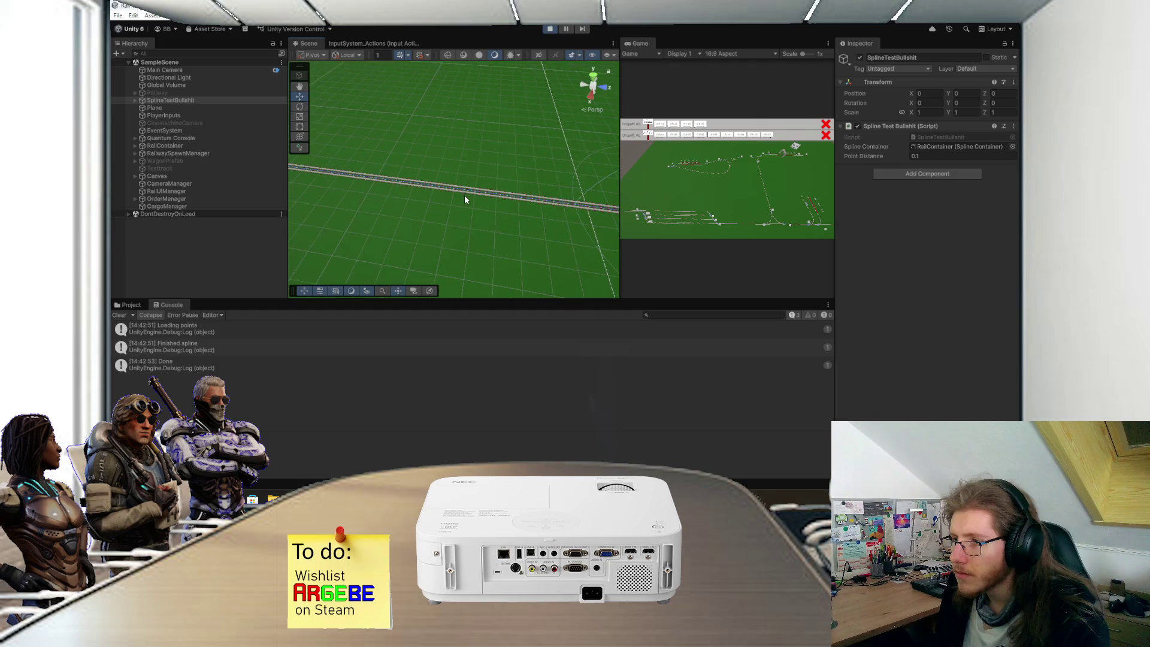
scroll(466, 194, down, 3)
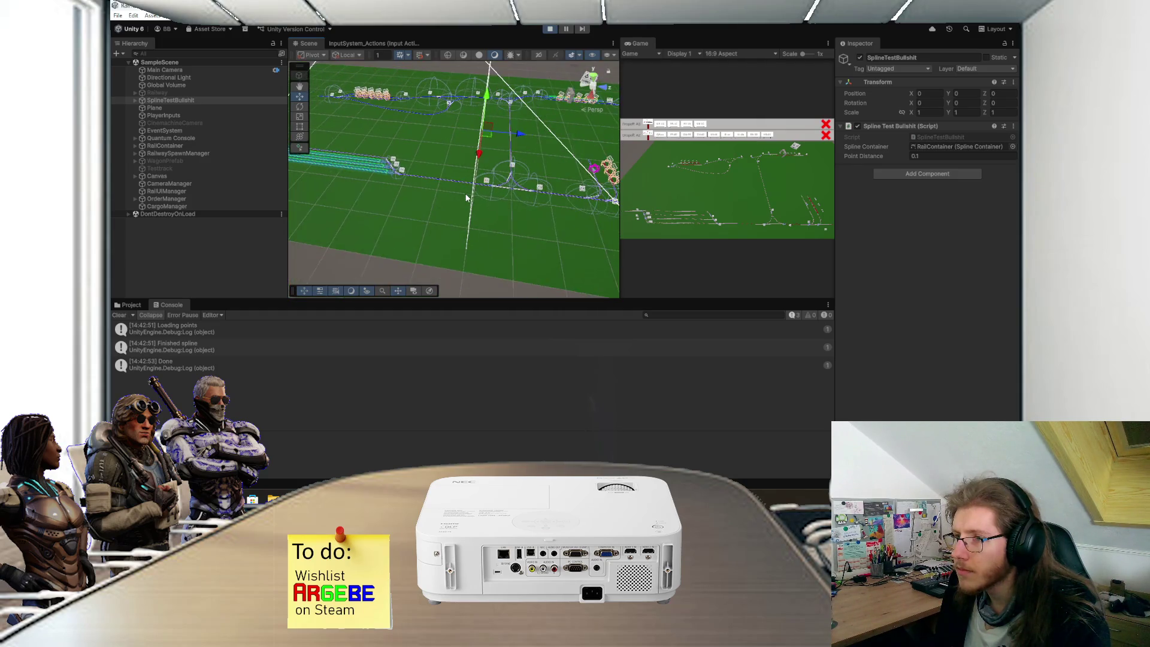
mouse_move(487, 184)
mouse_down()
mouse_move(480, 198)
mouse_move(505, 190)
mouse_move(515, 161)
mouse_move(354, 264)
mouse_up()
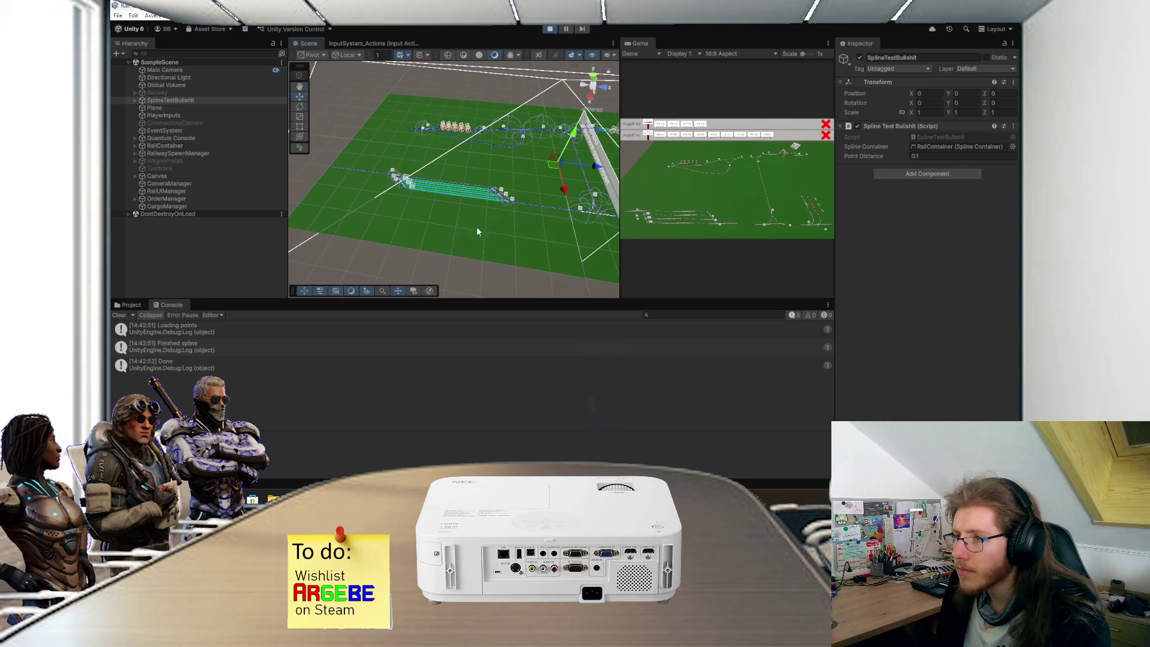
mouse_move(497, 221)
mouse_down()
mouse_move(410, 224)
mouse_move(423, 218)
mouse_up()
scroll(423, 218, up, 5)
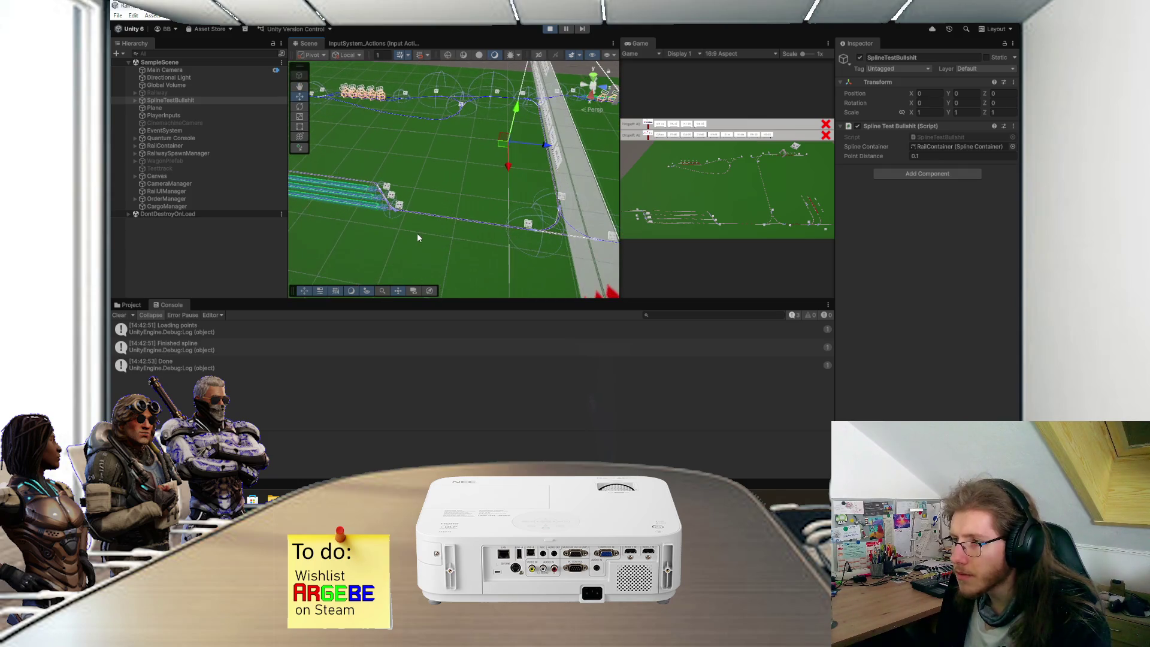
scroll(418, 238, up, 3)
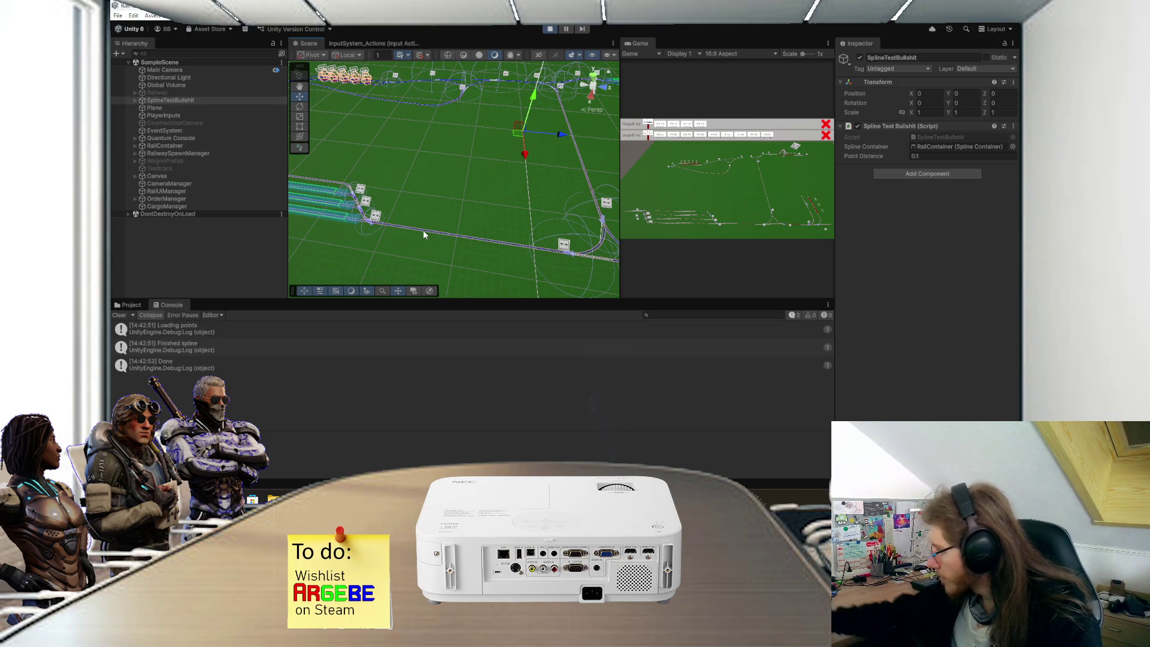
scroll(423, 234, up, 3)
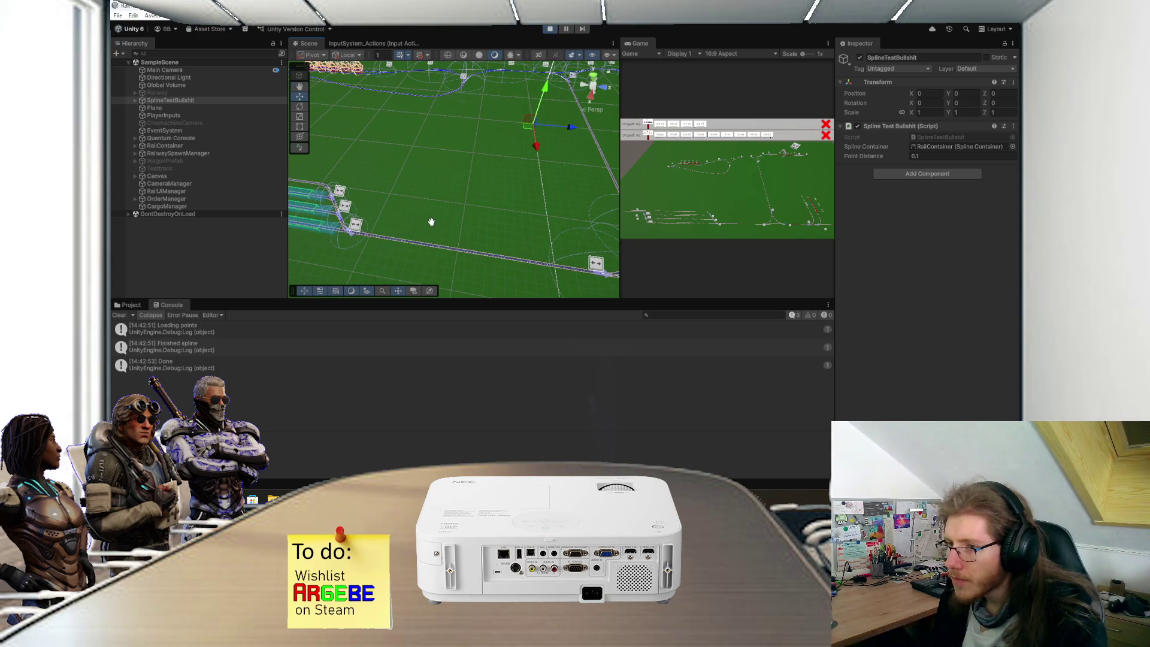
drag(423, 233, 449, 210)
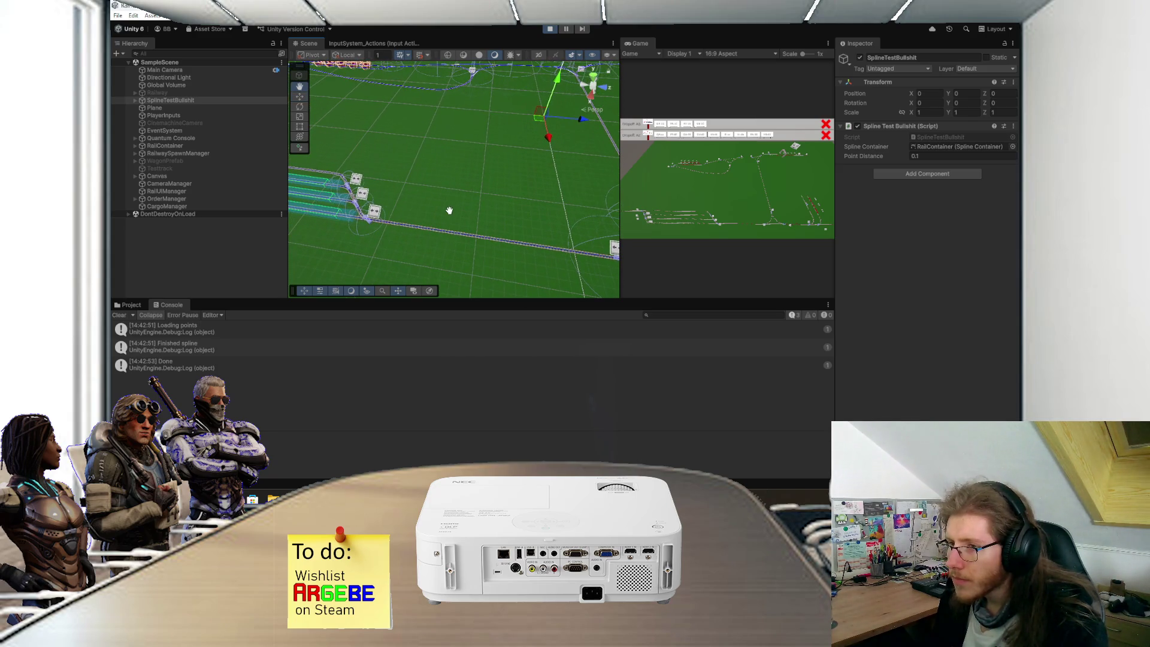
click(548, 30)
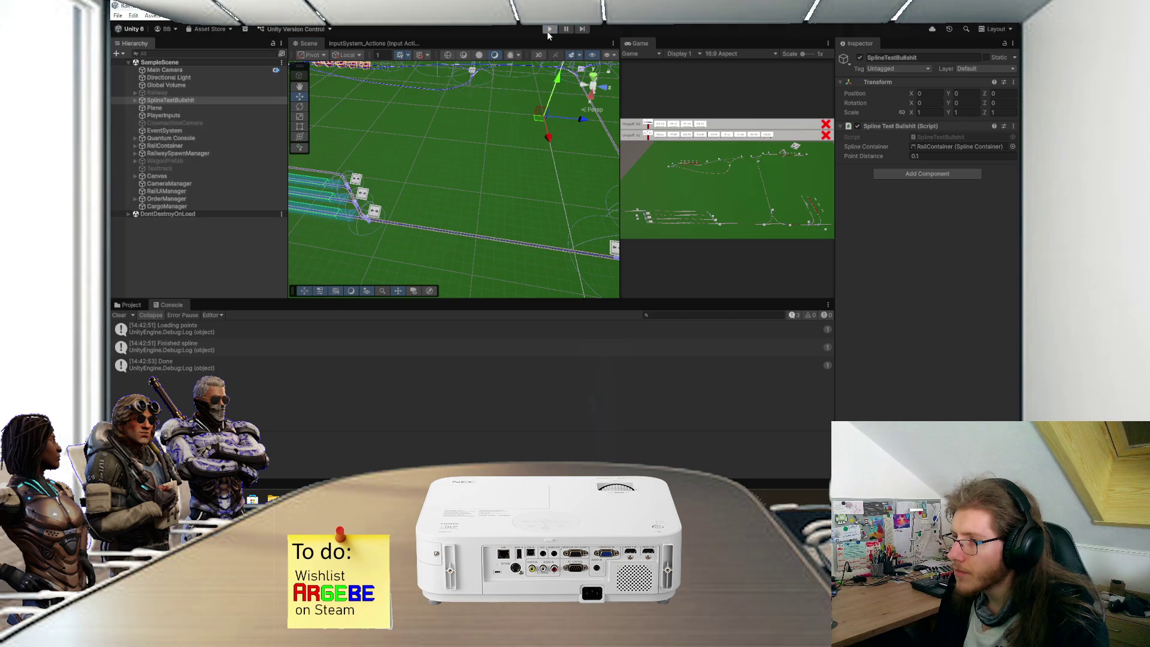
Step: Change the Gizmos.DrawSphere radius in OnDrawGizmos from _pointDistance to 1
key(alt+Tab)
scroll(388, 267, down, 1)
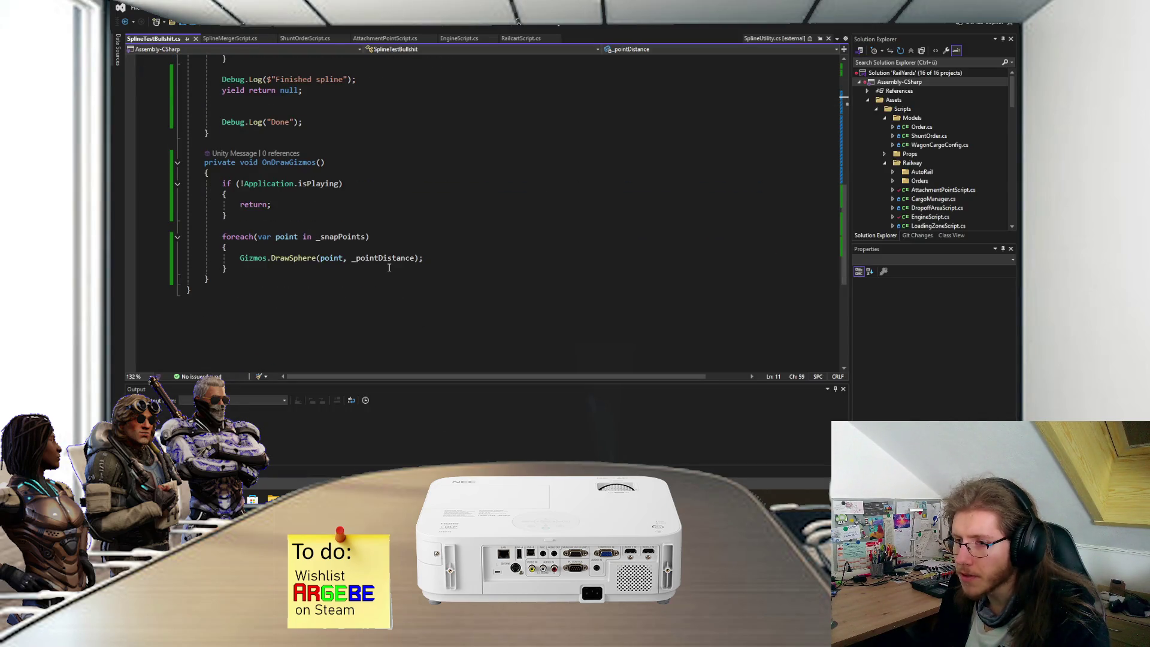
mouse_move(393, 259)
drag(415, 257, 352, 258)
text(1)
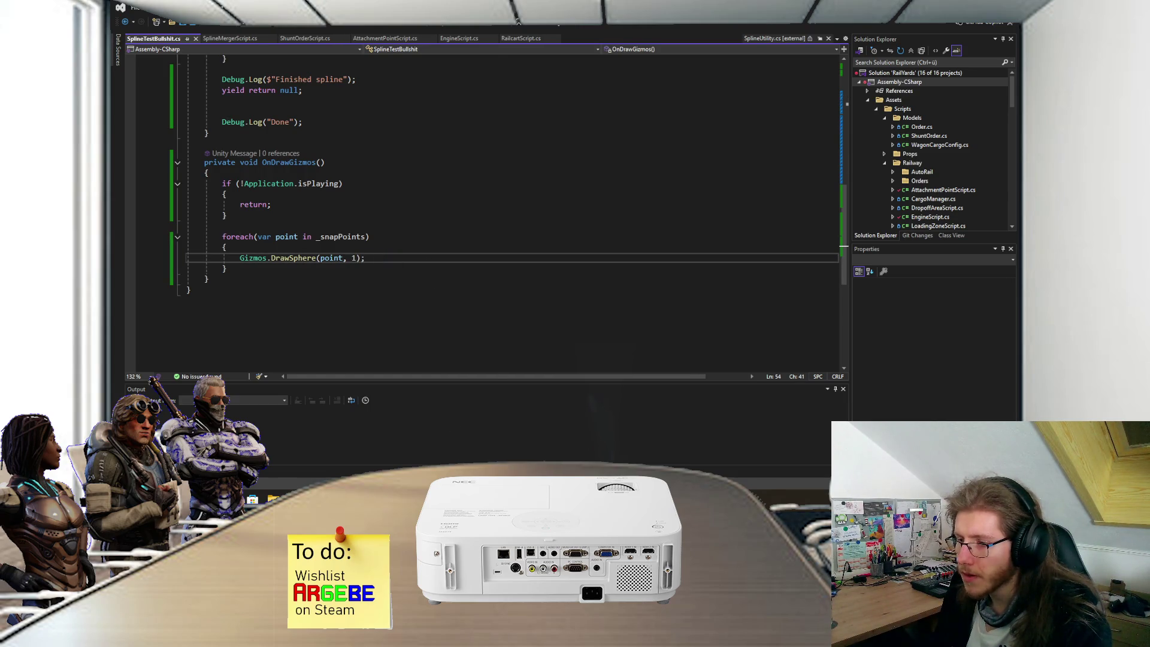
key(alt+Tab)
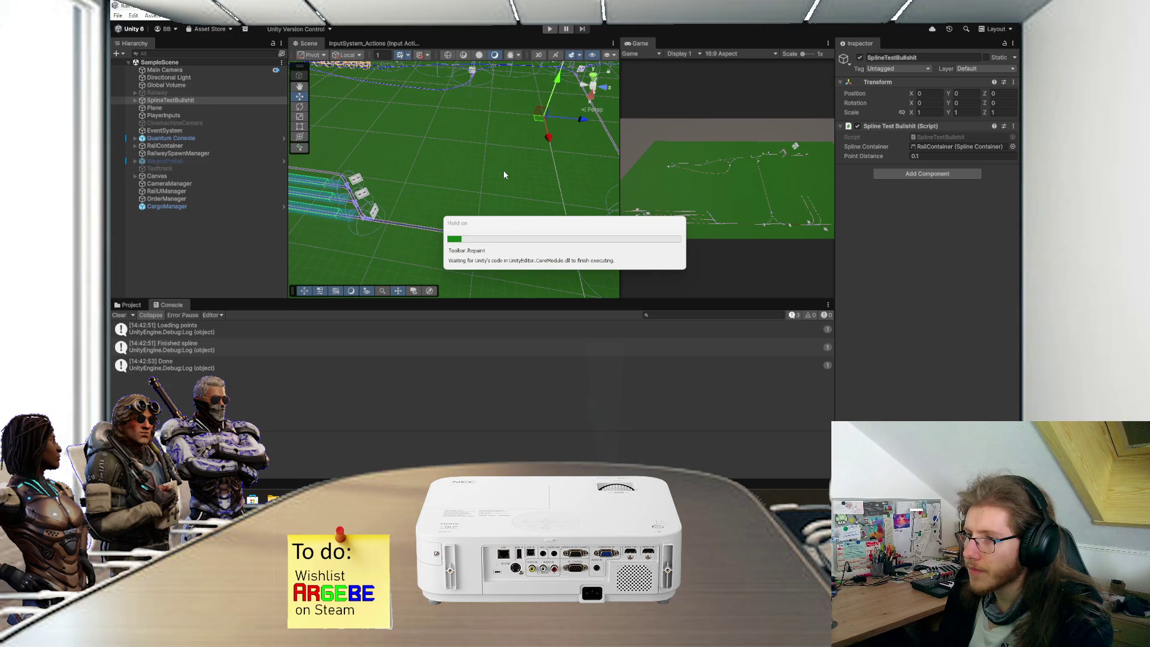
Step: Run play mode, zoom toward the track, and select then deselect RailContainer
click(549, 30)
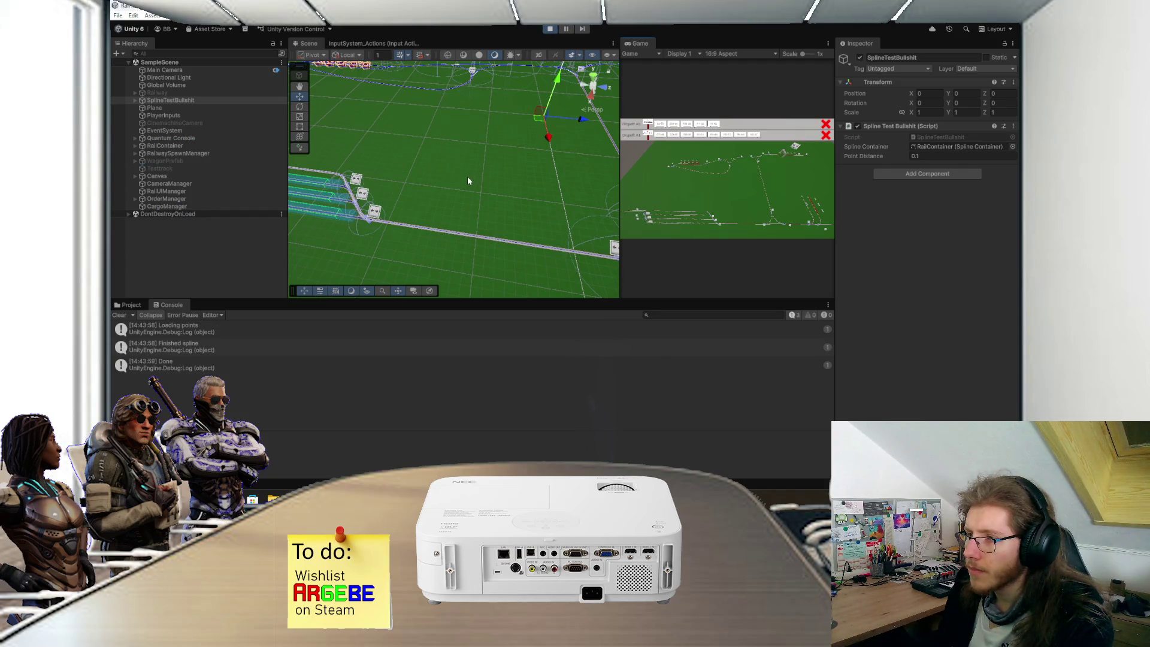
scroll(463, 184, up, 2)
scroll(380, 246, up, 2)
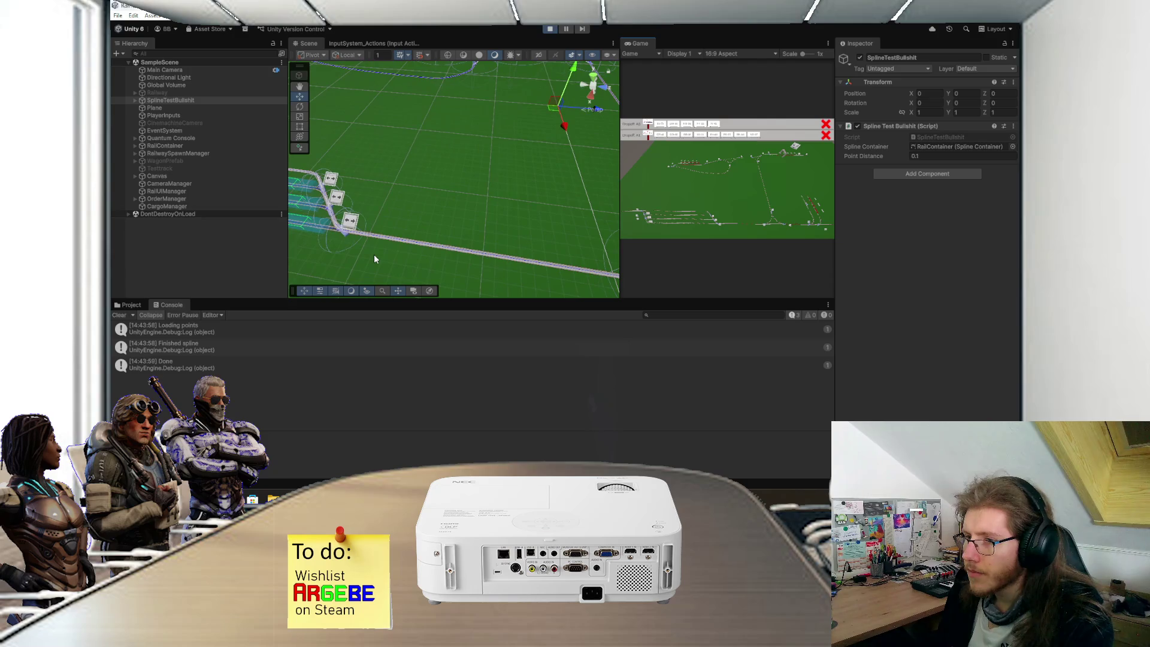
mouse_move(374, 259)
mouse_down()
mouse_move(397, 210)
mouse_move(406, 225)
mouse_move(457, 175)
mouse_up()
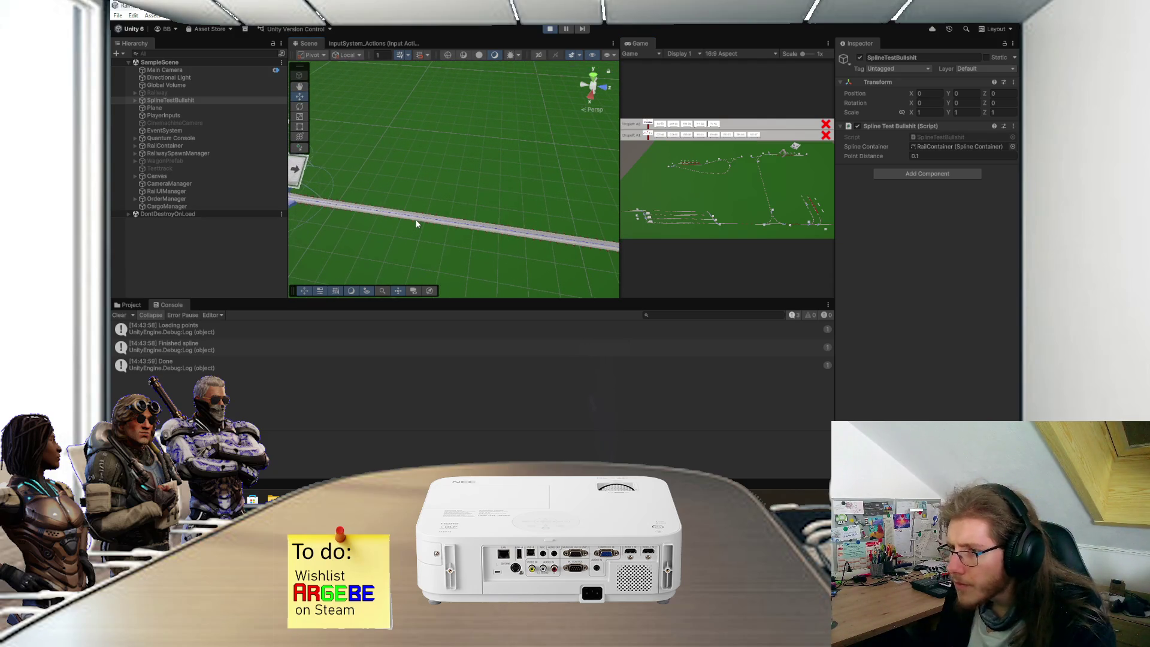
click(417, 223)
scroll(456, 177, up, 4)
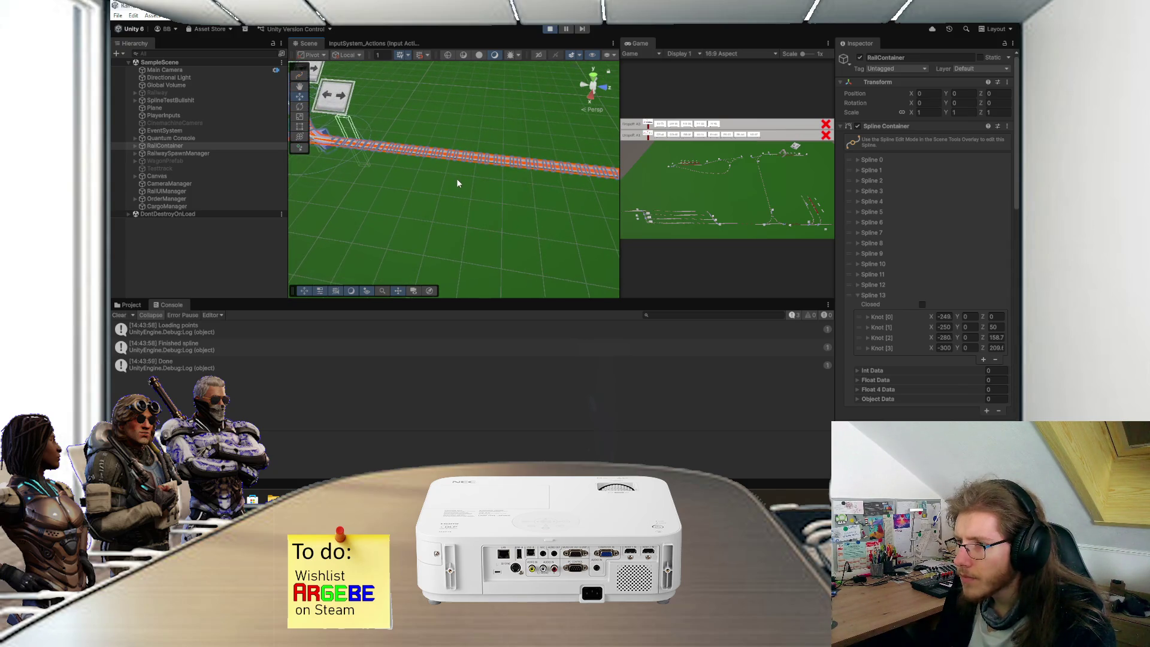
click(284, 259)
Step: Pan and orbit over the sign boxes, wagons and curved track, then stop play mode
mouse_move(423, 198)
mouse_down()
mouse_move(456, 199)
mouse_move(483, 175)
mouse_up()
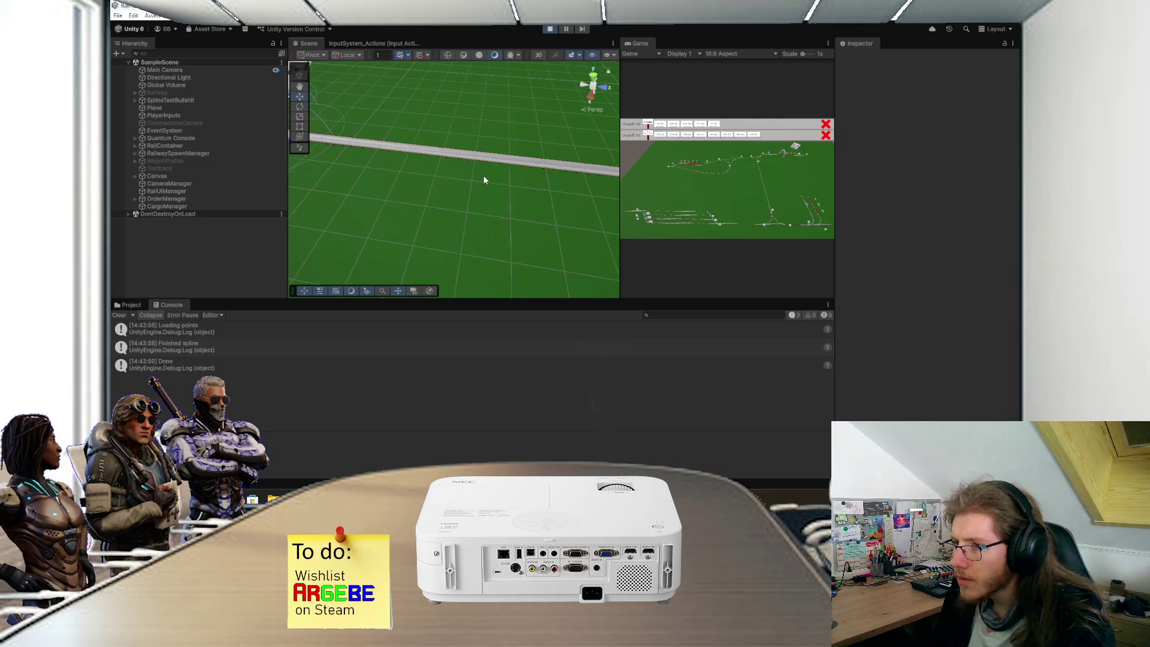
scroll(480, 189, down, 6)
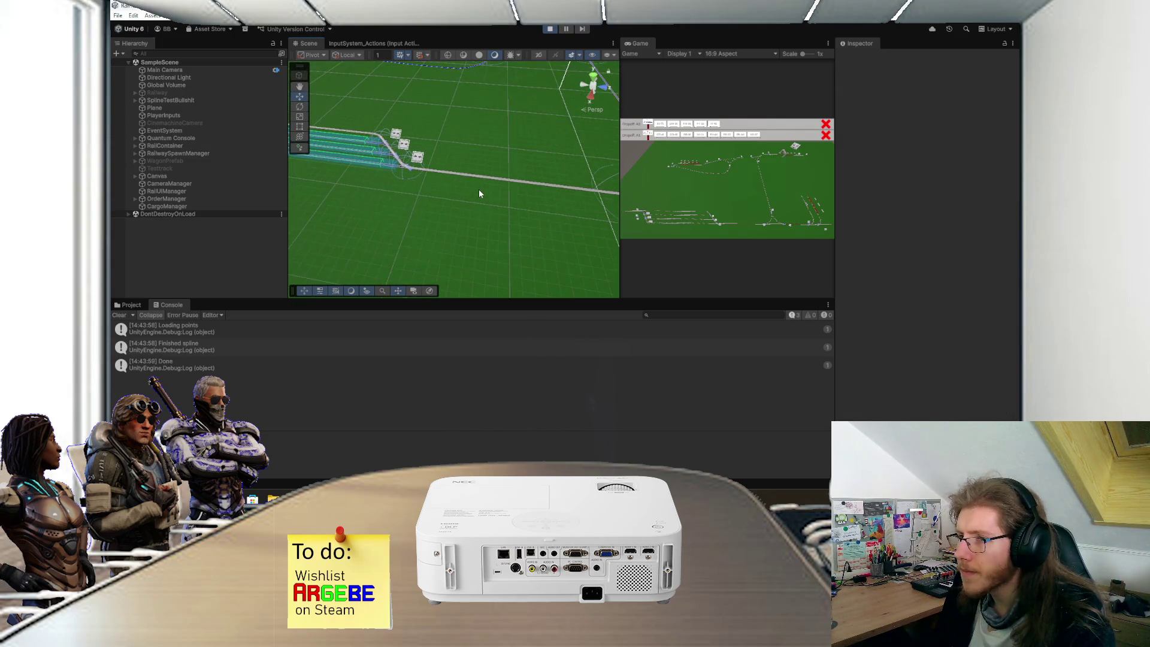
mouse_move(483, 189)
mouse_down()
mouse_move(457, 206)
mouse_move(391, 192)
mouse_up()
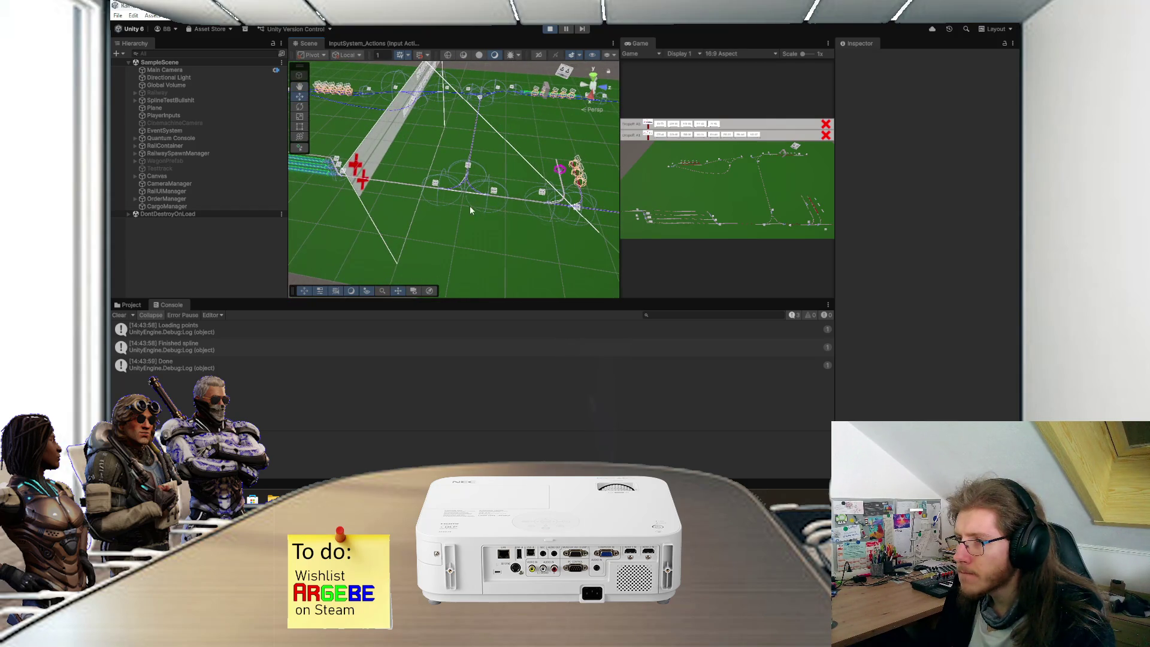
scroll(510, 219, up, 8)
mouse_move(513, 241)
mouse_down()
mouse_move(496, 233)
mouse_move(548, 239)
mouse_move(478, 242)
mouse_move(538, 238)
mouse_move(514, 239)
mouse_move(511, 253)
mouse_move(522, 250)
mouse_move(548, 122)
mouse_up()
drag(527, 196, 543, 149)
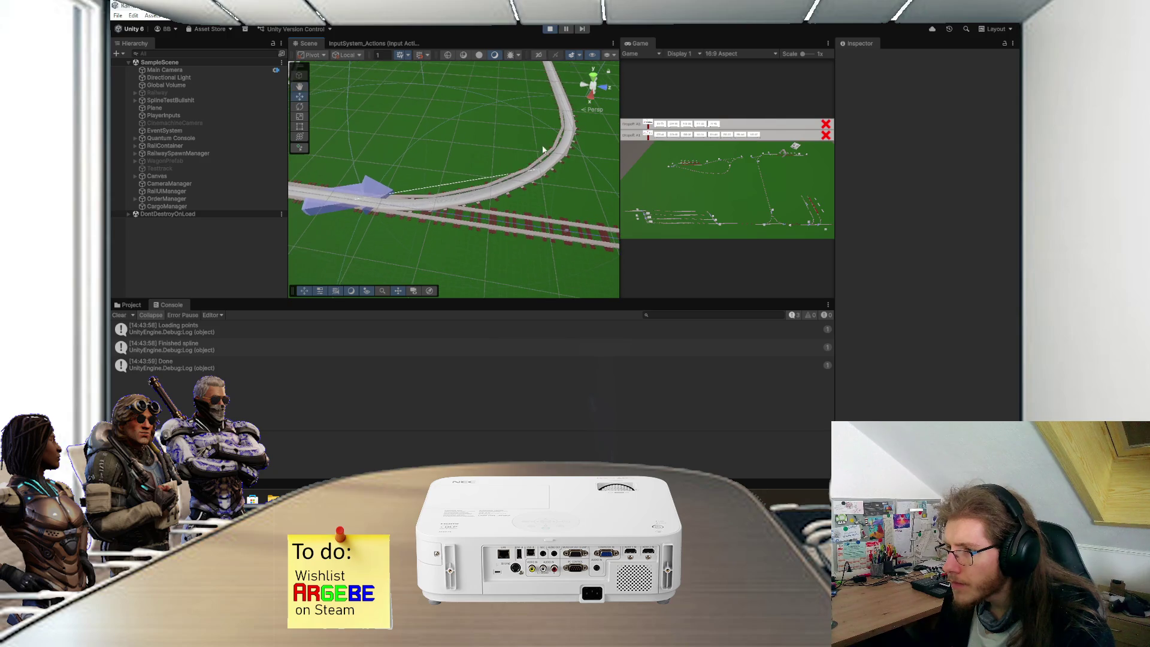
click(550, 29)
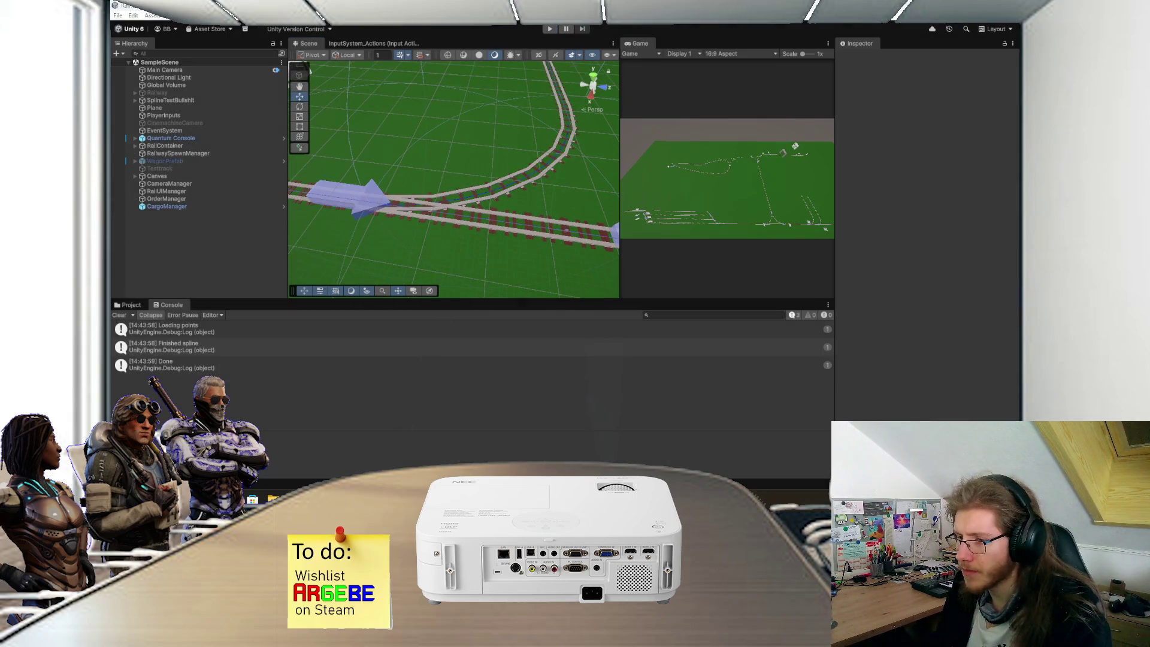
Step: Change the snap-point gizmo call from Gizmos.DrawSphere to Gizmos.DrawCube
key(alt+Tab)
double_click(306, 260)
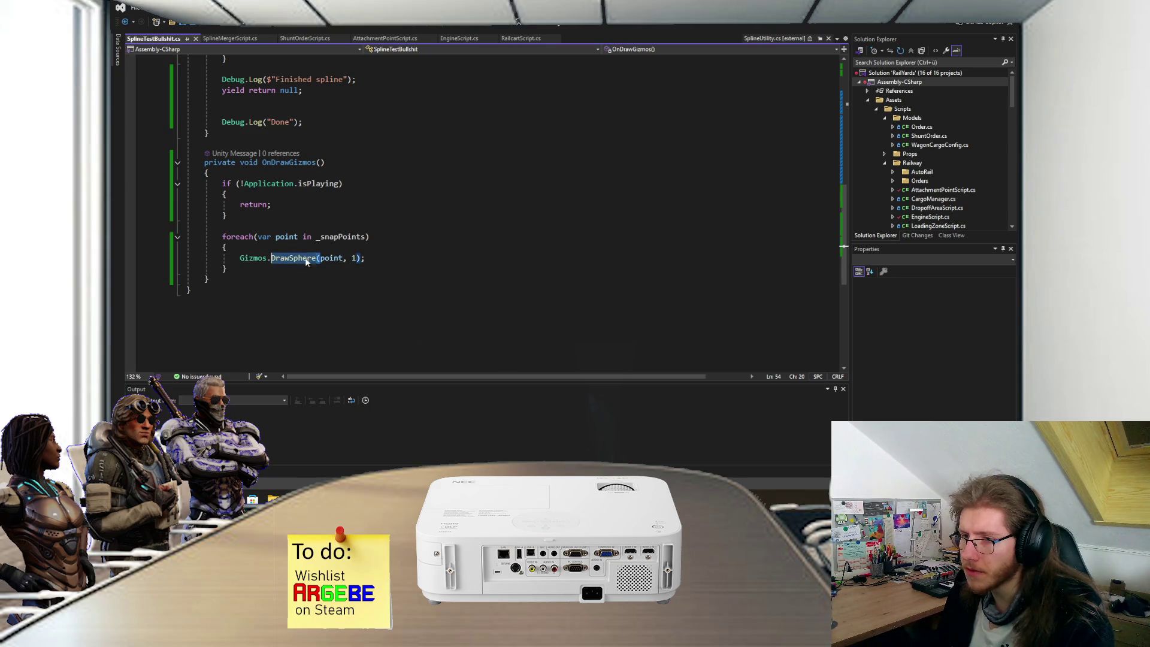
click(298, 258)
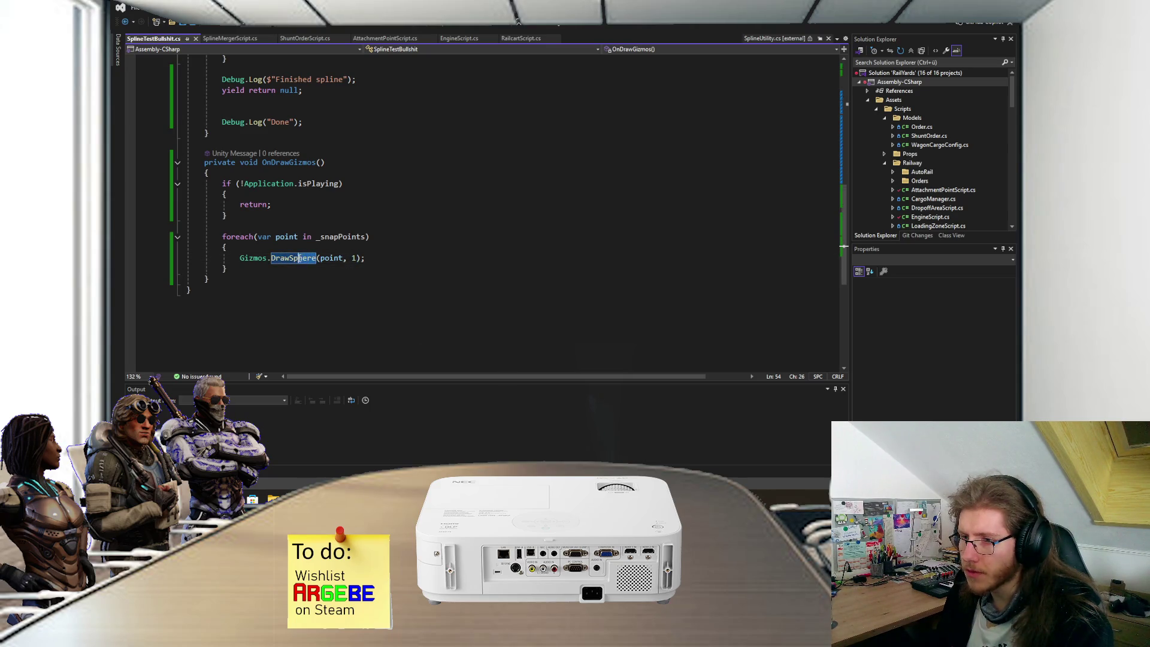
text(Cu)
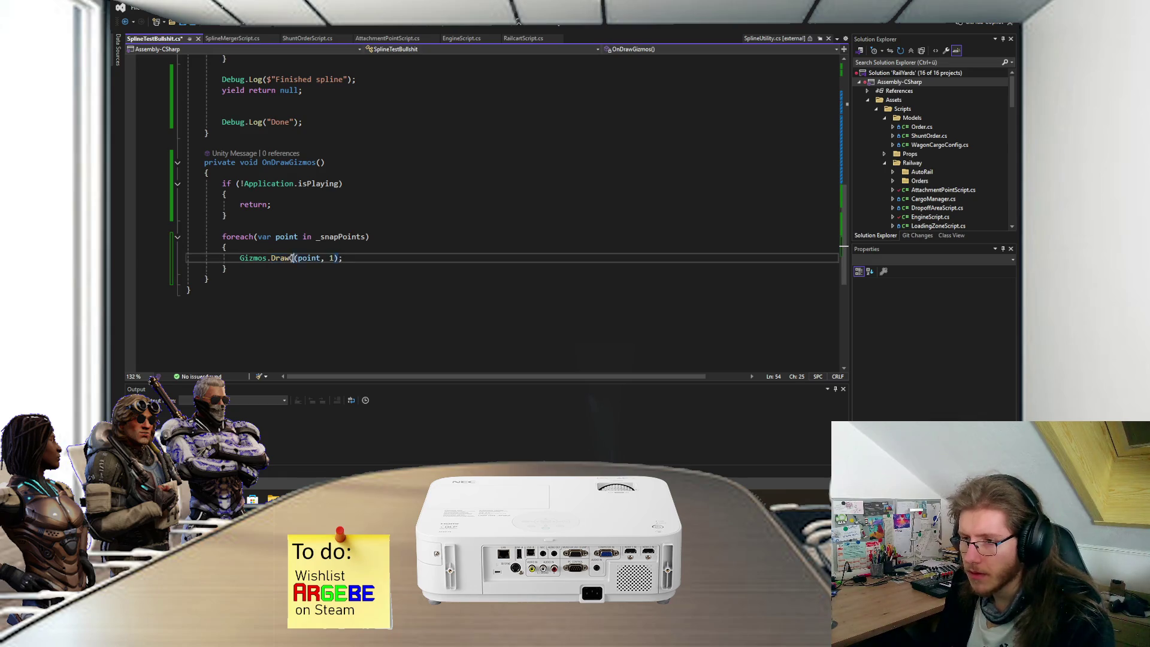
text(be)
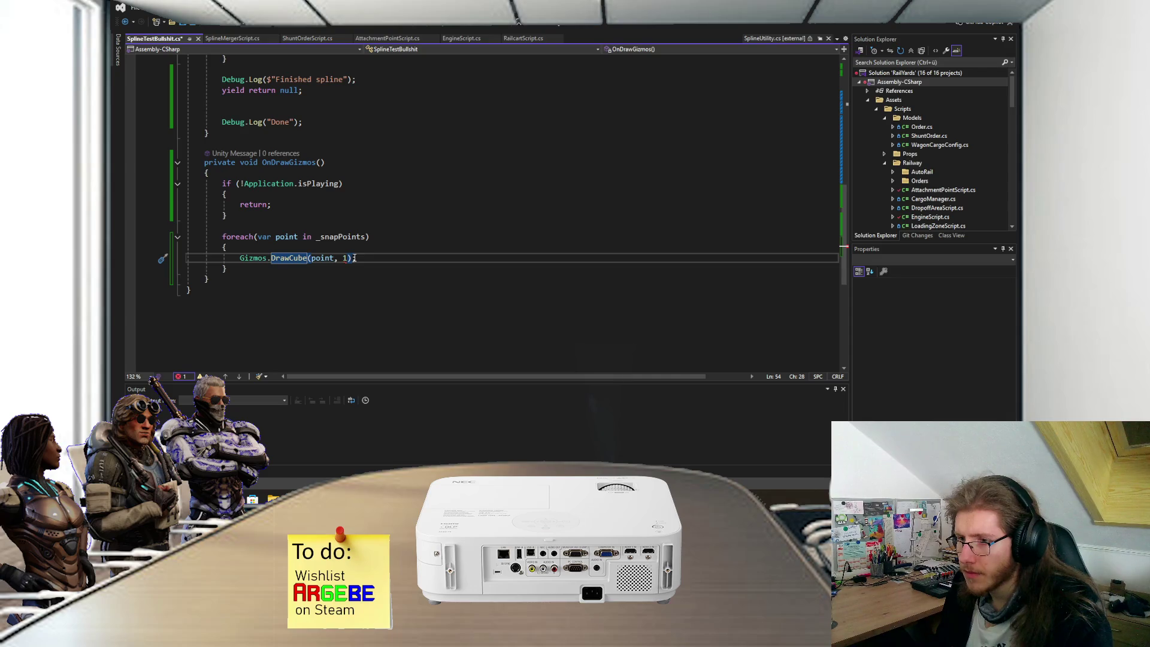
mouse_move(300, 262)
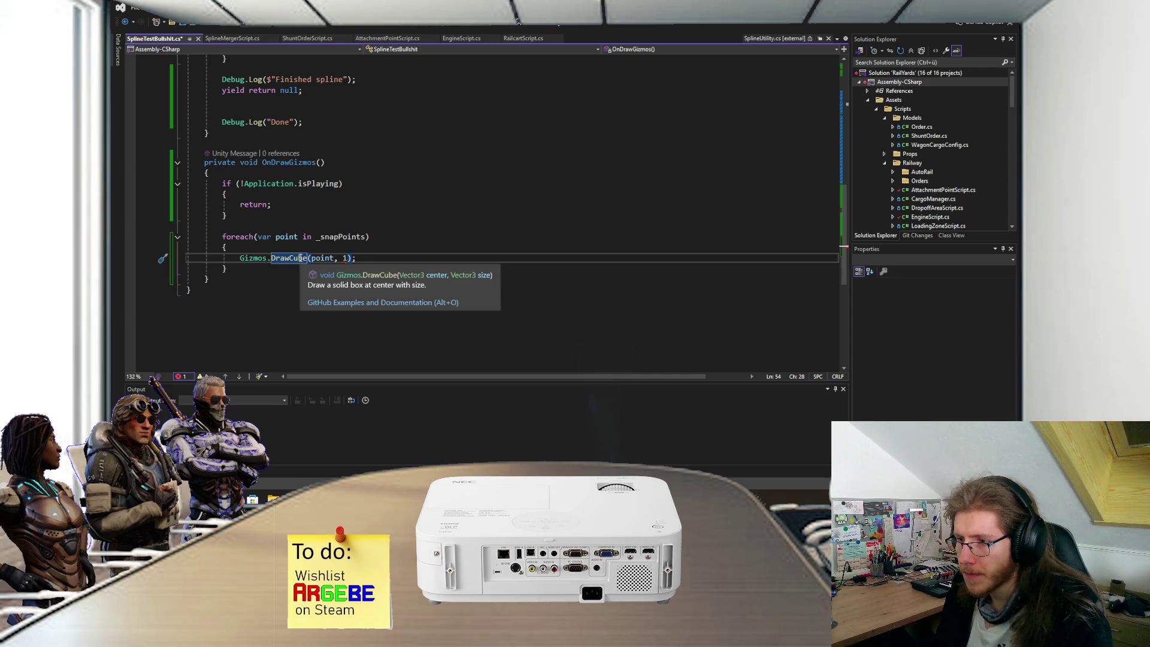
click(349, 258)
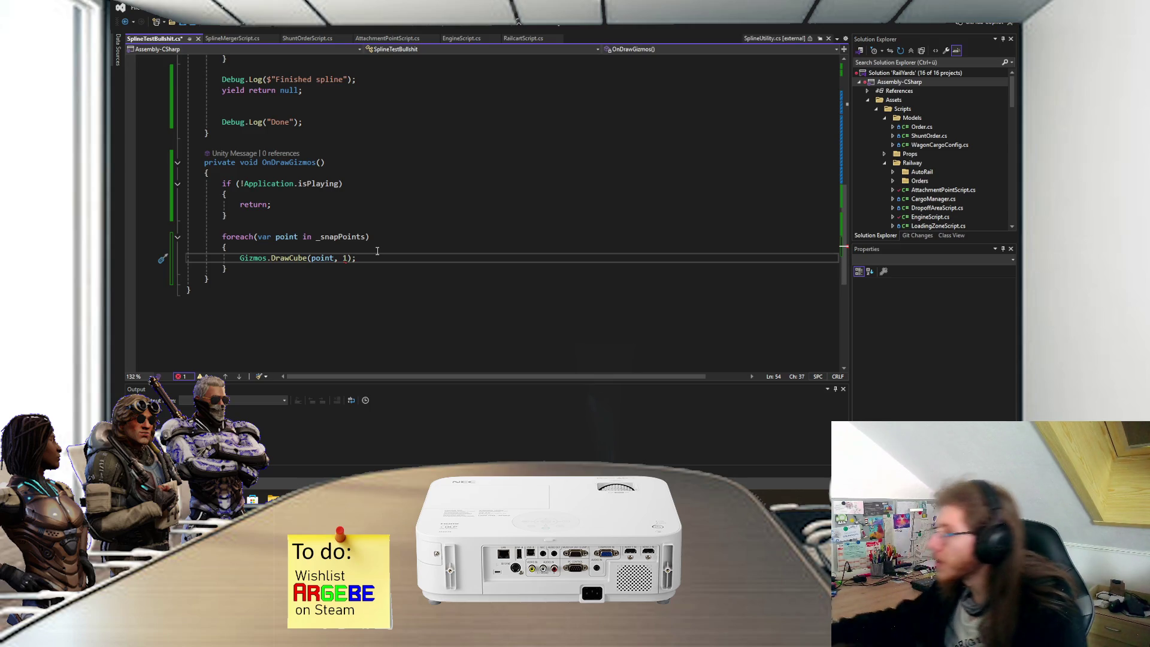
Step: Replace the fixed size 1 with new Vector3(_pointDistance, 2, _pointDistance)
key(BackSpace)
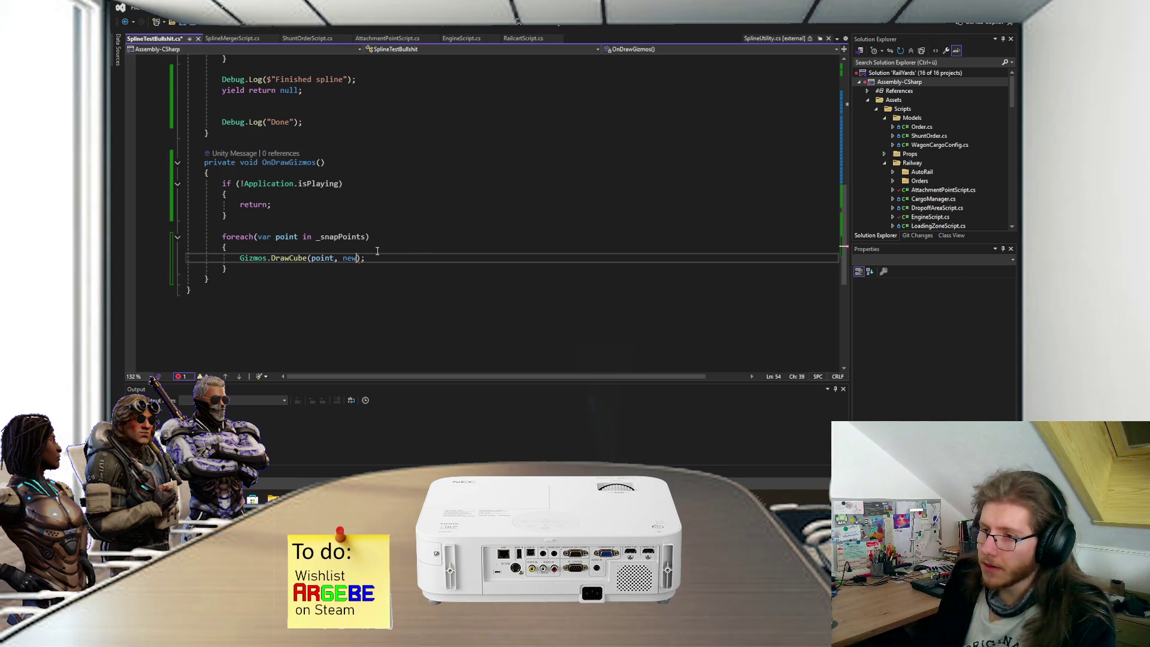
text(new VEc3)
key(Tab)
text(())
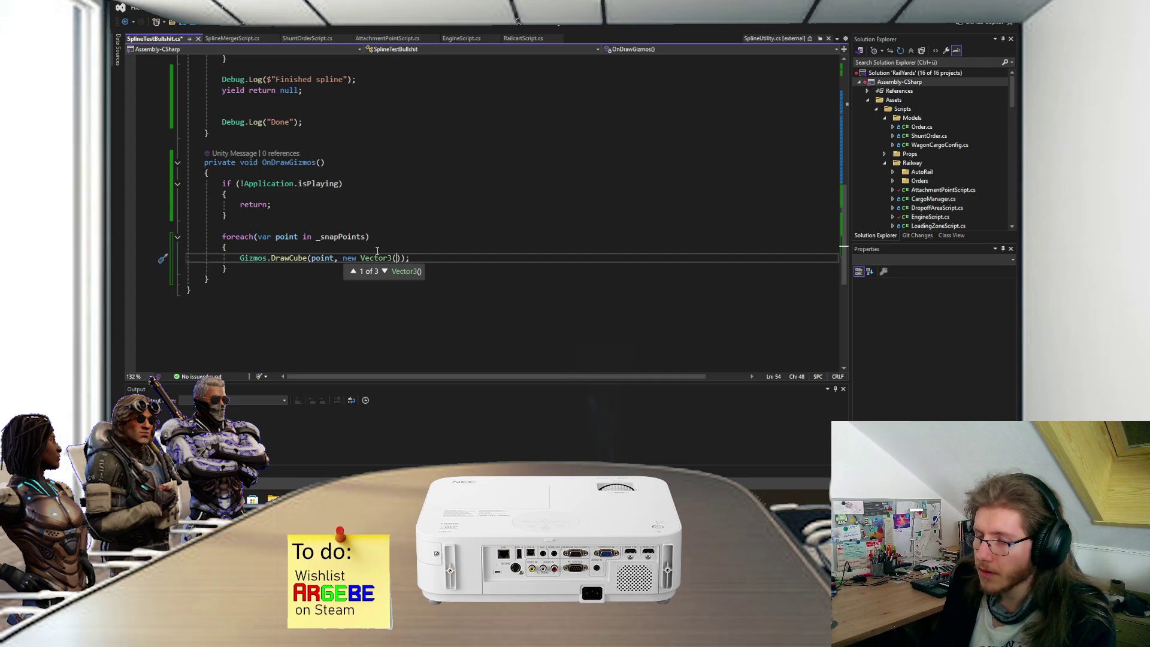
text(_pointDistance, )
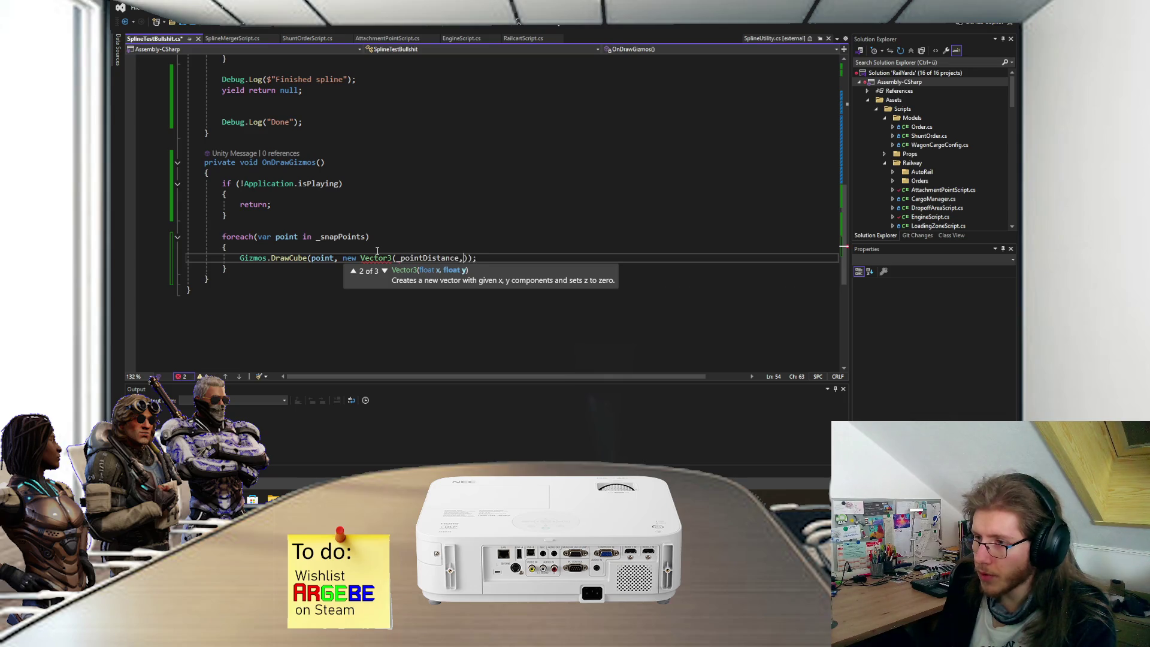
text(_pointDistance)
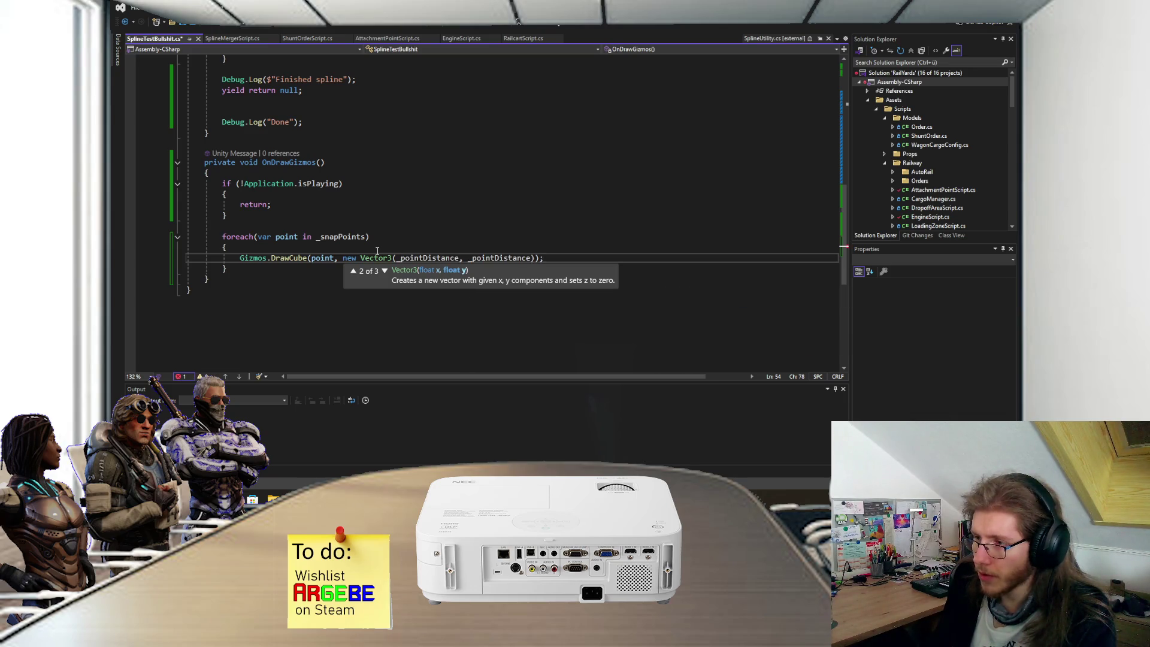
text(,)
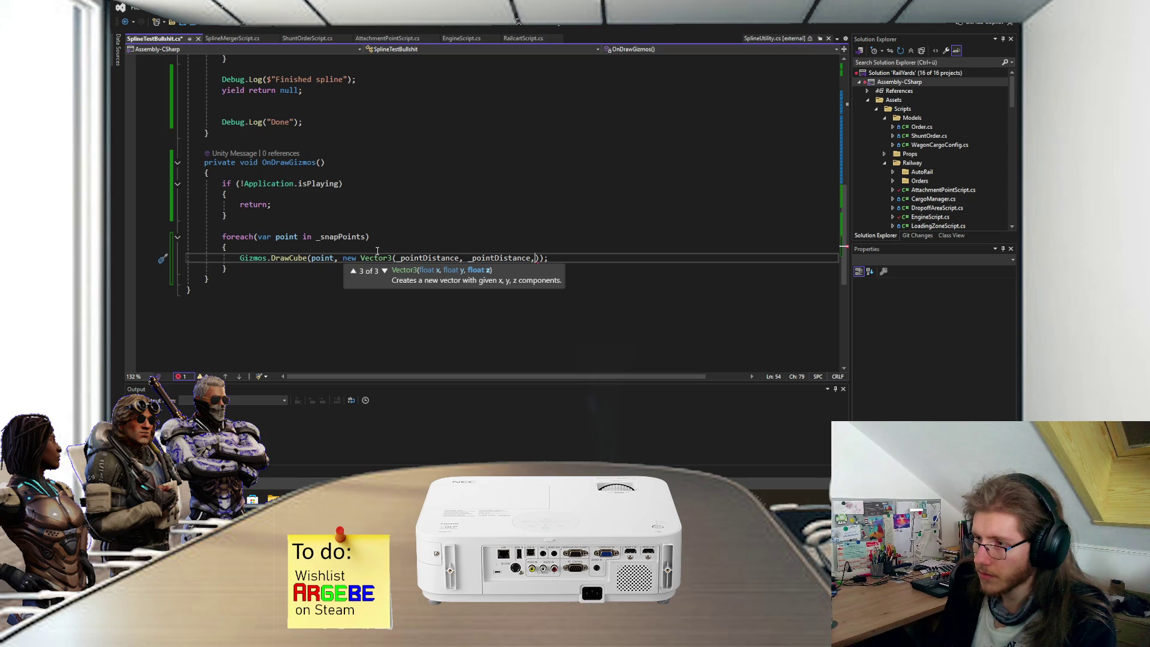
key(BackSpace)
key(ctrl+Left)
key(Left)
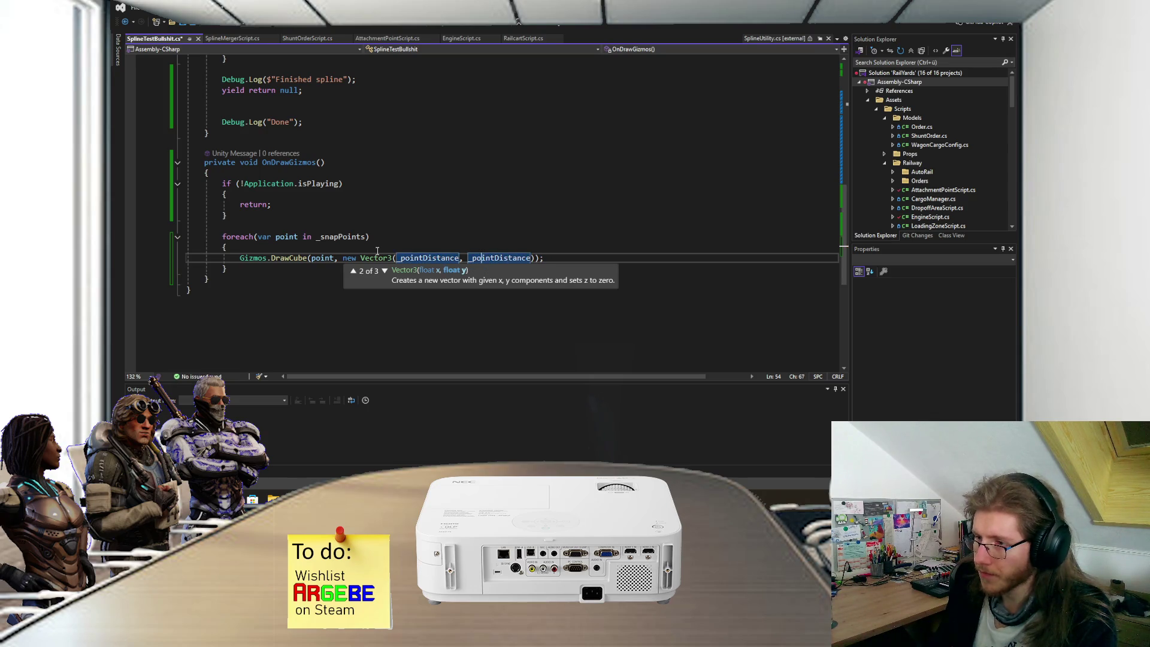
text(, )
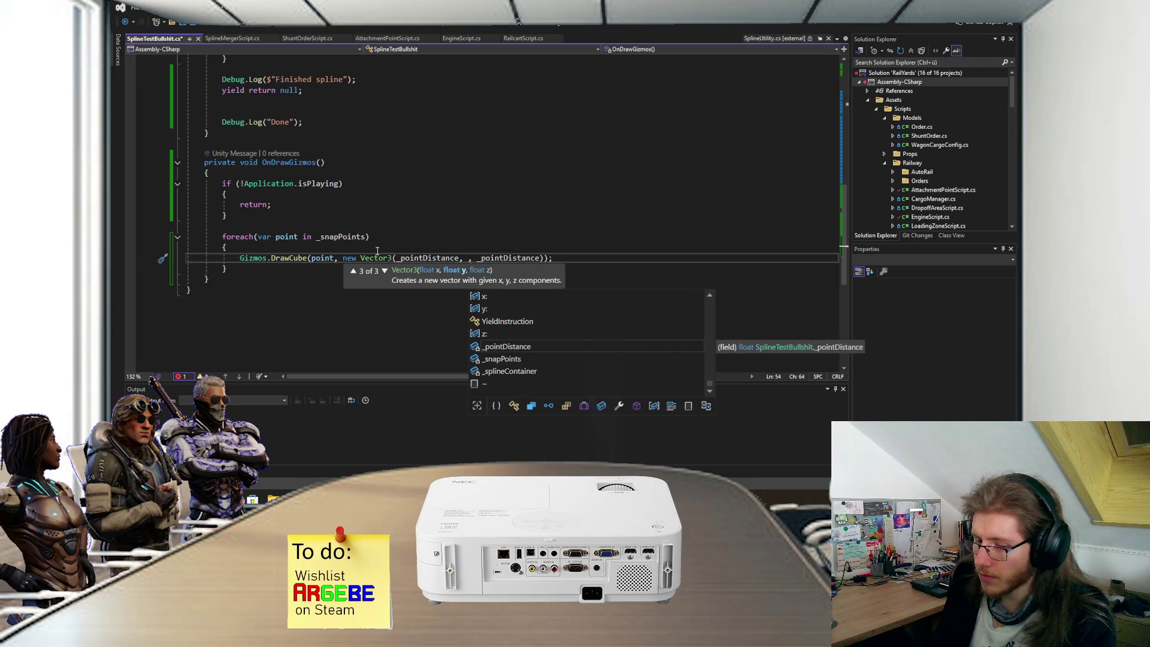
text(2)
key(Right)
Step: Start a Gizmos colour line above the DrawCube call
key(Escape)
key(Up)
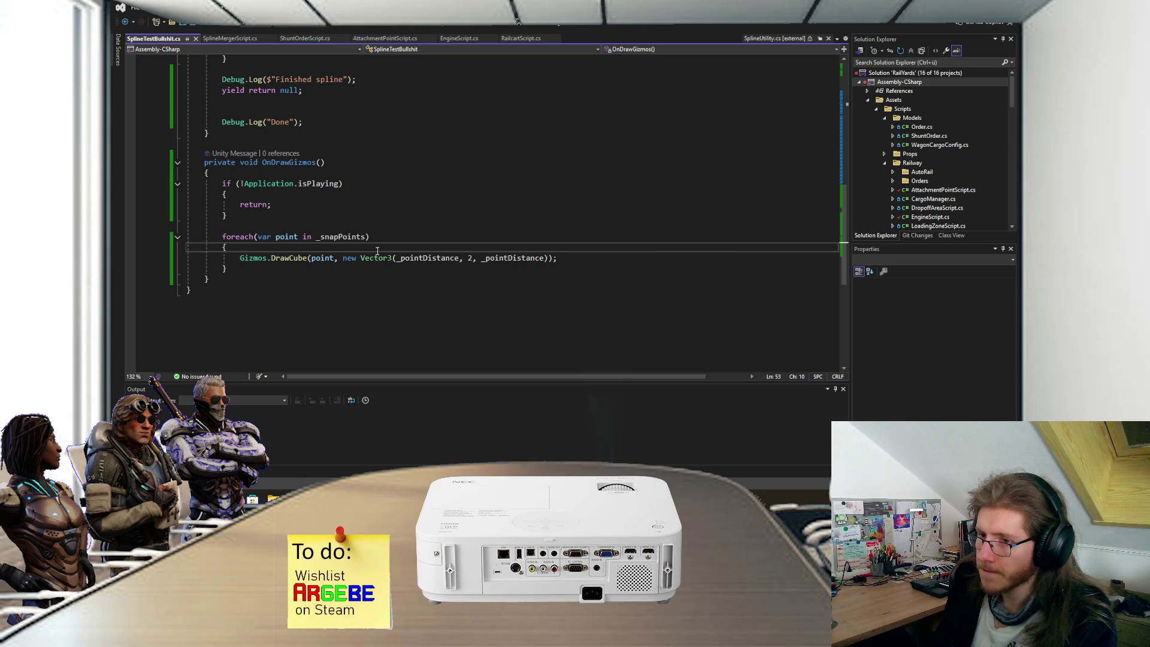
key(Return)
text(G)
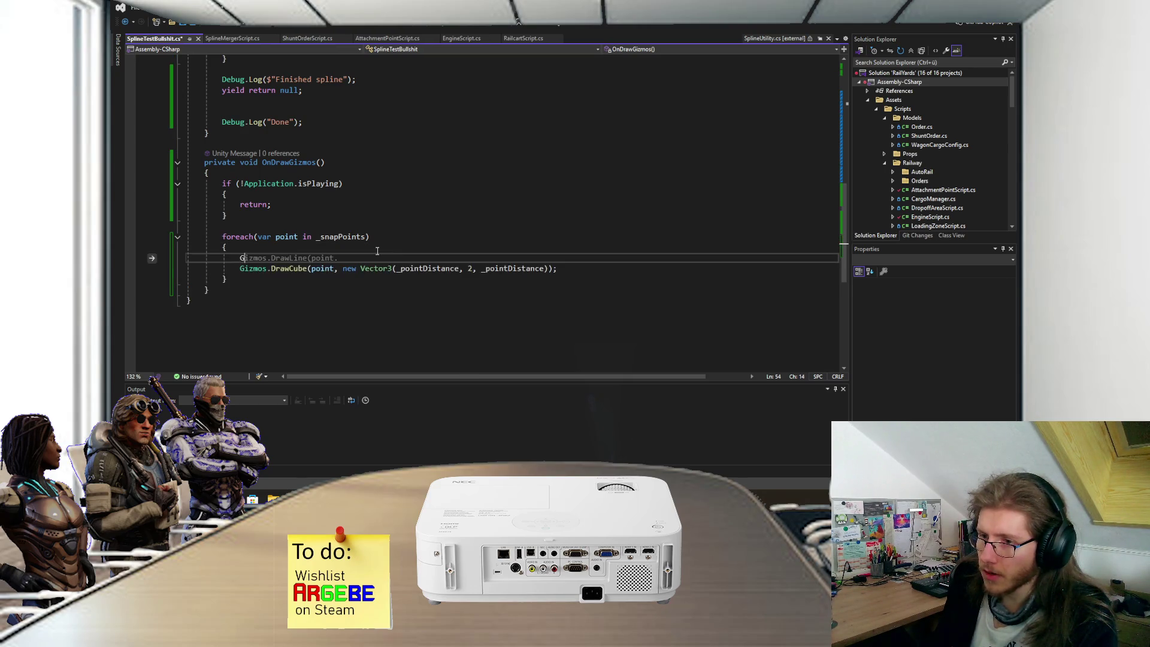
text(izmos.Col)
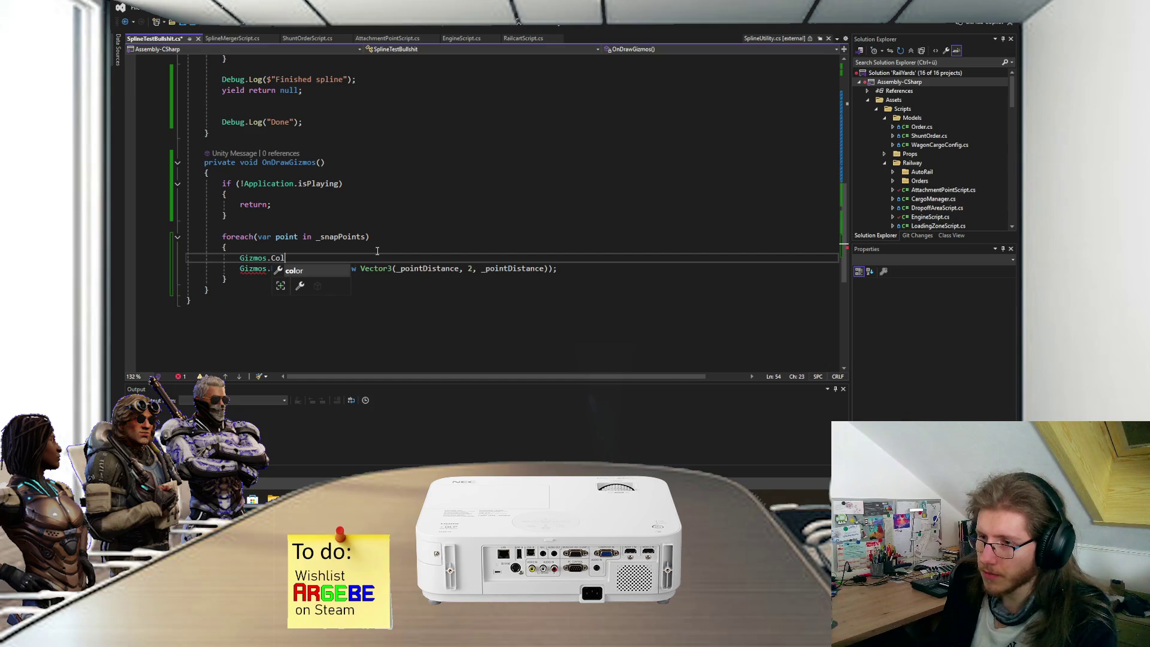
text(or = COl.Ra)
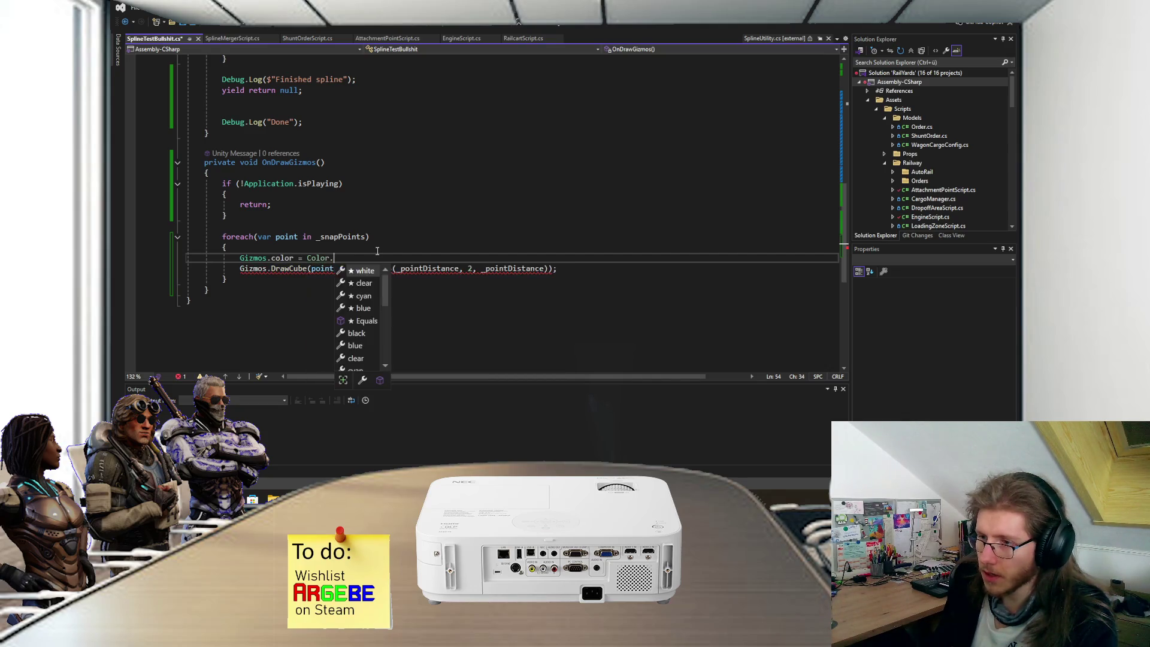
Step: Set Gizmos.color to UnityEngine.Random.ColorHSV(), save the script and return to Unity
key(BackSpace)
key(BackSpace)
key(BackSpace)
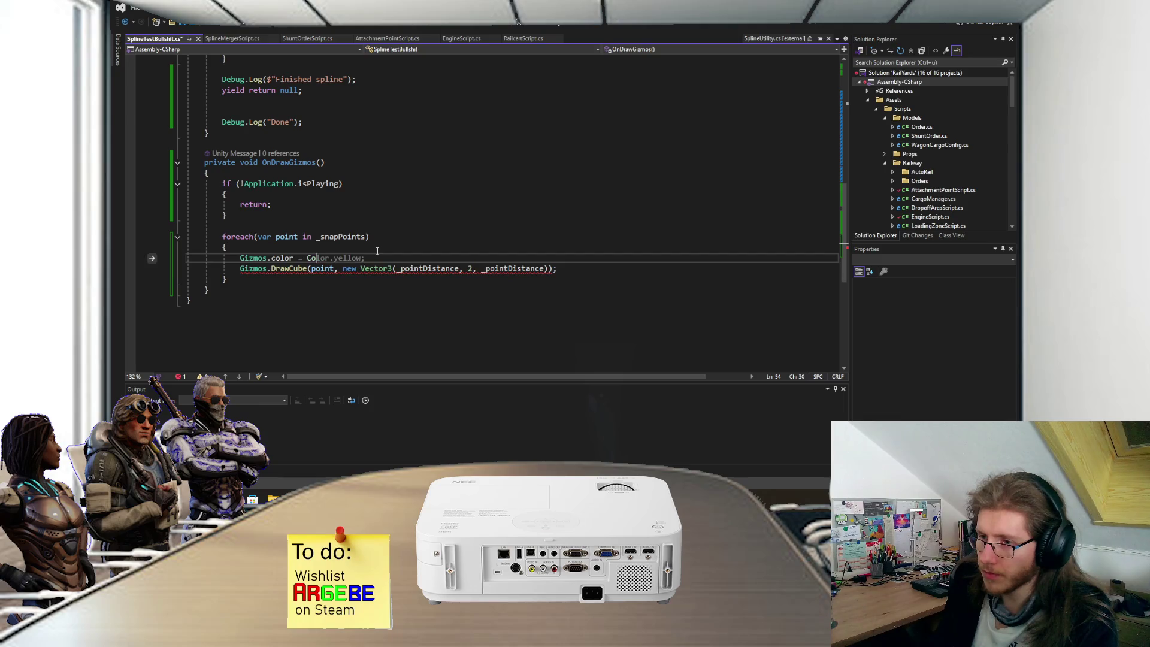
text(Random.)
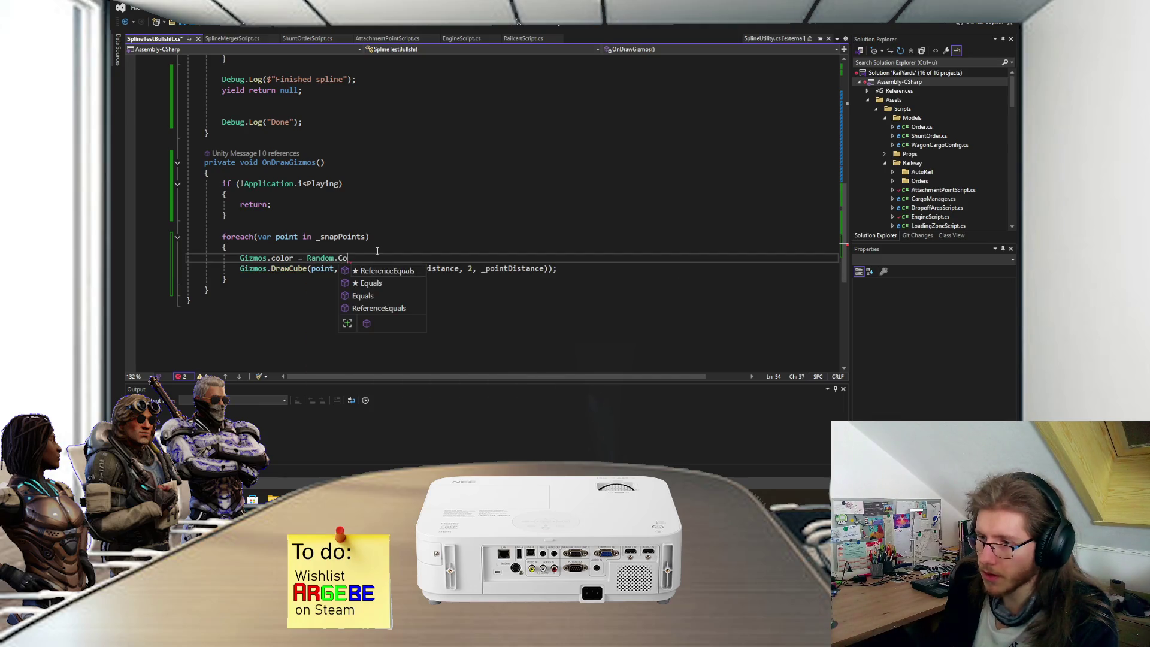
key(ctrl+shift+Left)
key(ctrl+shift+Left)
key(BackSpace)
key(BackSpace)
text(U)
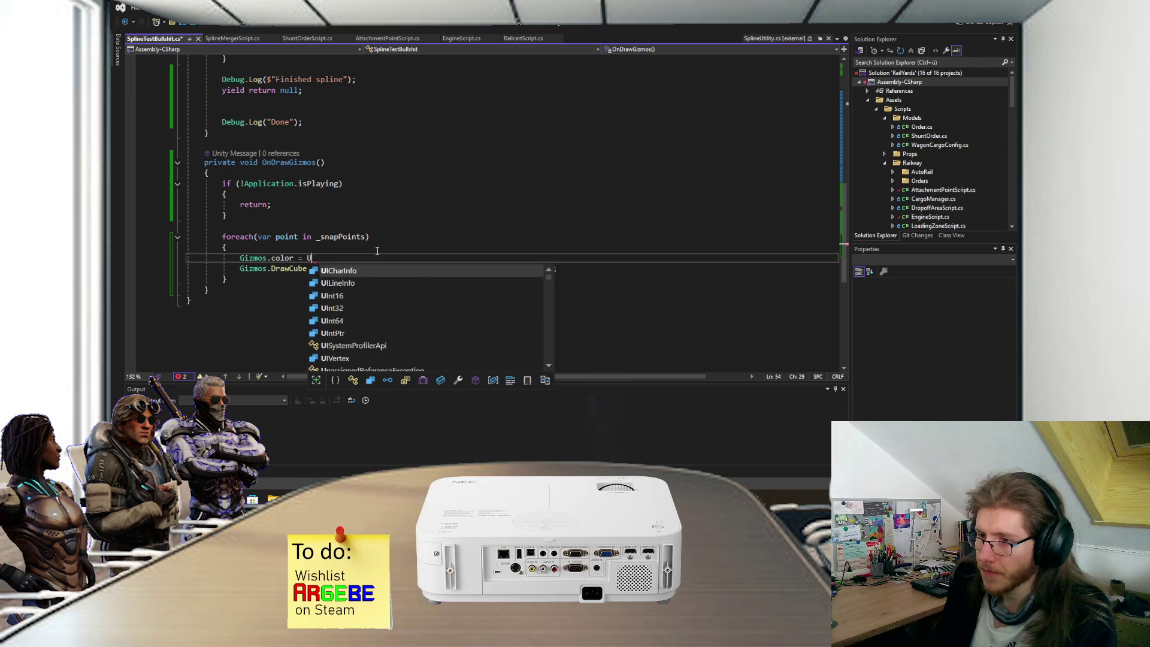
text(nityEN.C)
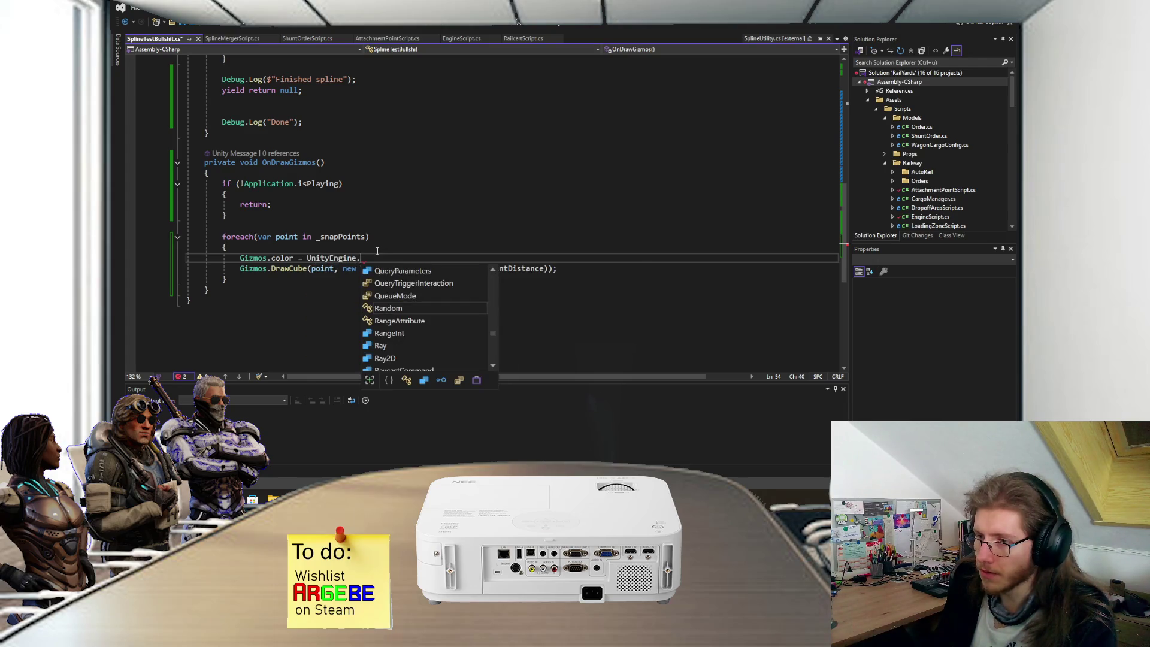
key(BackSpace)
text(Ra)
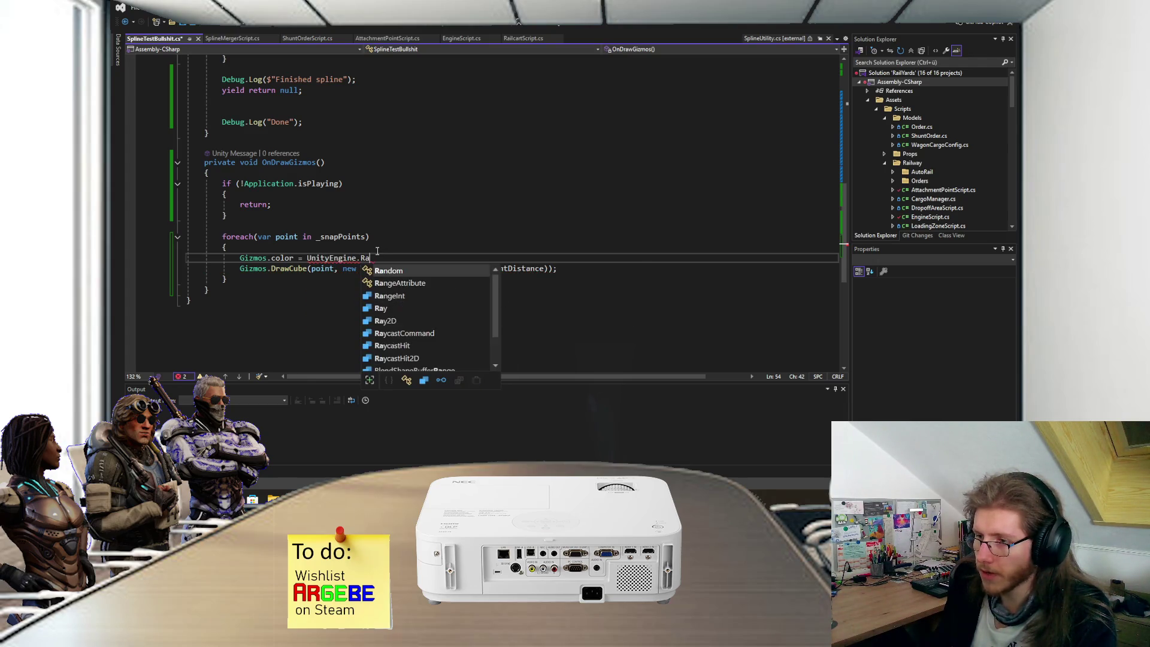
text(ndom.ColorHSV;);)
key(ctrl+s)
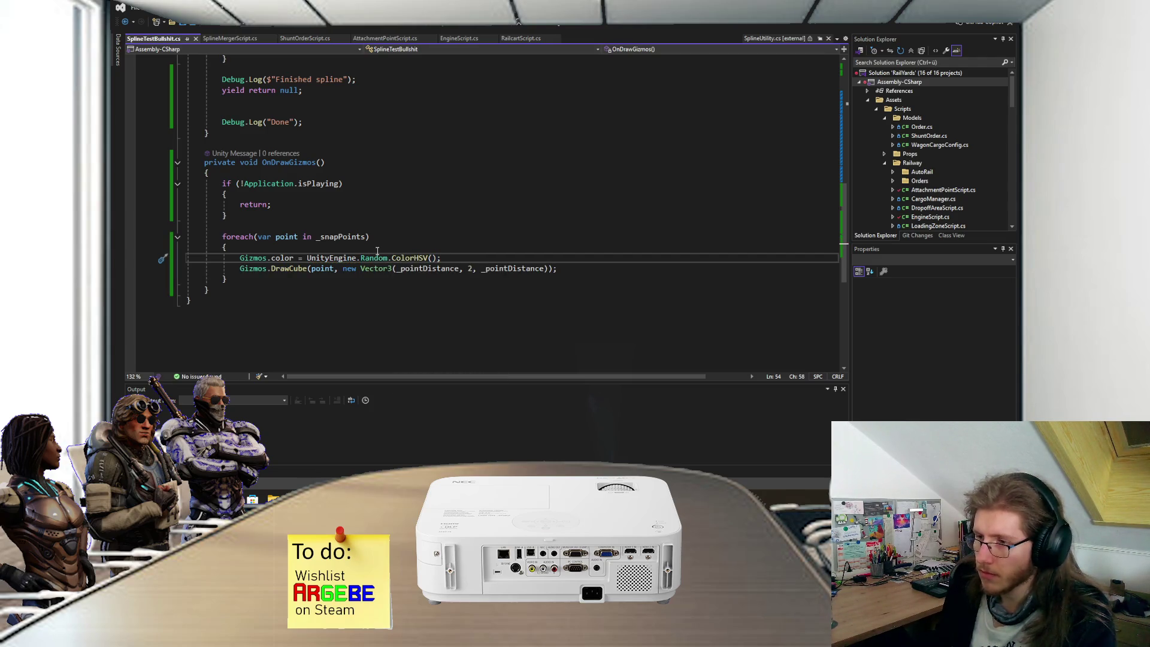
key(alt+Tab)
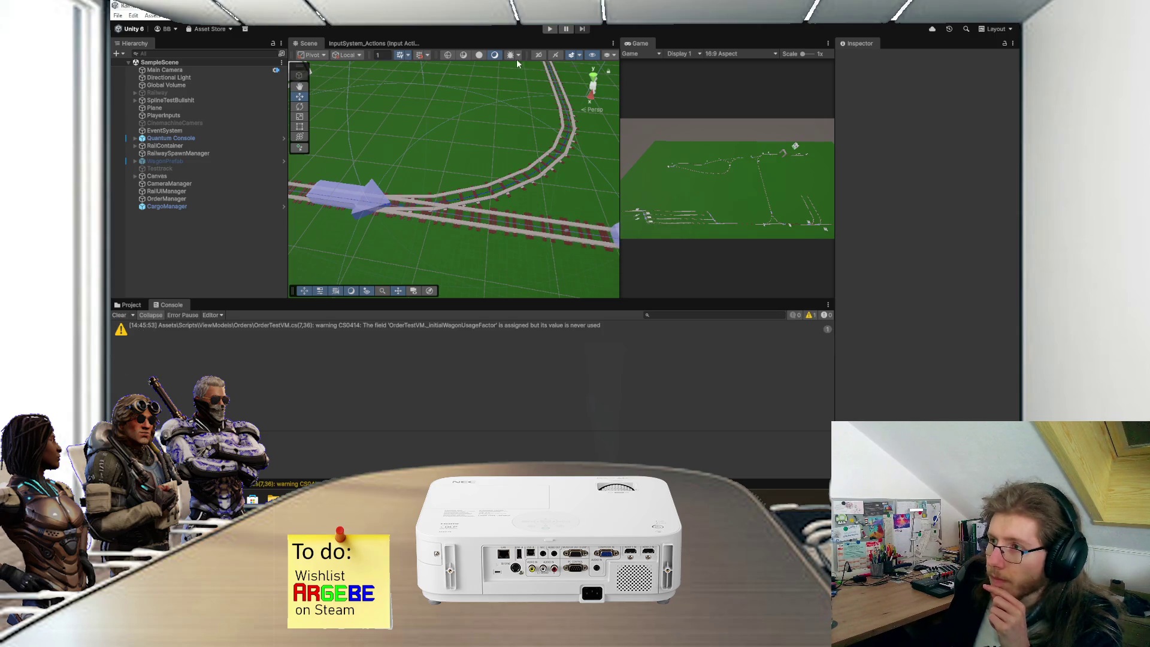
Step: Play-test the scene to inspect the multicoloured snap-point cubes on the tracks, then stop
click(545, 31)
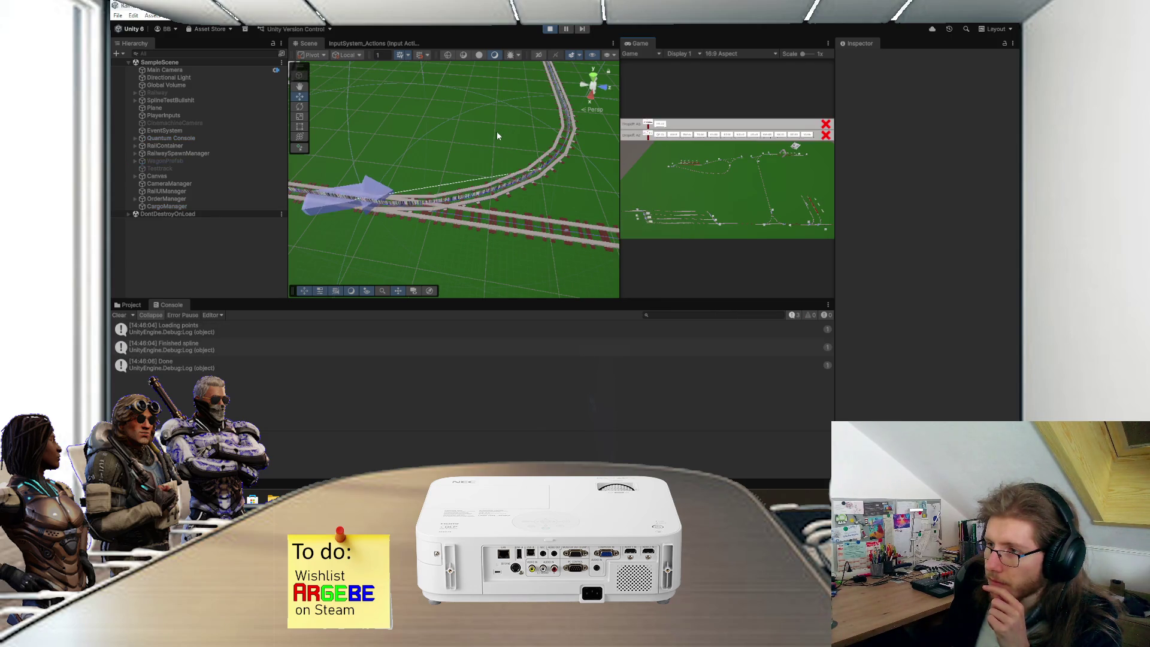
scroll(478, 187, up, 5)
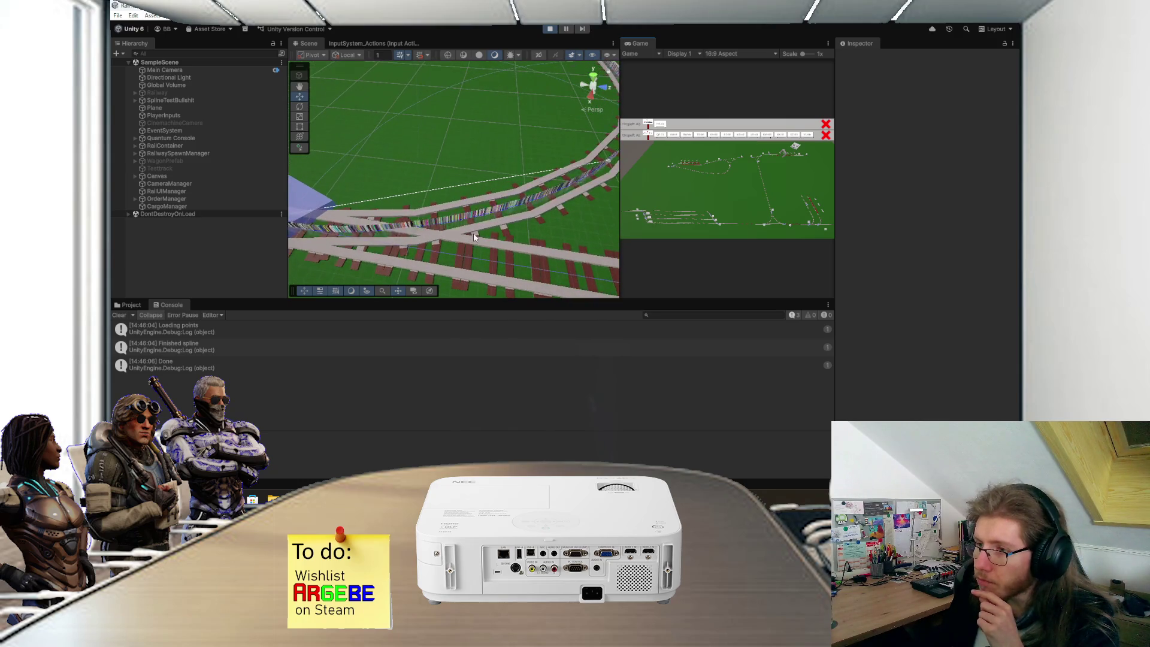
scroll(474, 232, up, 5)
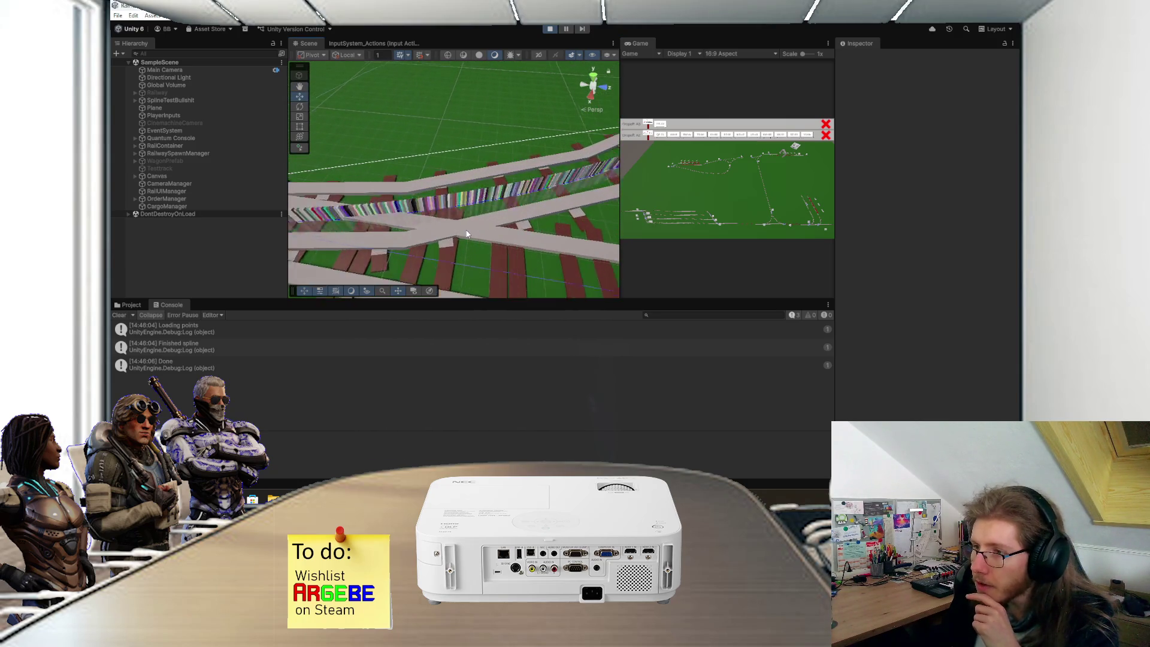
drag(467, 203, 465, 74)
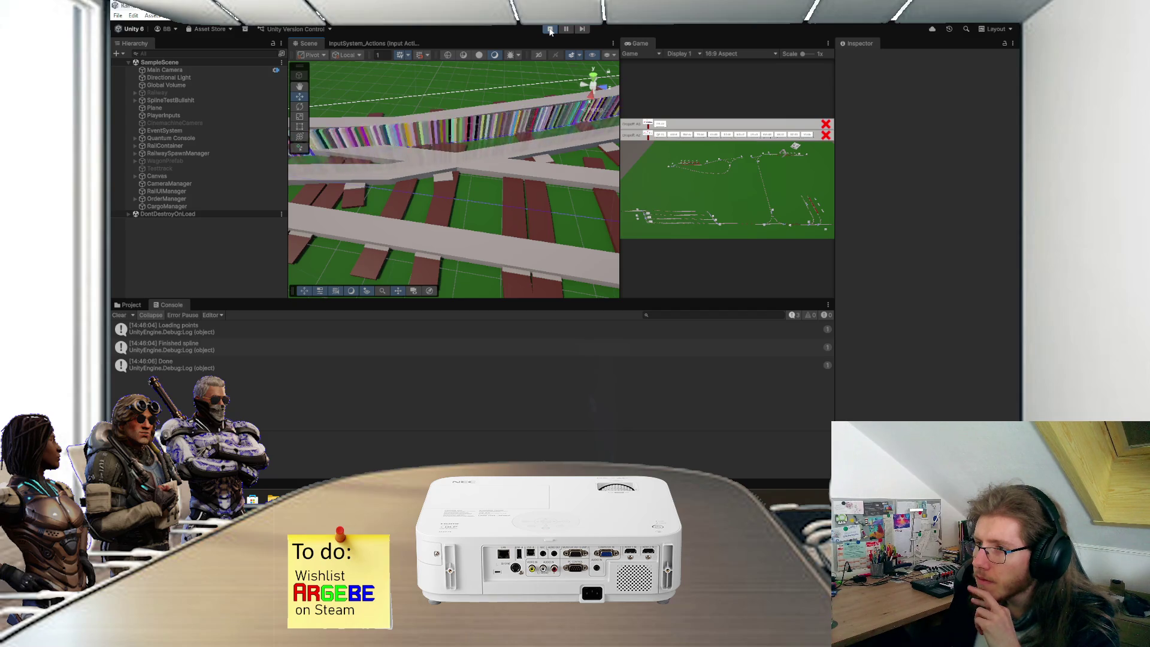
drag(499, 147, 512, 215)
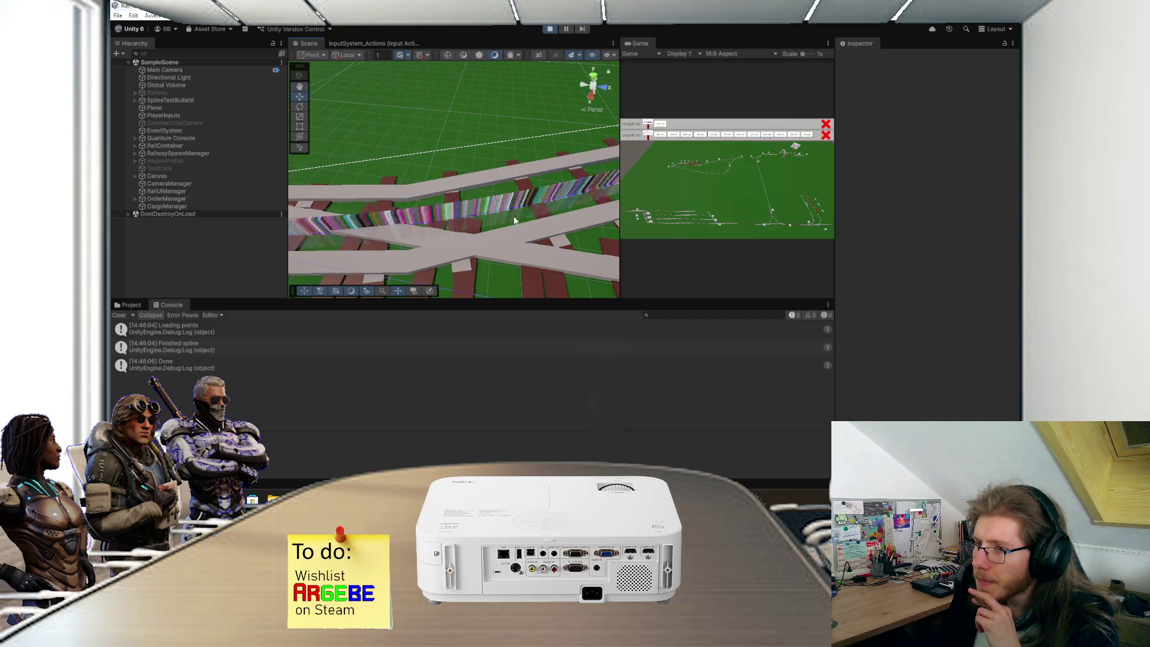
click(550, 30)
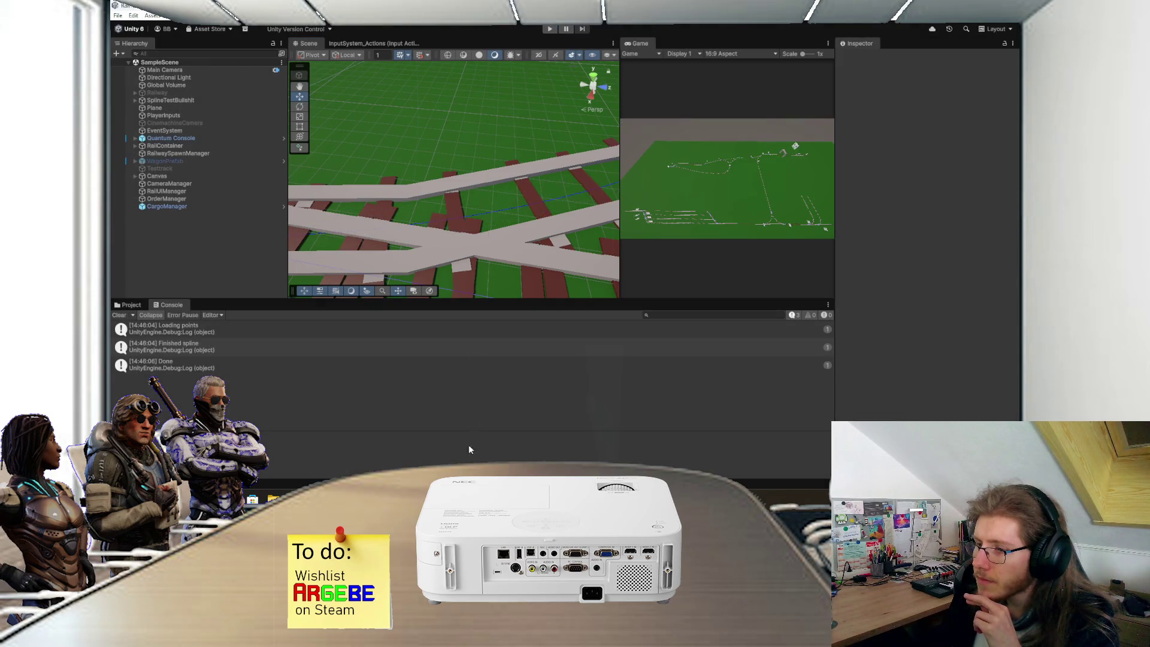
key(alt+Tab)
drag(451, 258, 451, 251)
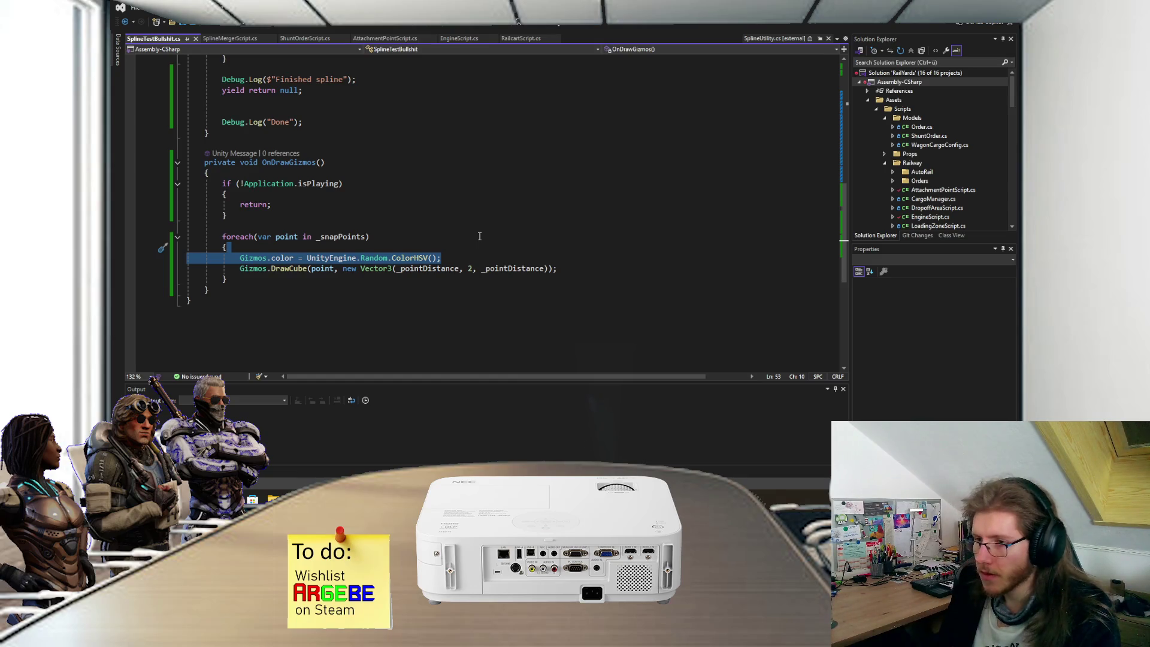
Step: Replace UnityEngine.Random.ColorHSV() with new Color( and pick its (r, g, b) overload
click(449, 256)
drag(451, 259, 309, 258)
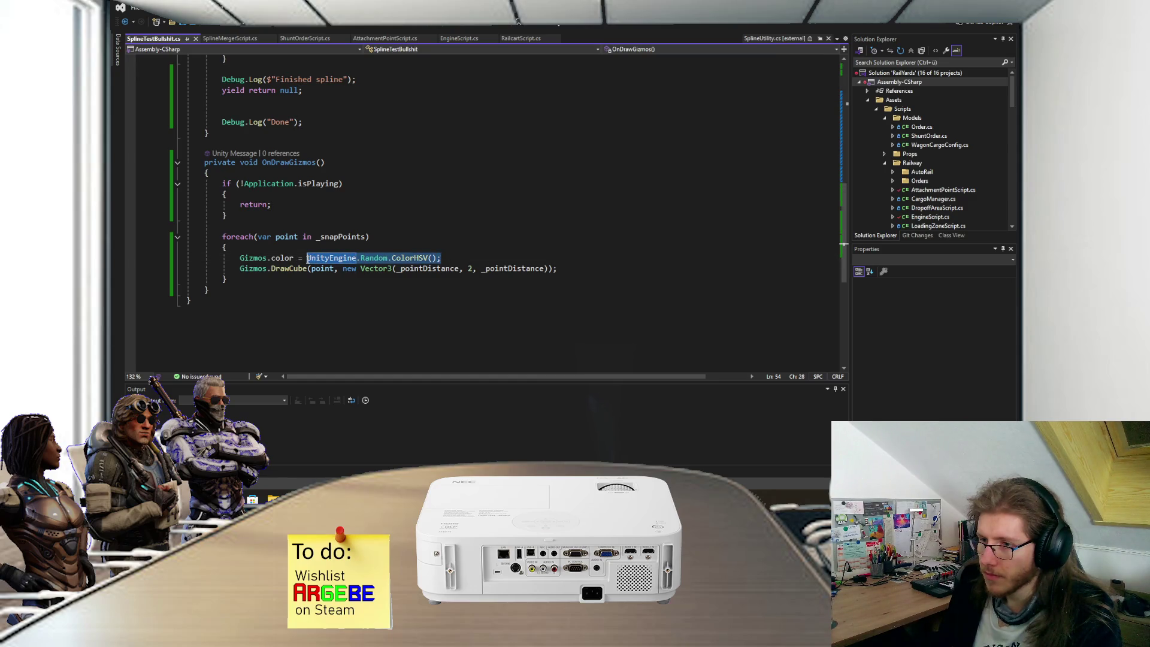
text(Color)
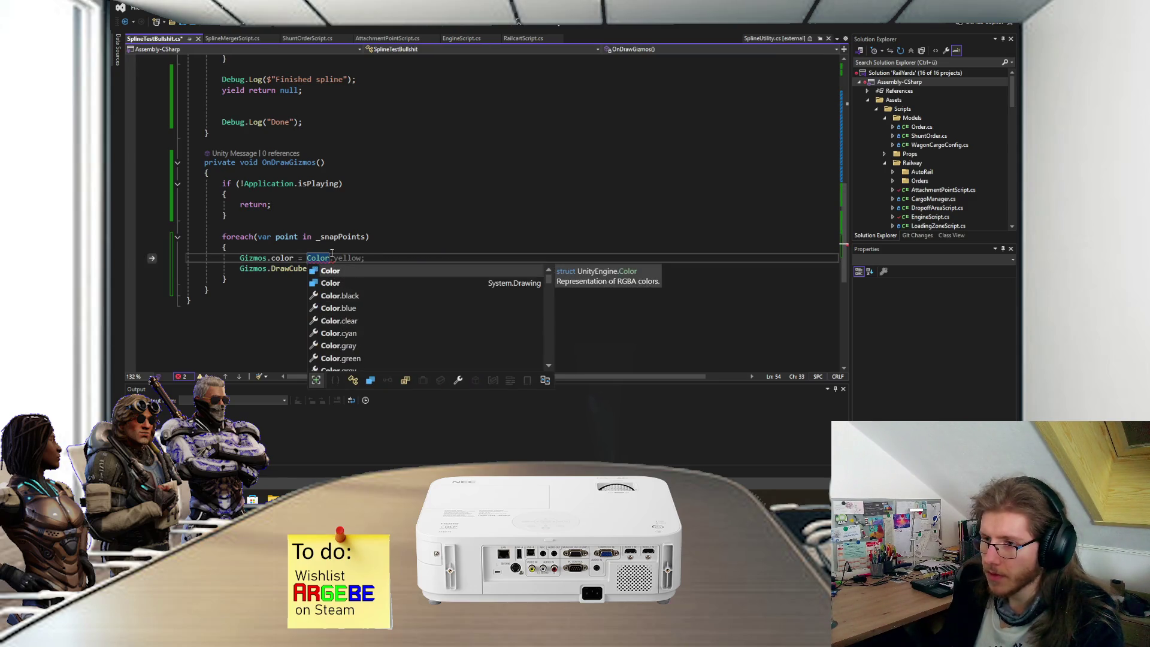
key(BackSpace)
key(BackSpace)
key(BackSpace)
text(new Co)
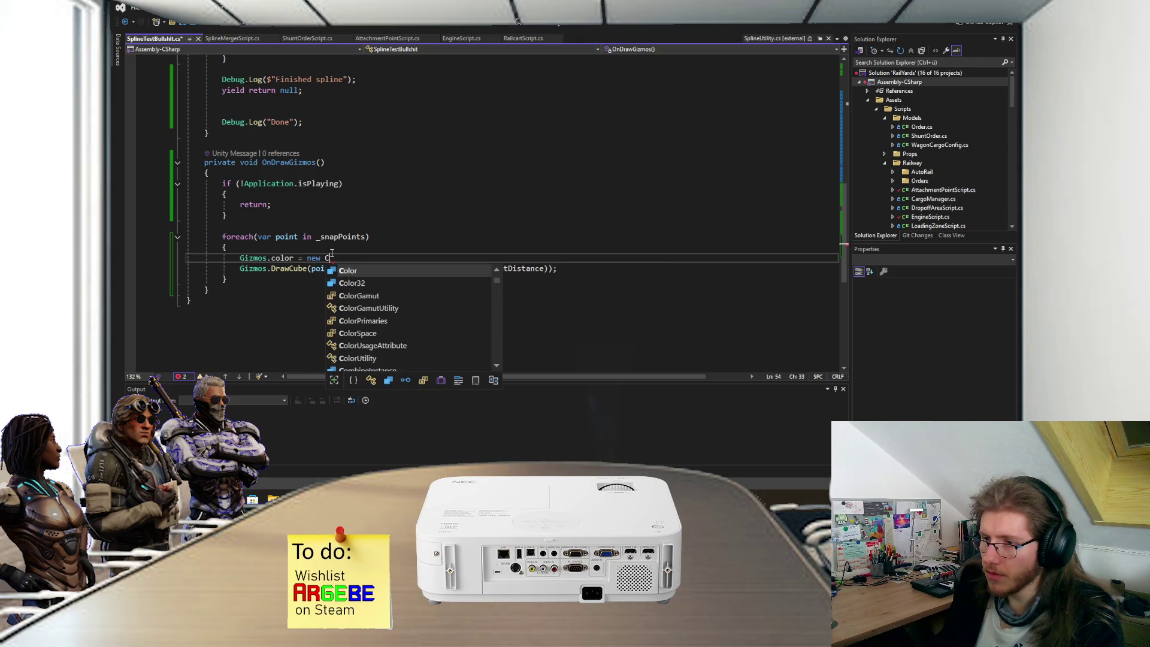
key(Tab)
text(()
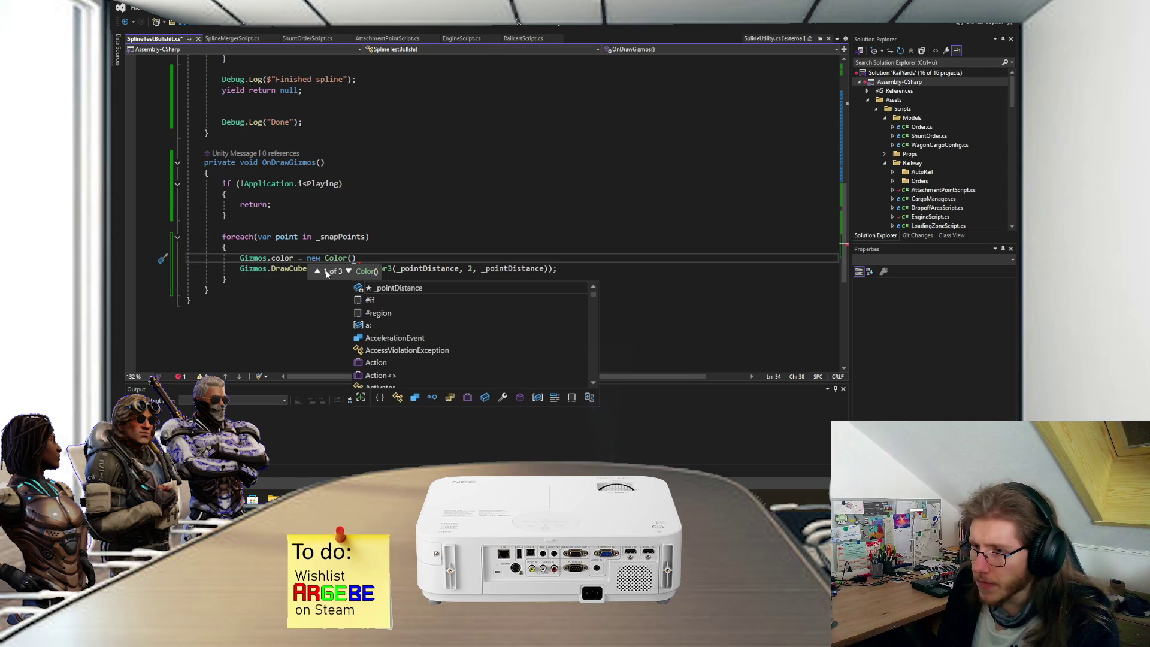
click(318, 271)
click(321, 272)
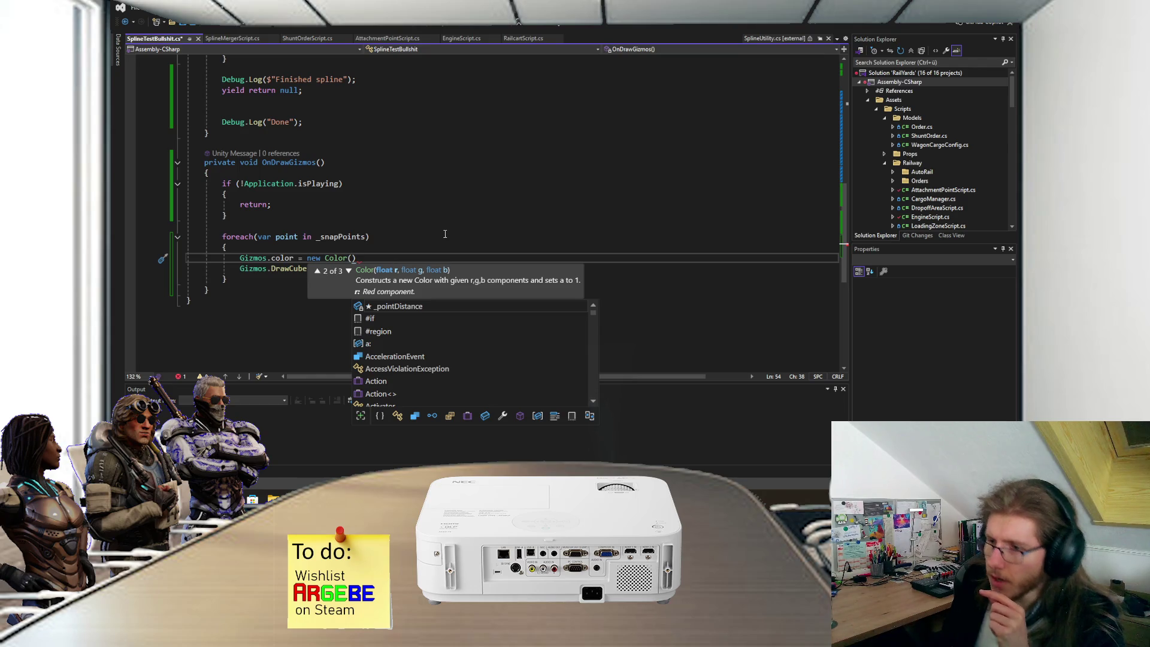
Step: Set the colour to _snapPoints.IndexOf(point) % 2 == 0 ? Color.blue : Color.green and save
text(_sp)
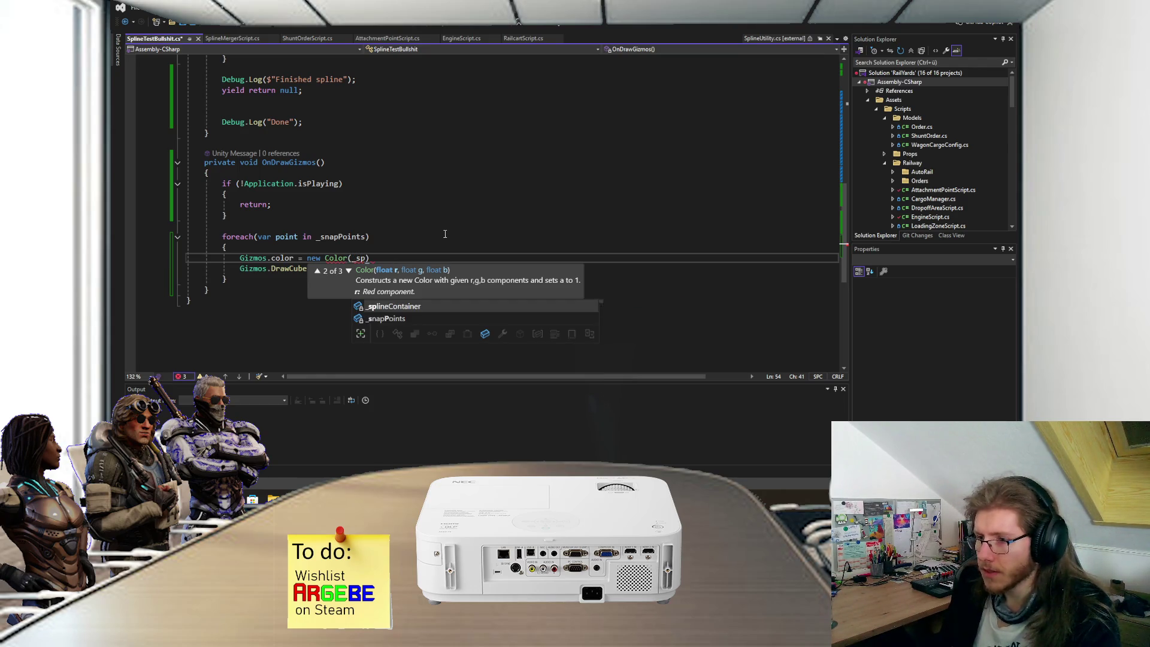
text(napPoints.)
key(Tab)
text(.)
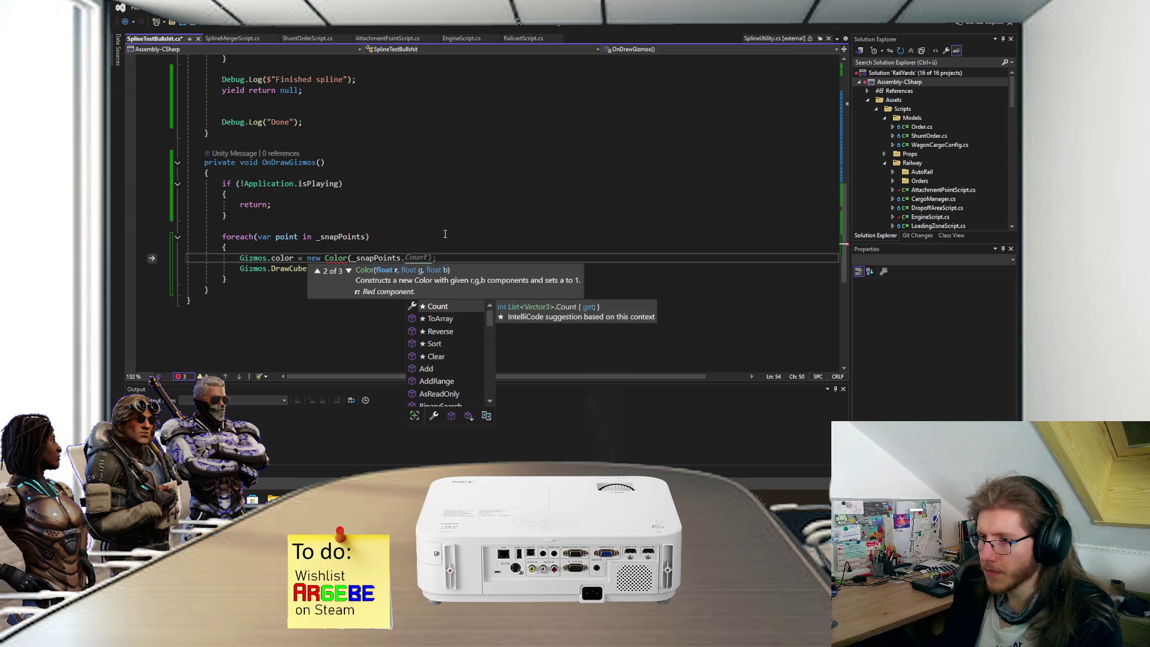
key(Tab)
key(BackSpace)
key(BackSpace)
key(BackSpace)
text(In)
key(Tab)
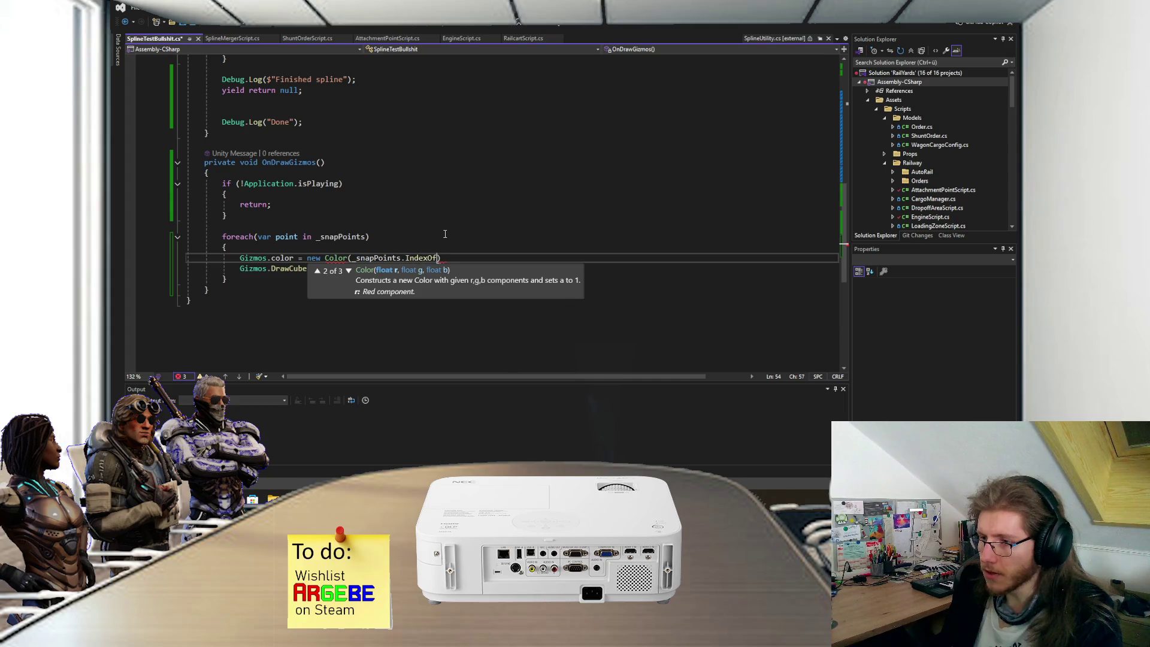
text((point)
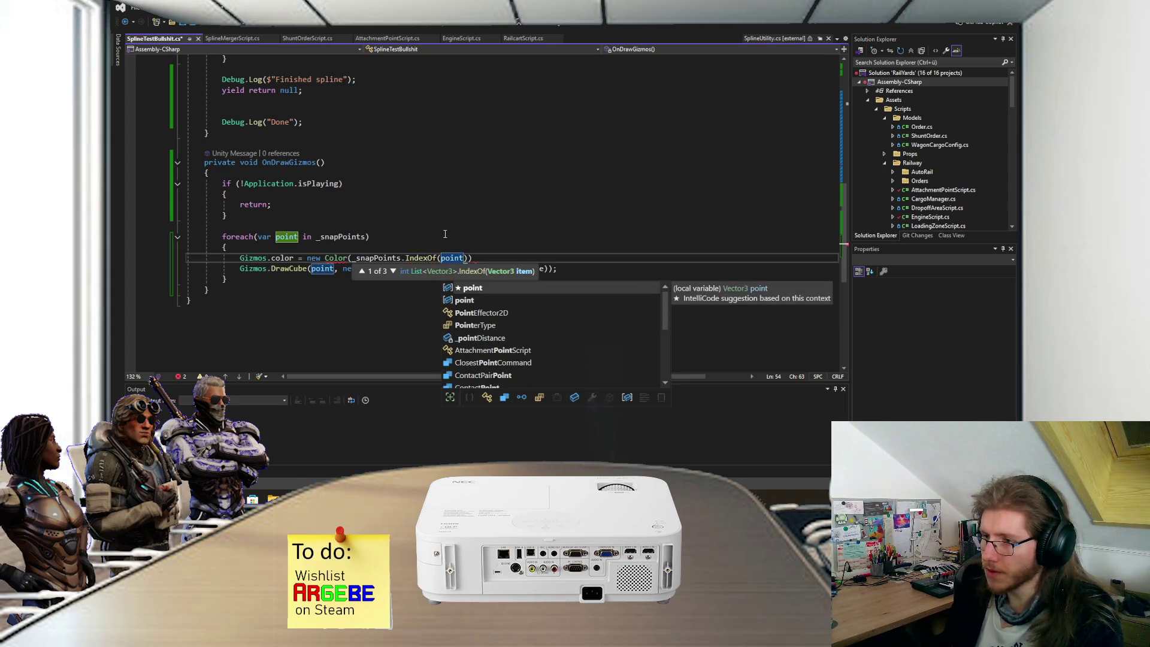
text() % 2 == 0 ?)
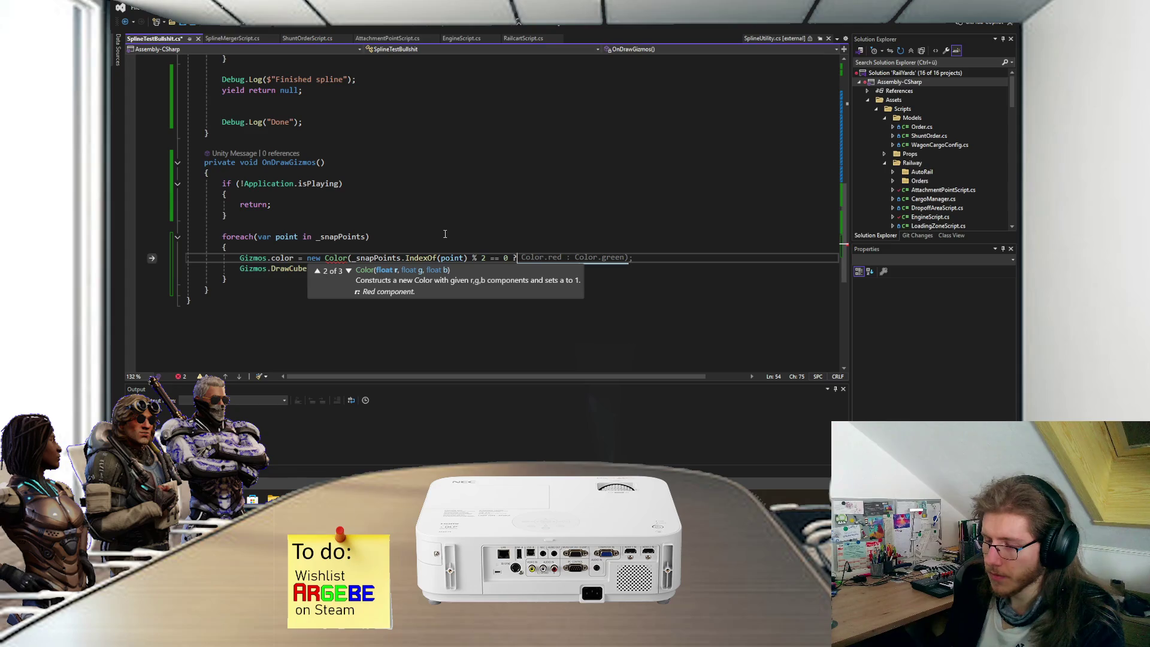
text( Color.)
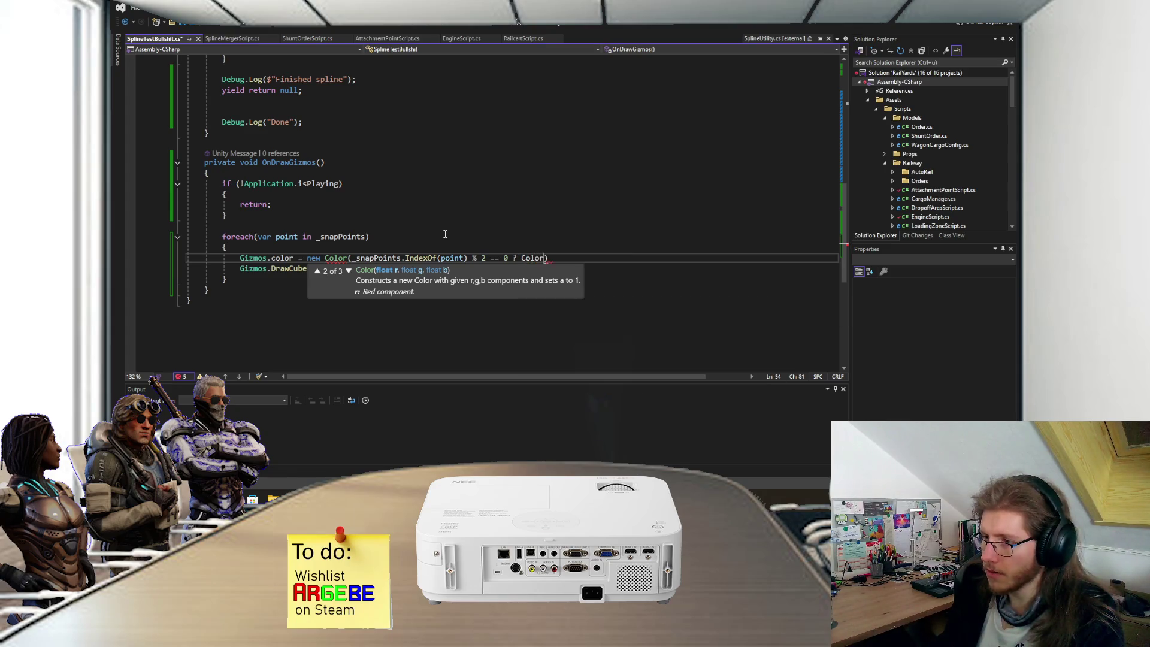
text(bl)
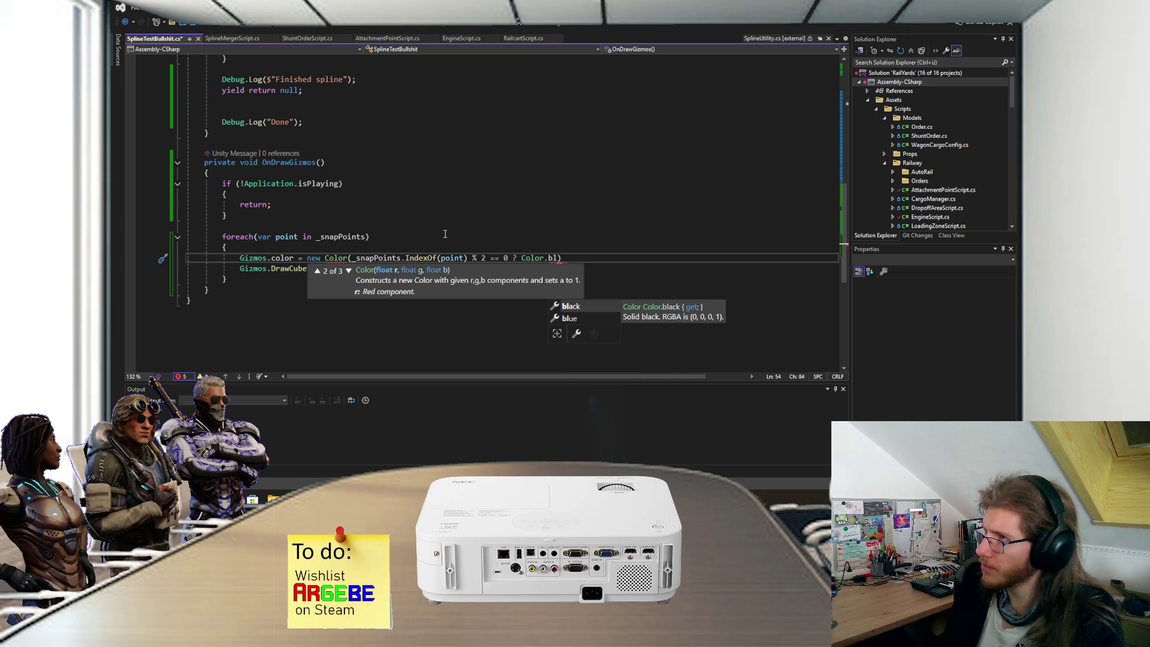
text(ue)
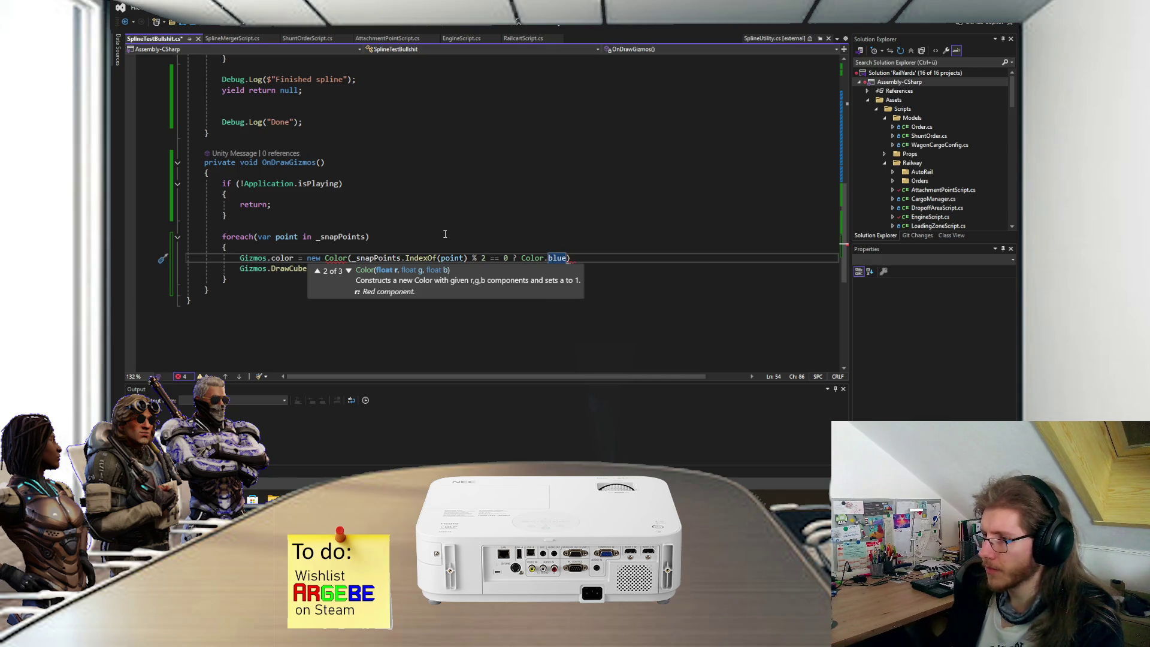
text( : Color.green);)
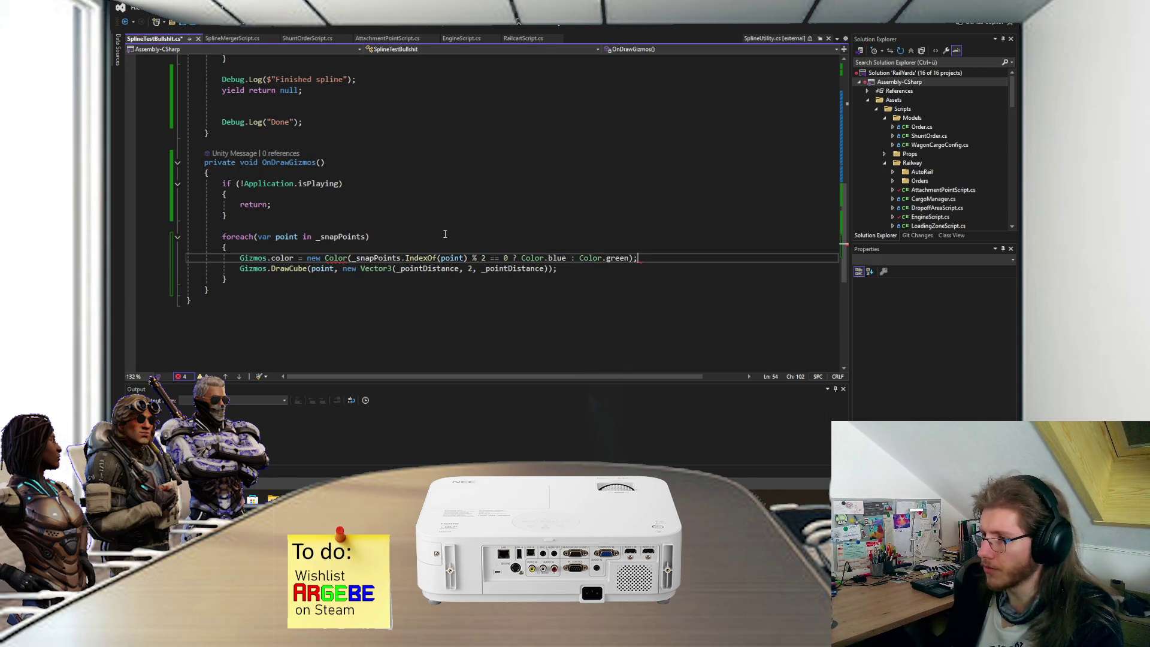
key(ctrl+s)
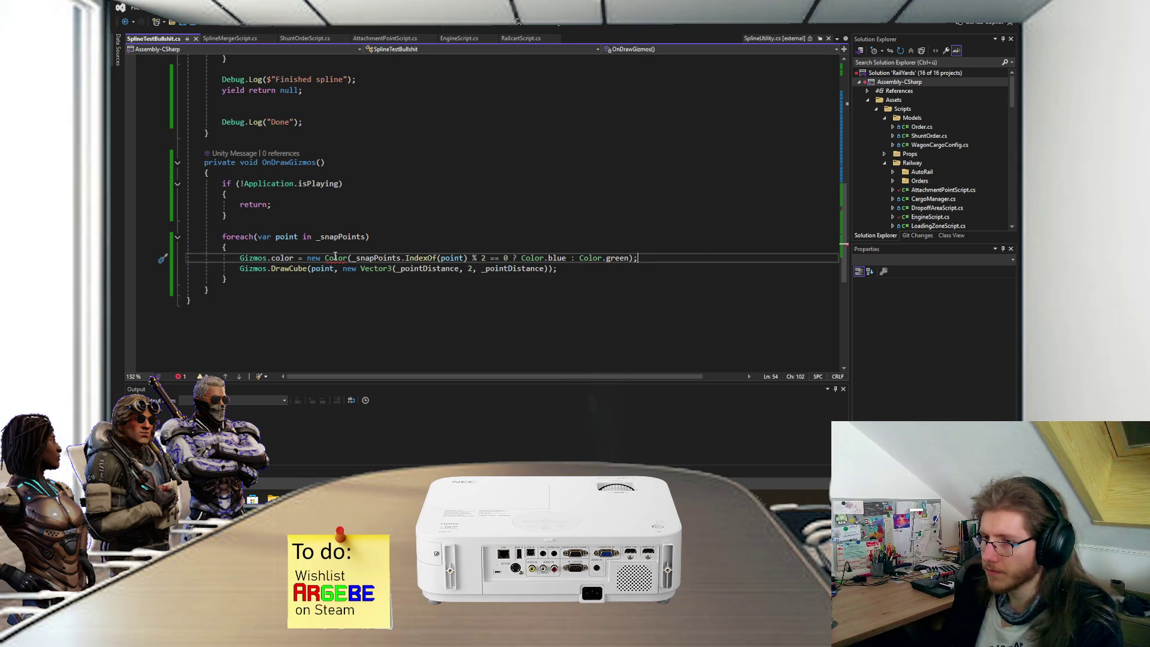
Step: Remove the leftover new Color wrapper and stray parenthesis, end the line with a semicolon, and save
mouse_move(336, 256)
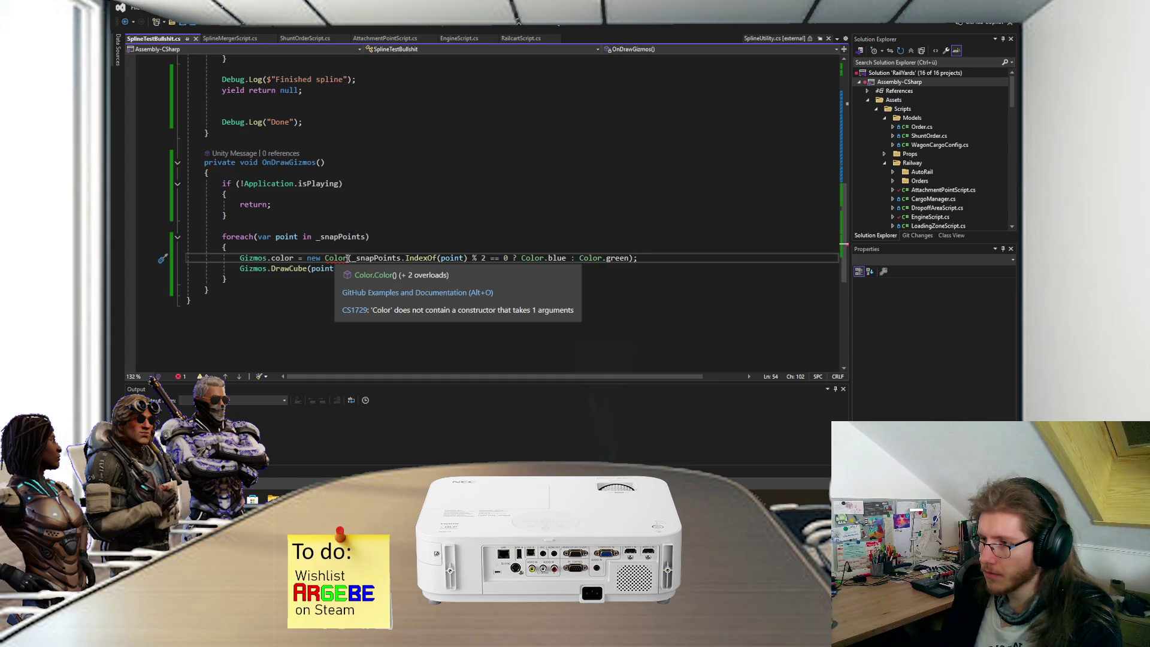
click(349, 257)
key(ctrl+shift+Left)
key(ctrl+shift+Left)
key(Delete)
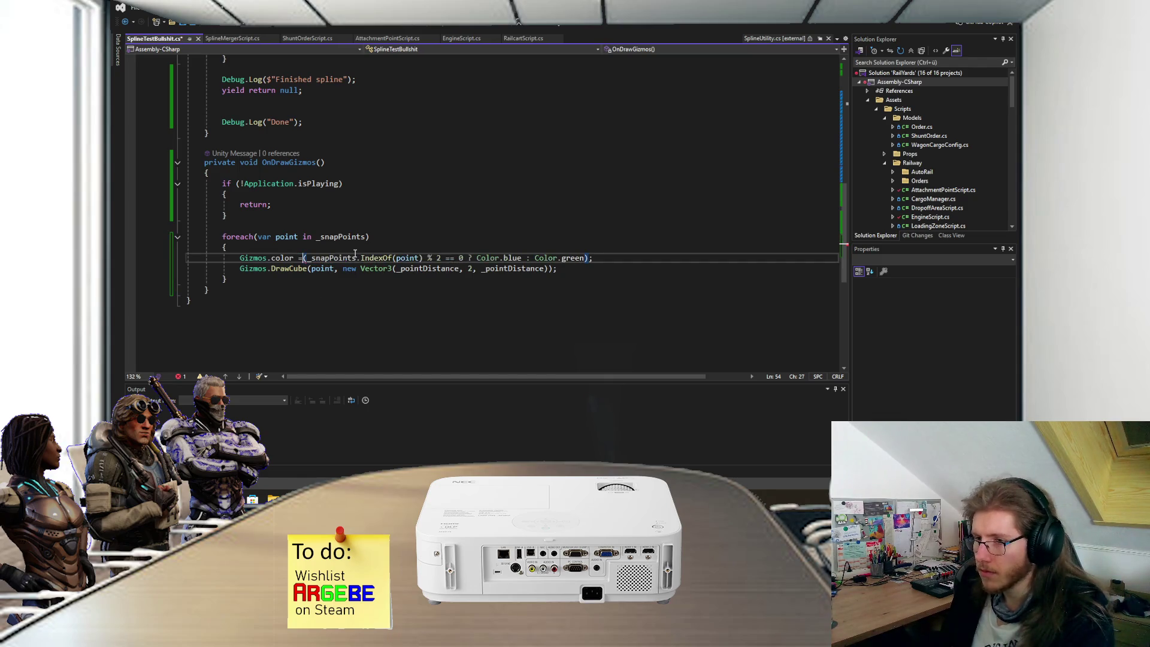
key(Delete)
click(591, 258)
key(BackSpace)
text(;)
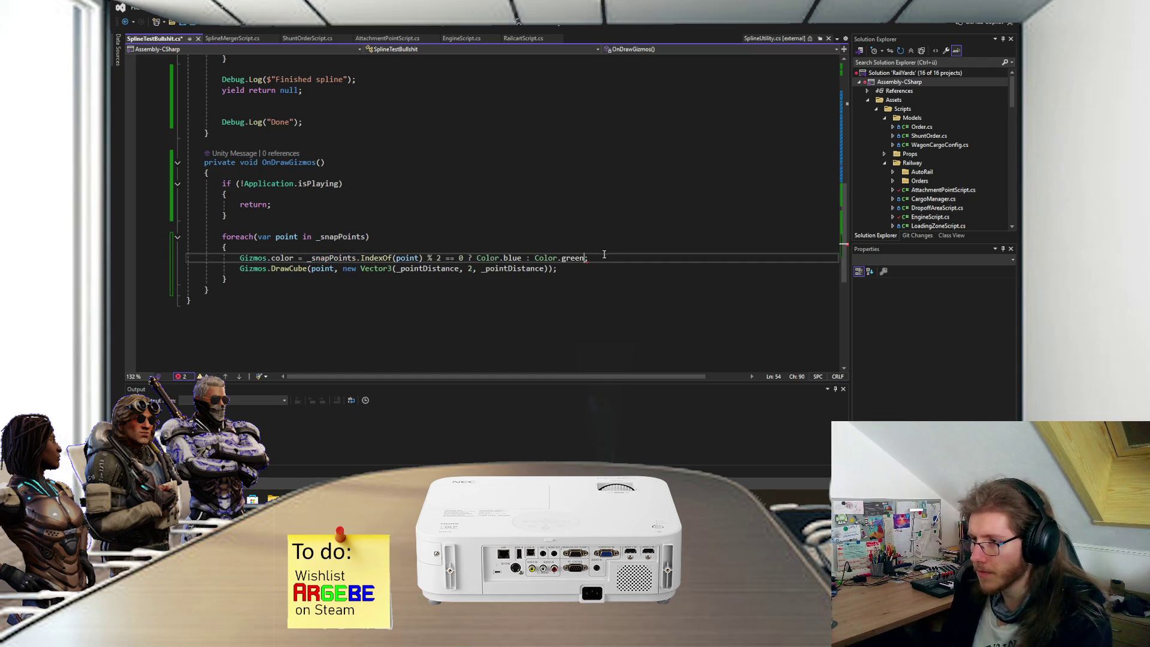
key(ctrl+s)
key(alt+Tab)
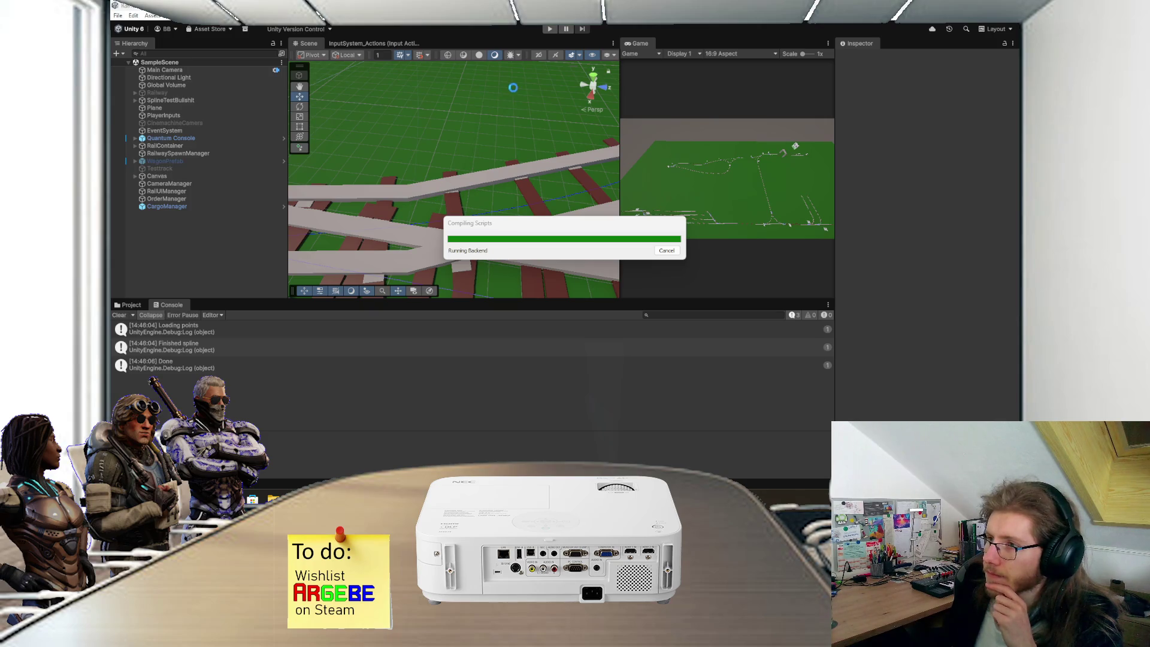
Step: Play-test to check the alternating blue and green snap cubes along the track, then stop
click(550, 28)
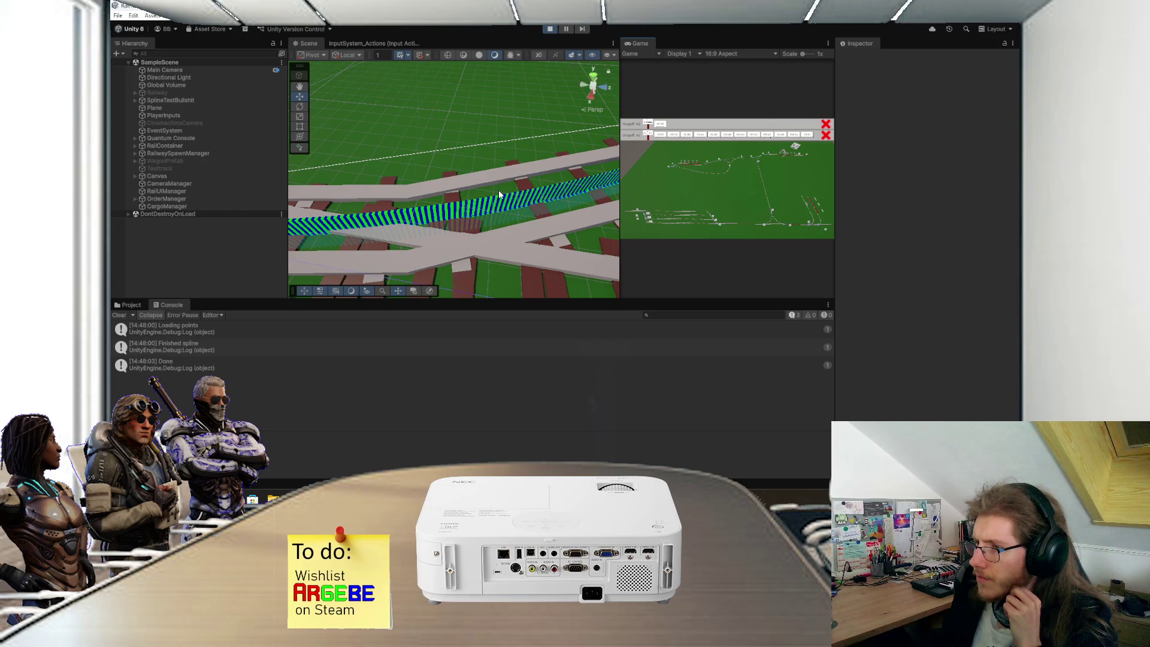
scroll(498, 189, up, 1)
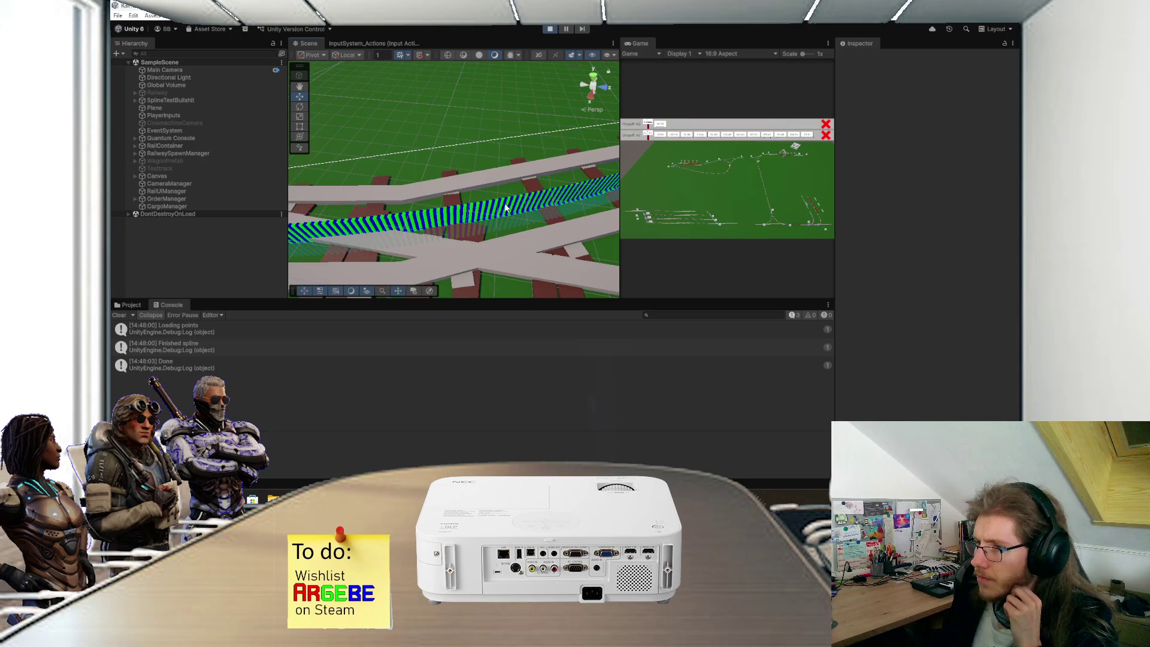
drag(505, 149, 488, 132)
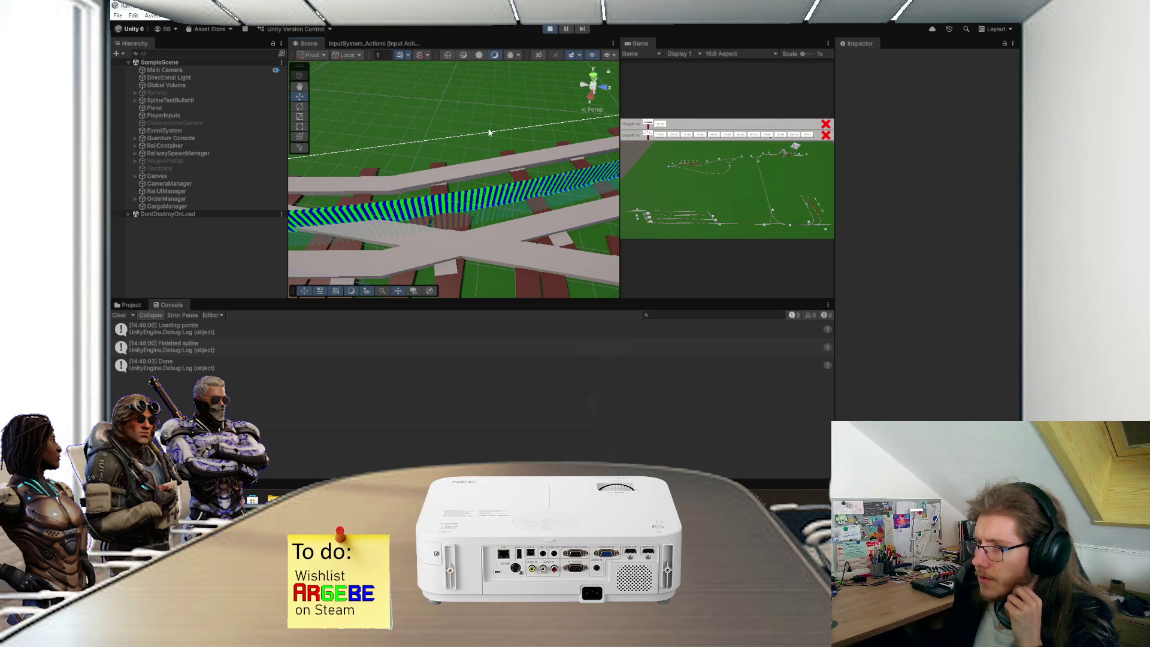
key(q)
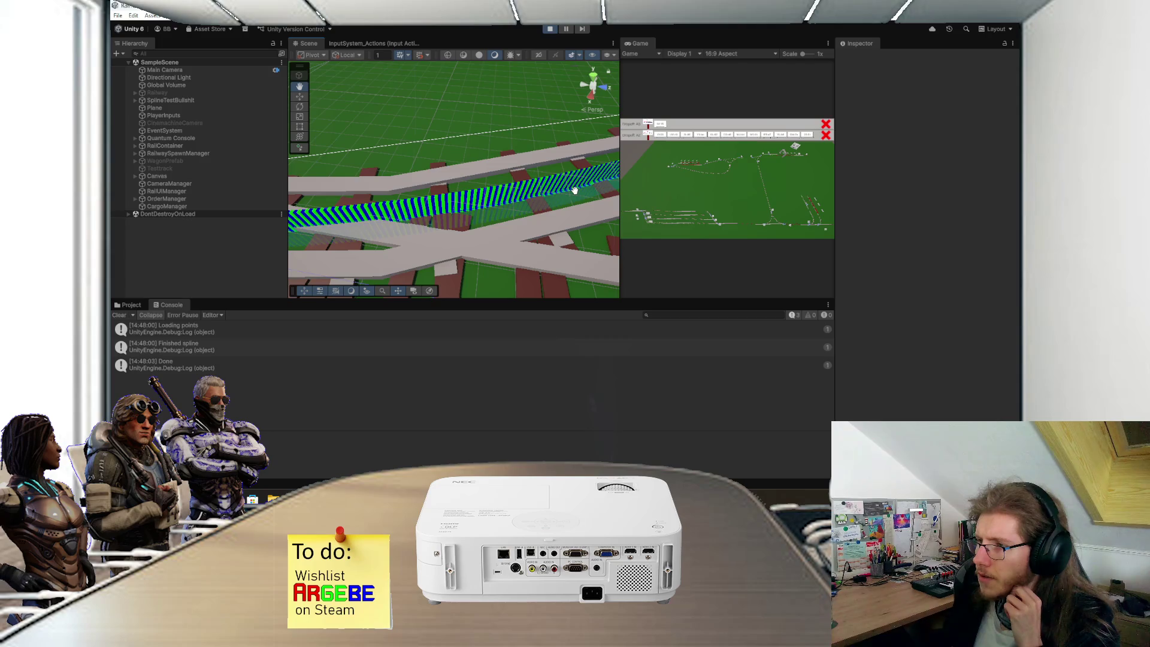
key(w)
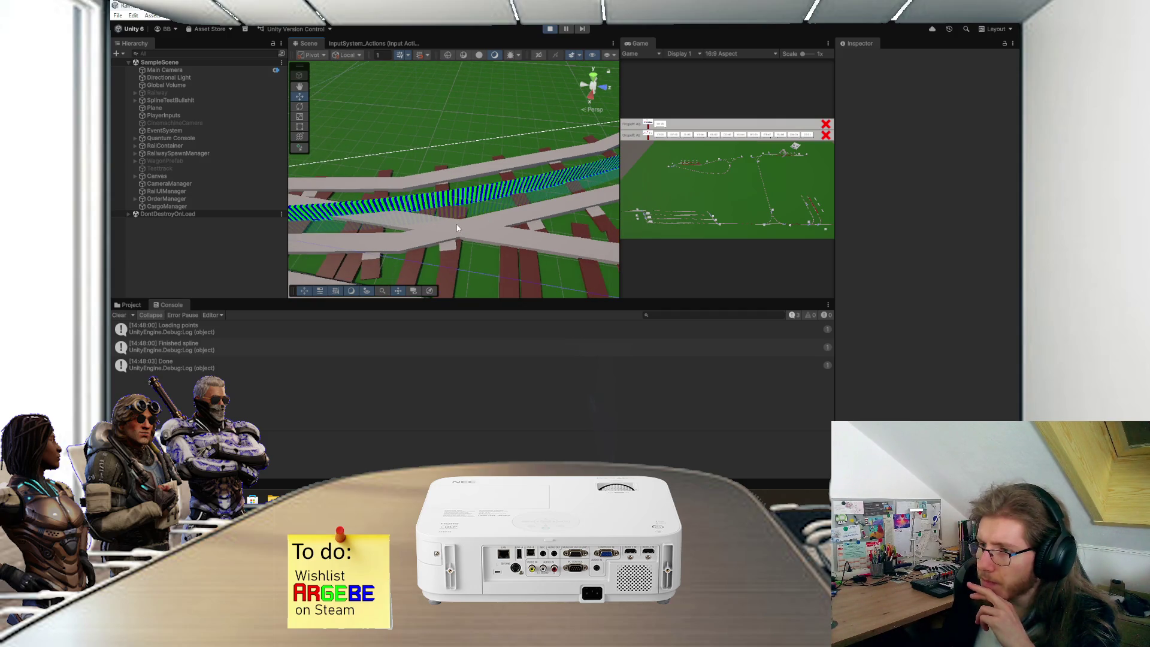
scroll(508, 69, down, 2)
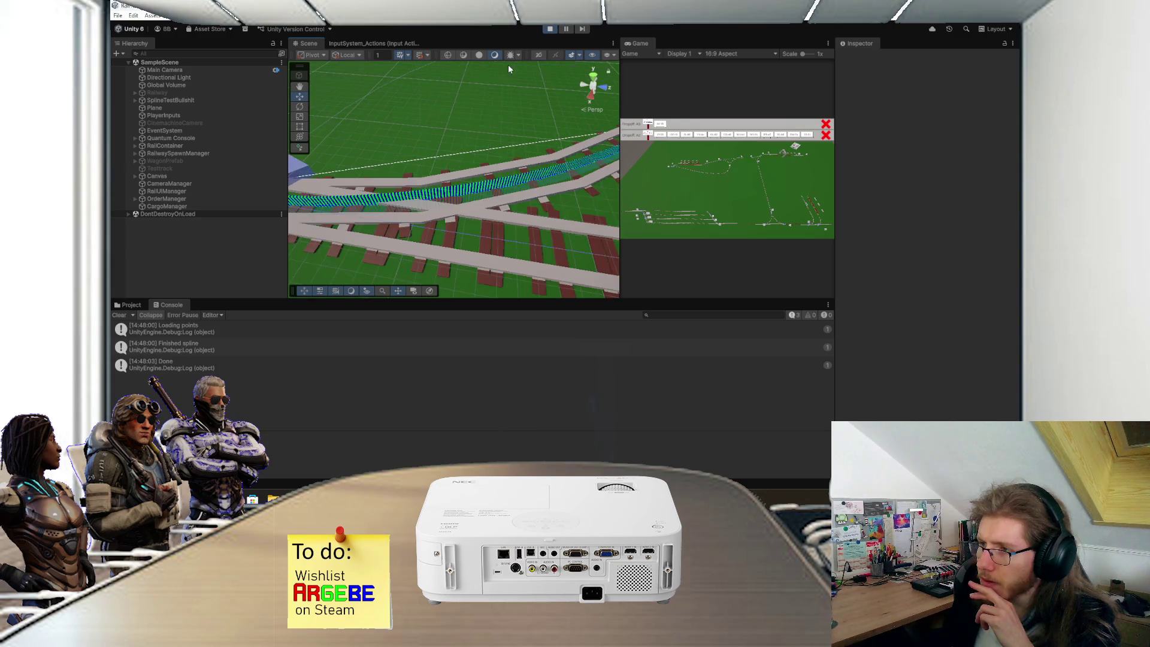
click(550, 29)
key(alt+Tab)
scroll(479, 210, up, 6)
scroll(496, 174, up, 6)
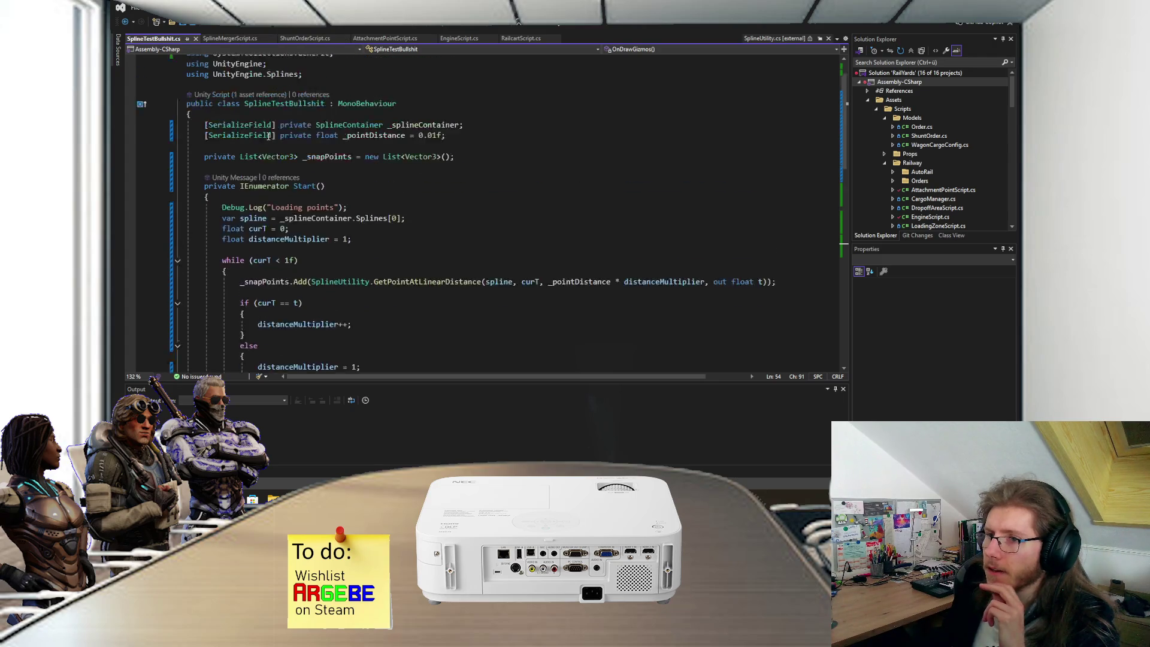
Step: Add a [SerializeField] private int _splineIndex field below the existing fields
click(497, 175)
key(Return)
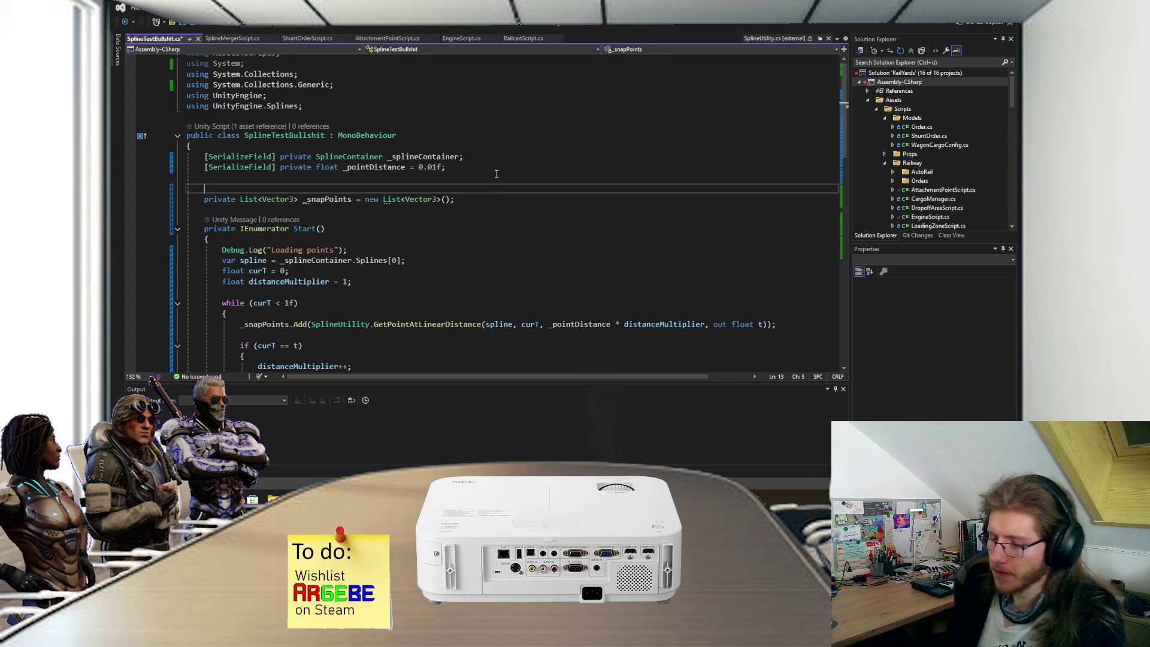
key(Up)
text([Serializable)
key(ctrl+shift+Left)
text(Ser)
text(Ser)
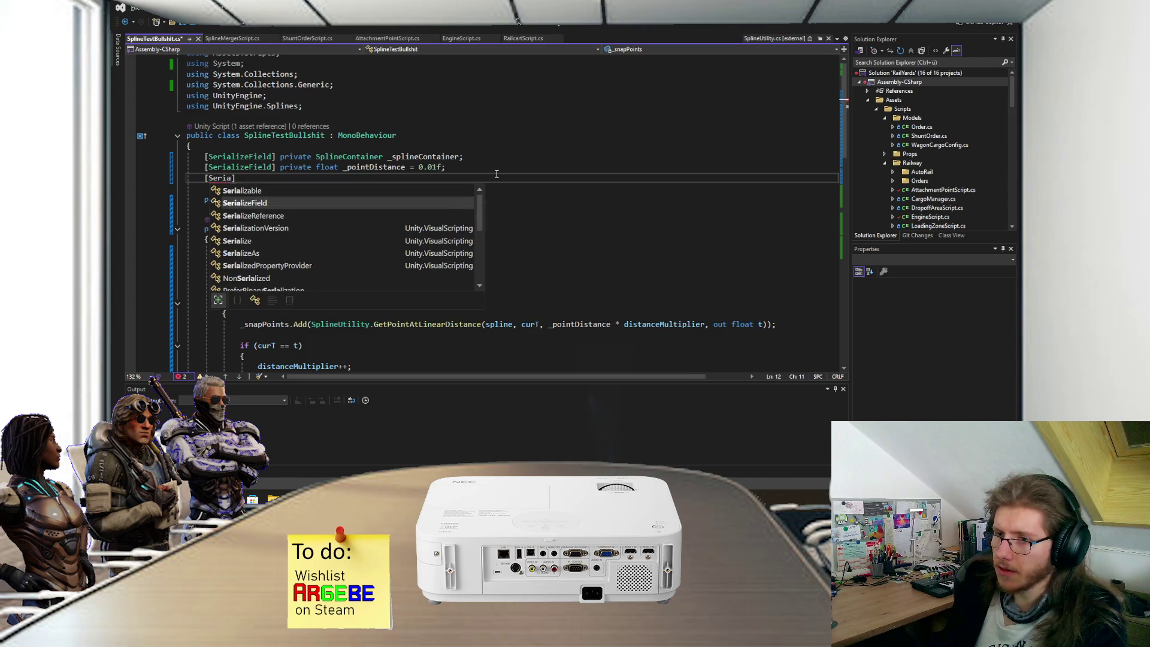
key(Tab)
text(] private int)
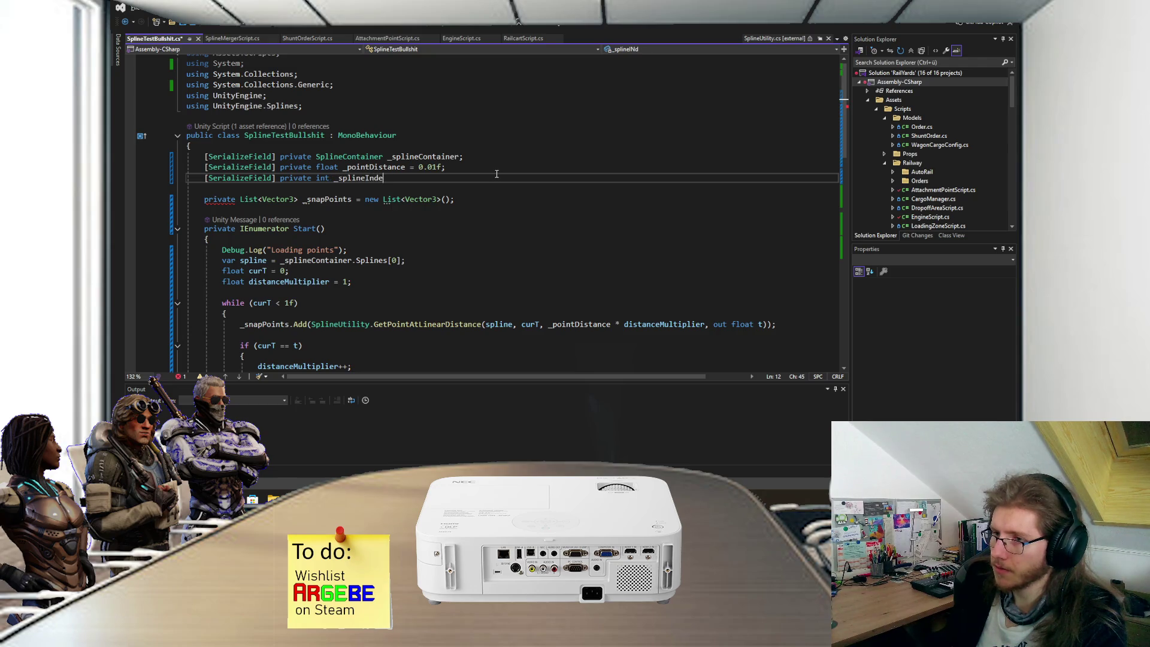
Step: Replace the hard-coded Splines[0] with Splines[_splineIndex]
scroll(407, 223, down, 1)
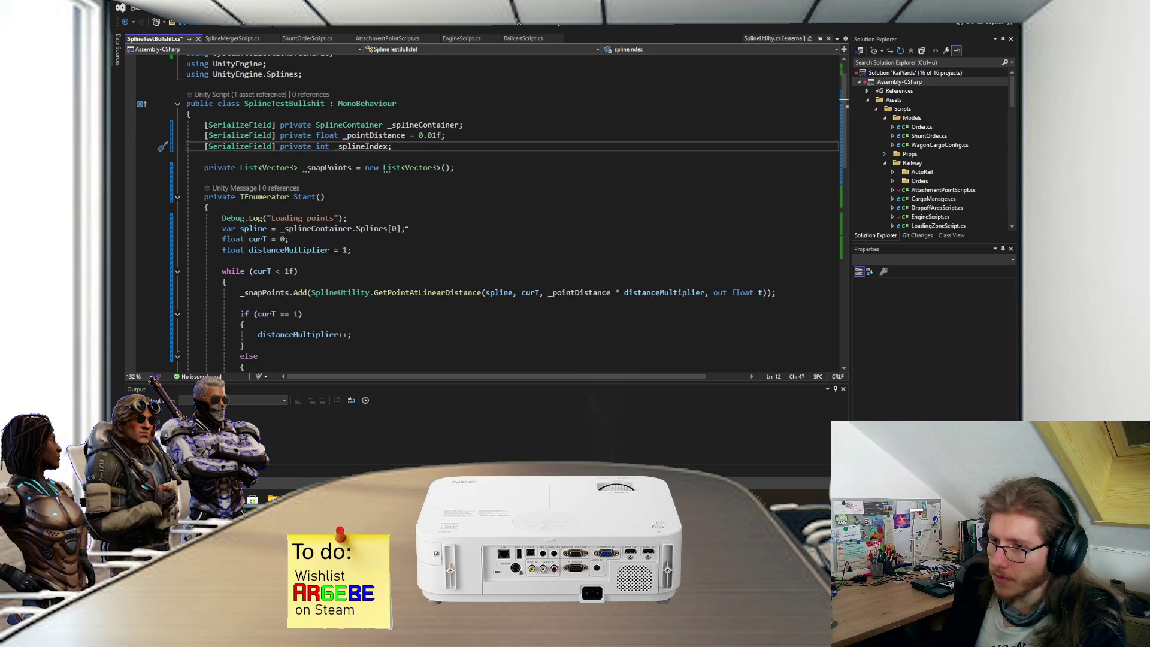
scroll(360, 244, down, 1)
double_click(395, 196)
text(_s)
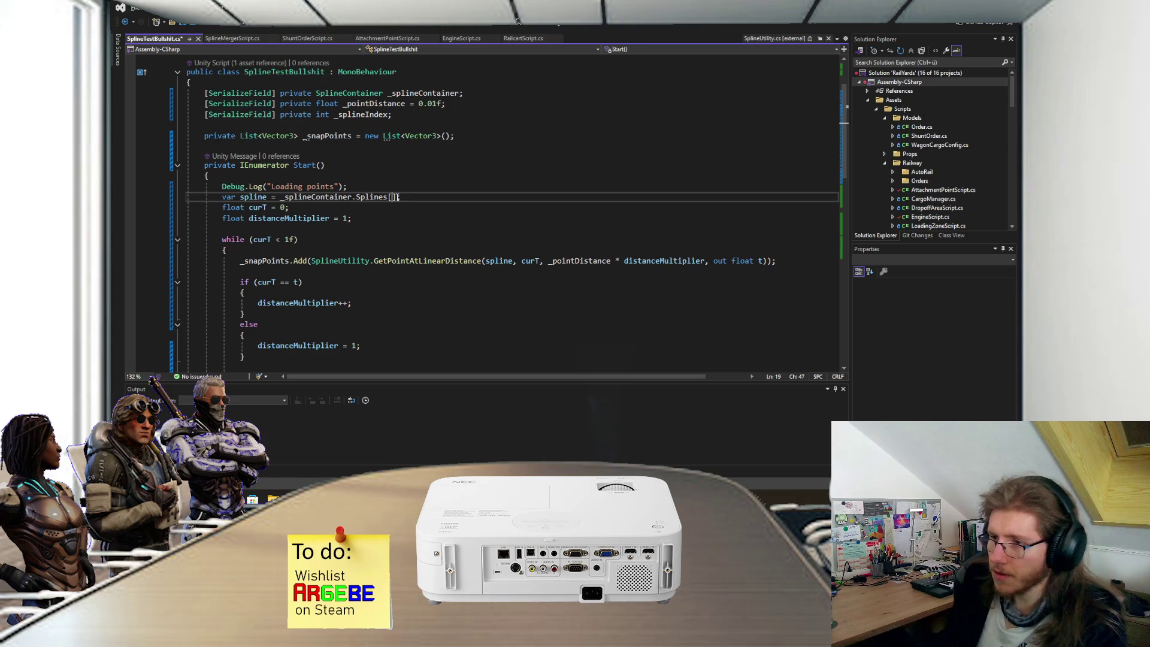
text(plineI)
key(Tab)
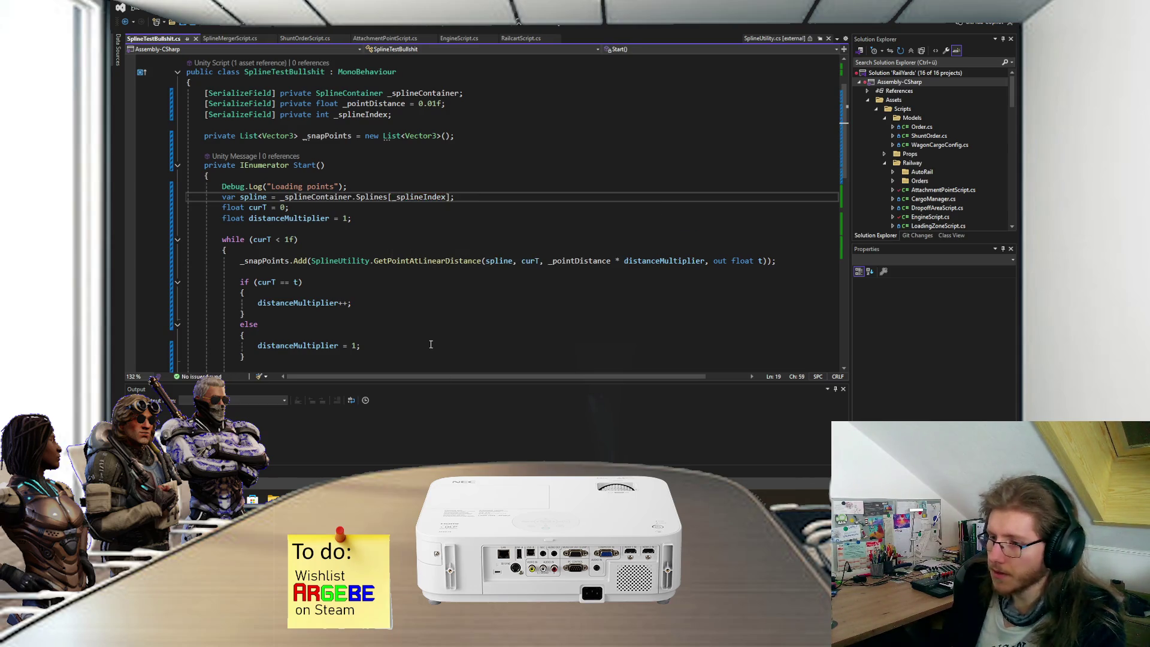
key(alt+Tab)
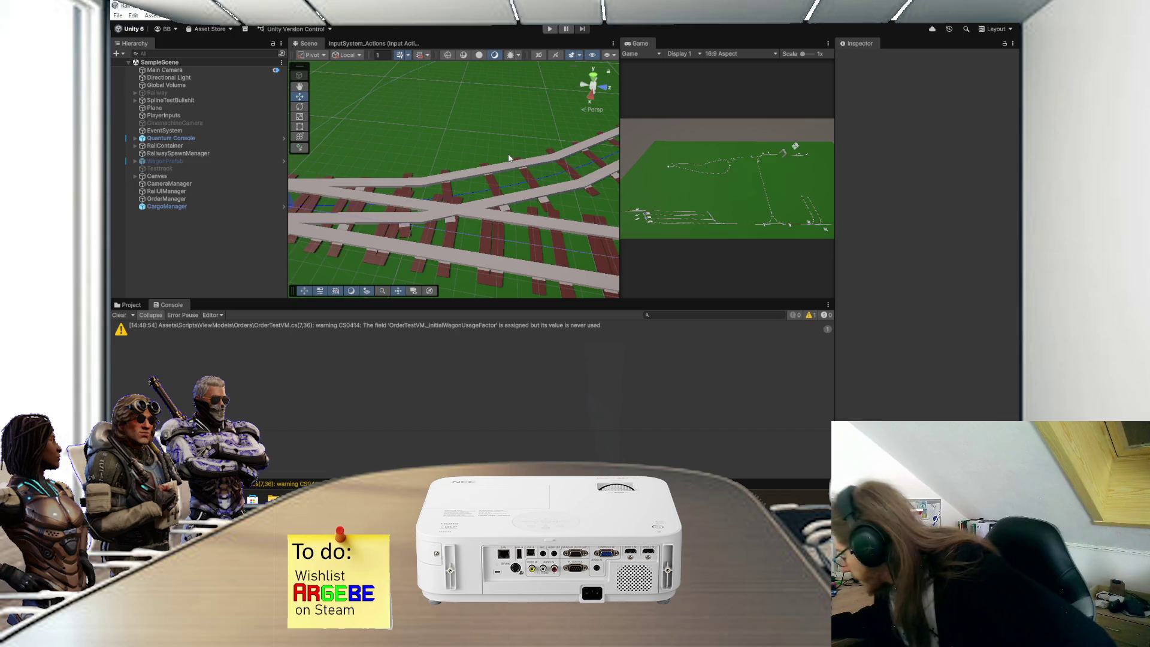
Step: Play-test with Spline Index 1, panning to follow the markers on the other track
click(549, 29)
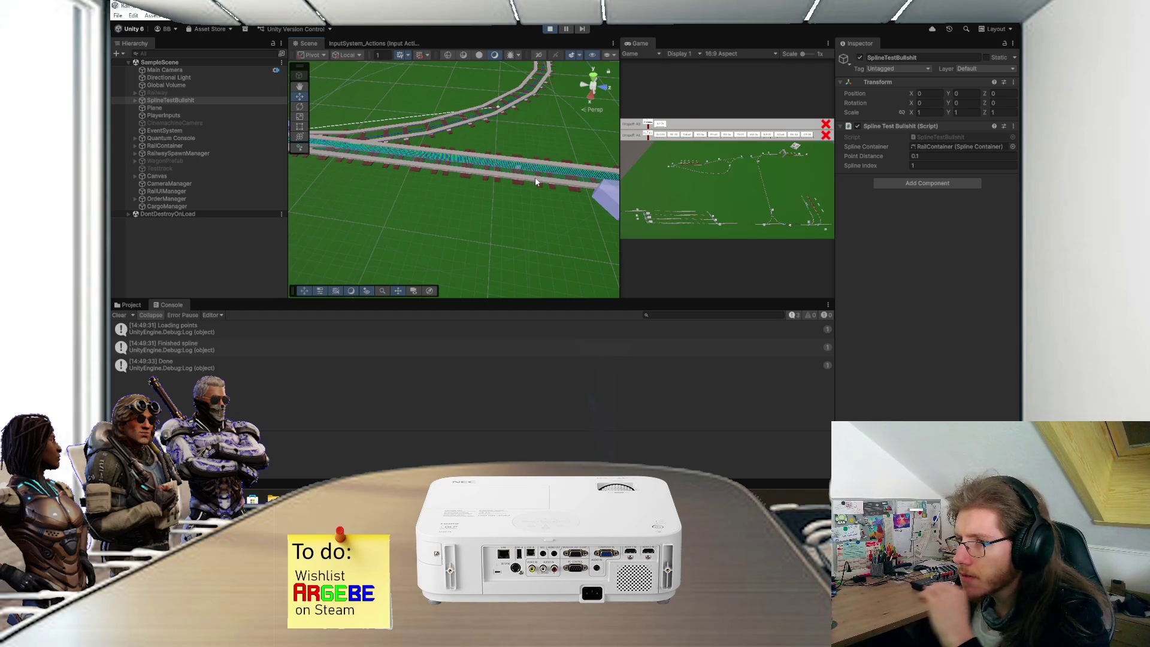
mouse_move(534, 177)
mouse_down()
mouse_move(337, 199)
mouse_move(451, 205)
mouse_up()
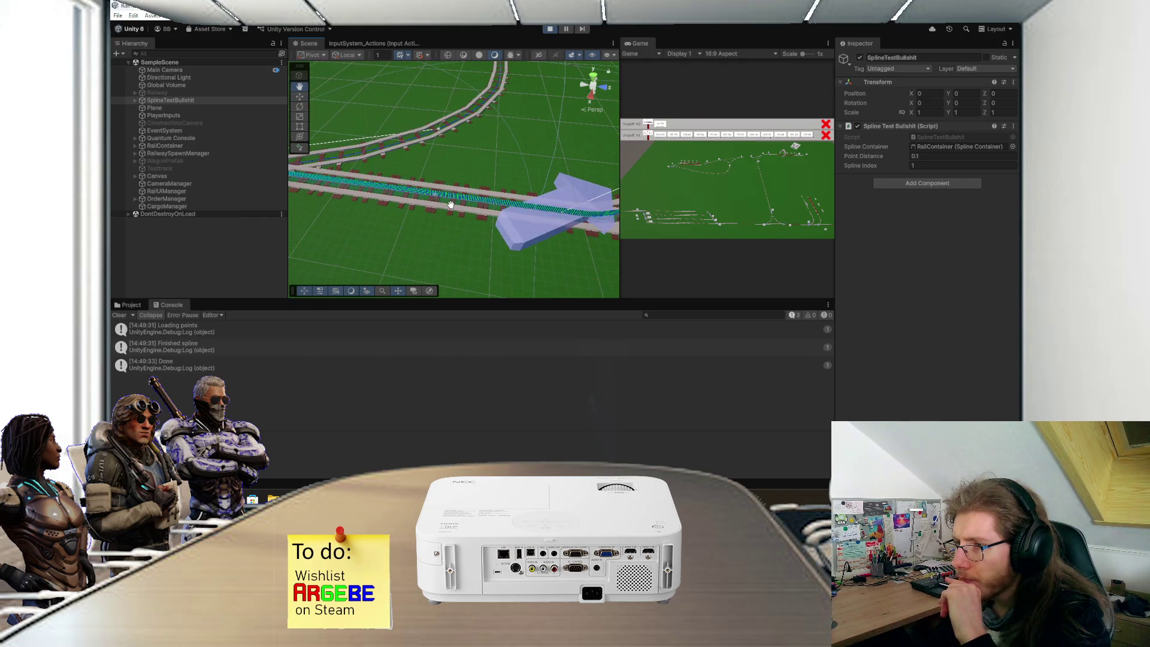
click(552, 32)
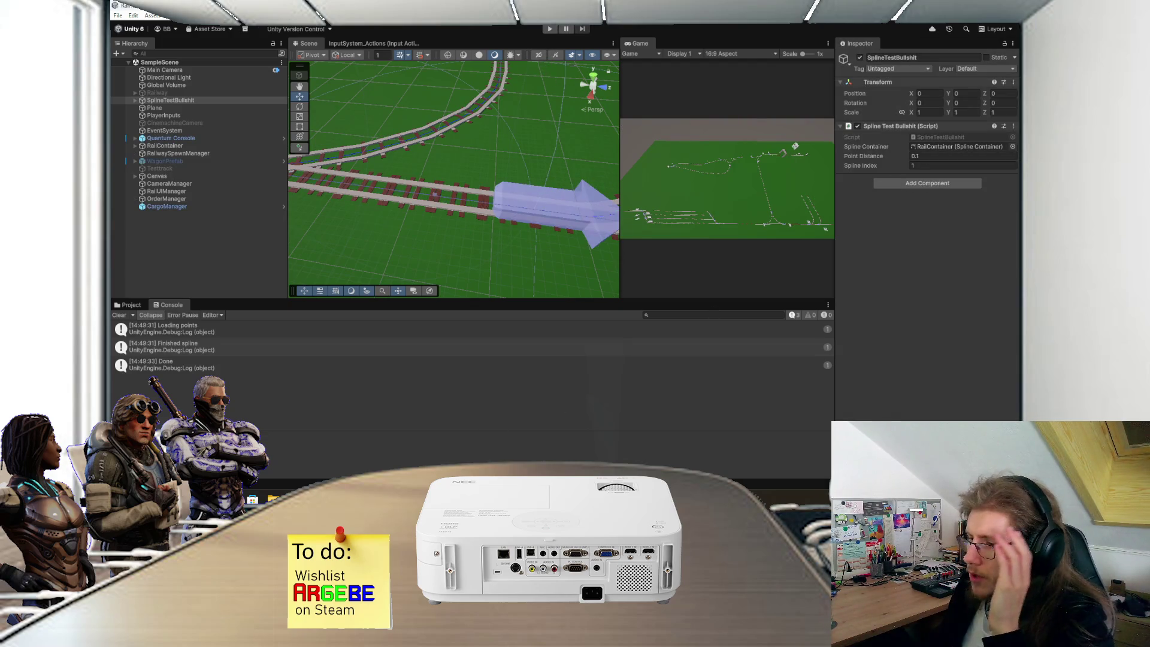
Step: Pan and zoom out in the Scene view to look over the whole track layout
key(alt+Tab)
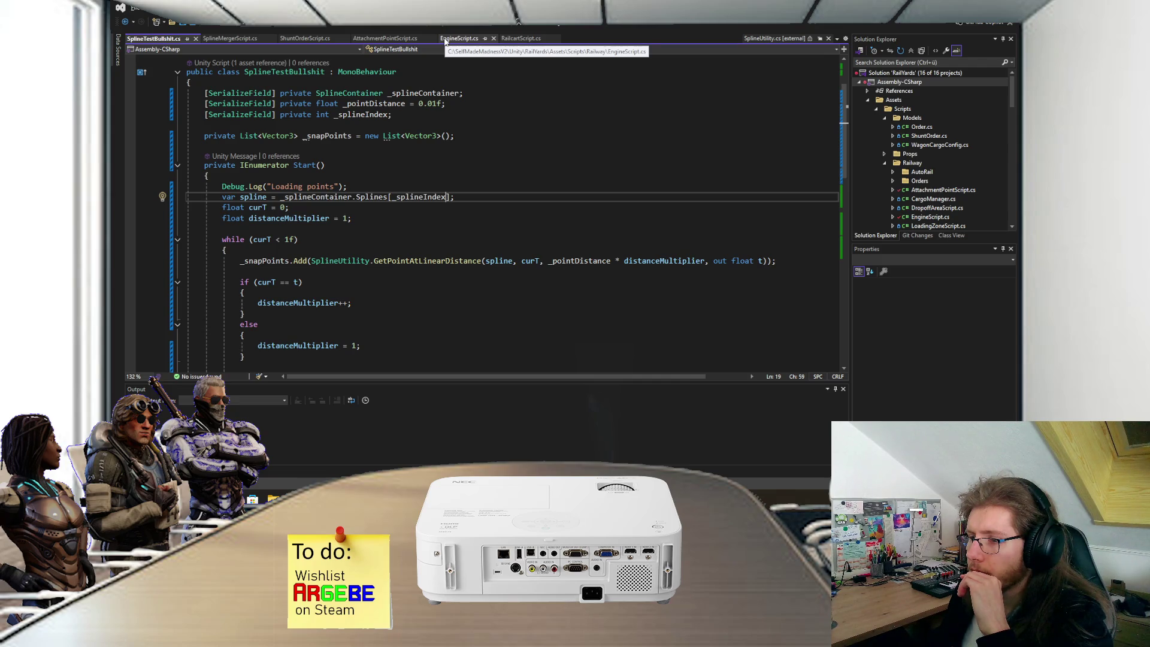
key(alt+Tab)
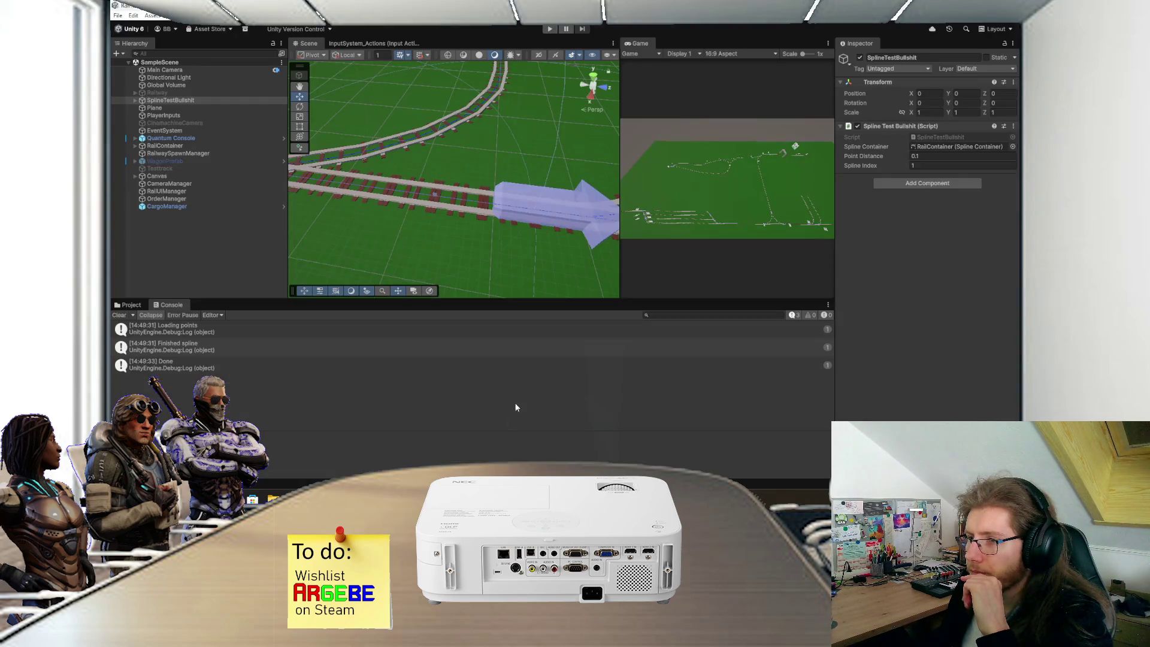
mouse_move(500, 246)
mouse_down()
mouse_move(505, 232)
mouse_move(443, 244)
mouse_up()
scroll(443, 245, down, 8)
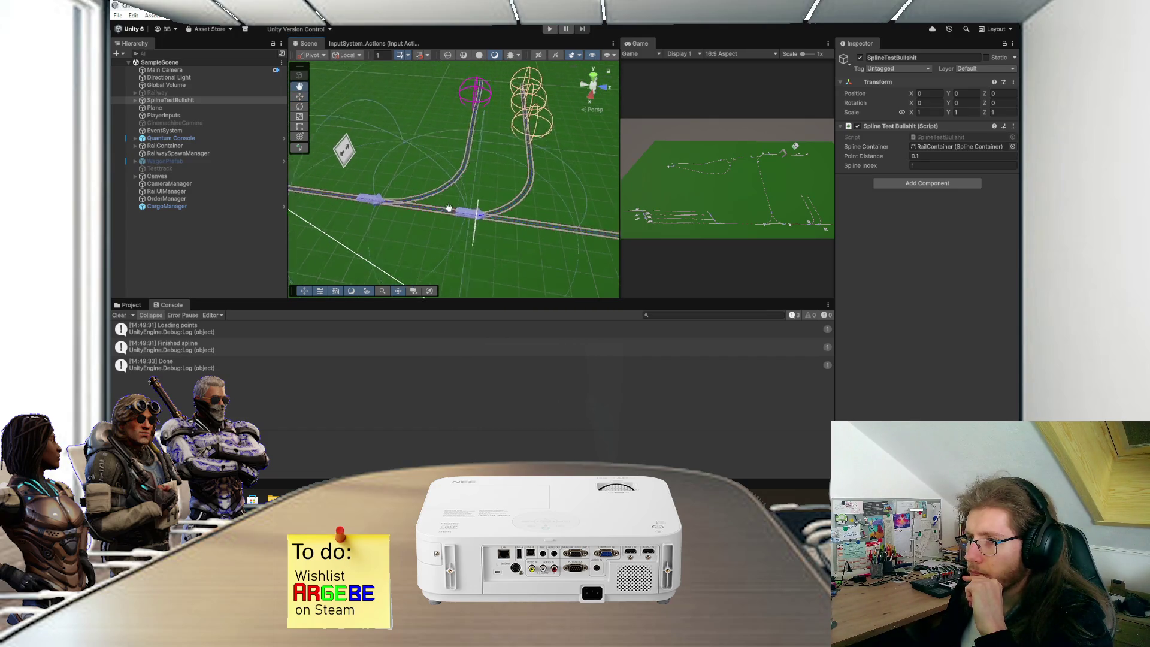
key(alt+Tab)
key(alt+Tab)
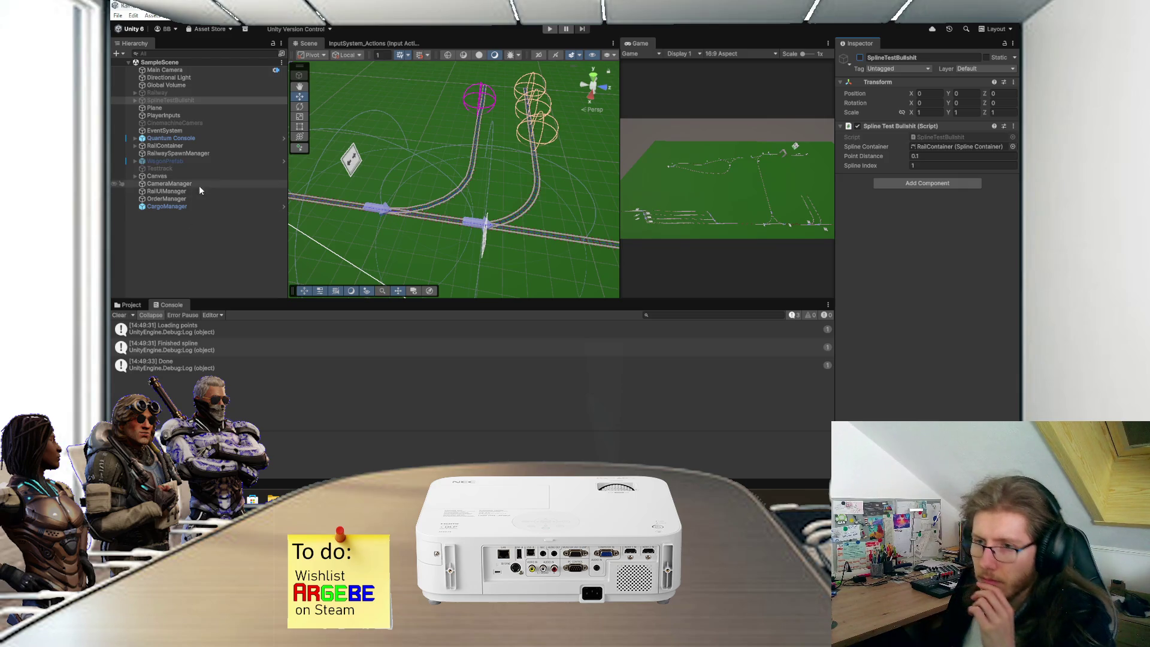
key(alt+Tab)
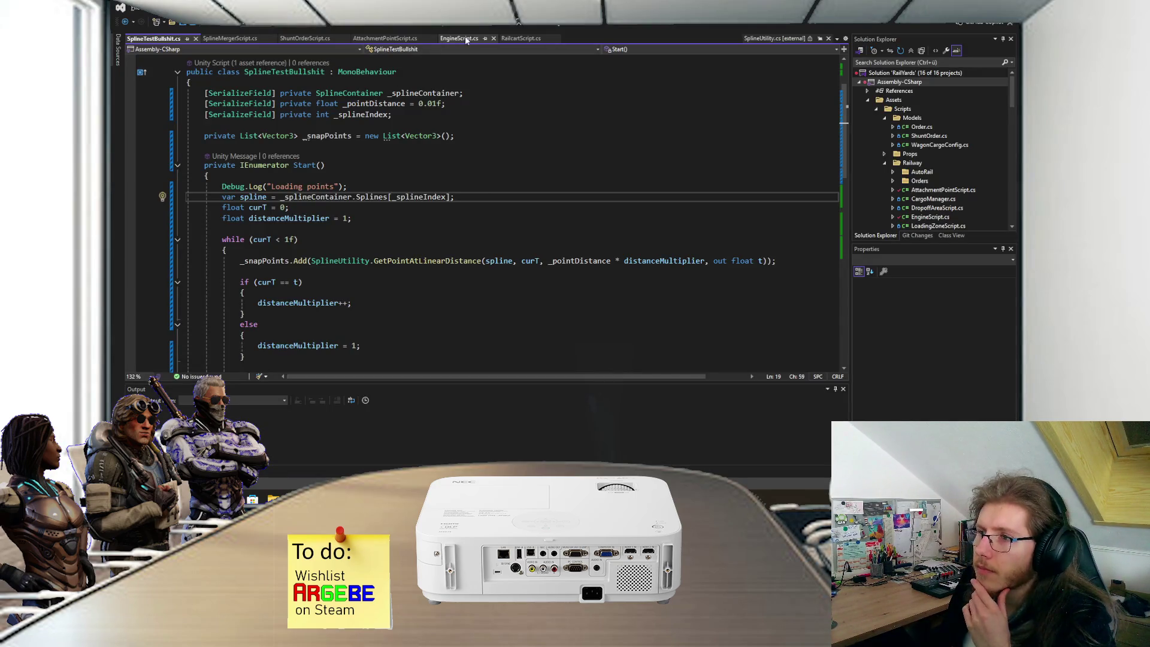
key(alt+Tab)
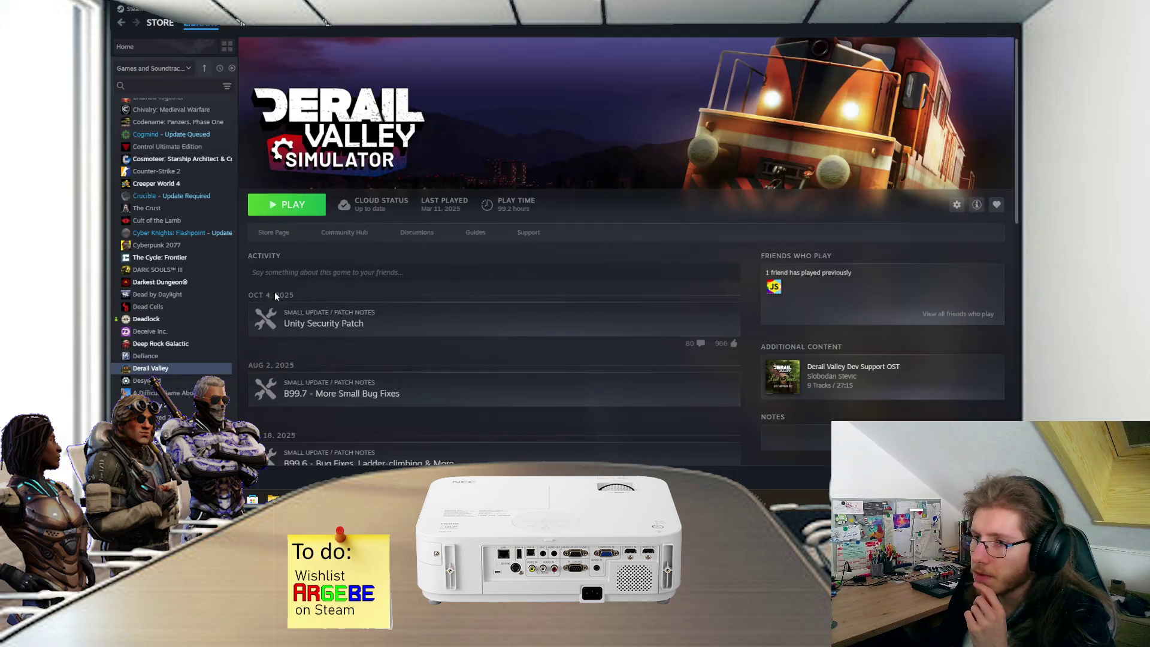
Step: Play the Factorio: Space Age - Soundtrack from the Steam library, starting at Scorched Colossus
scroll(175, 271, up, 5)
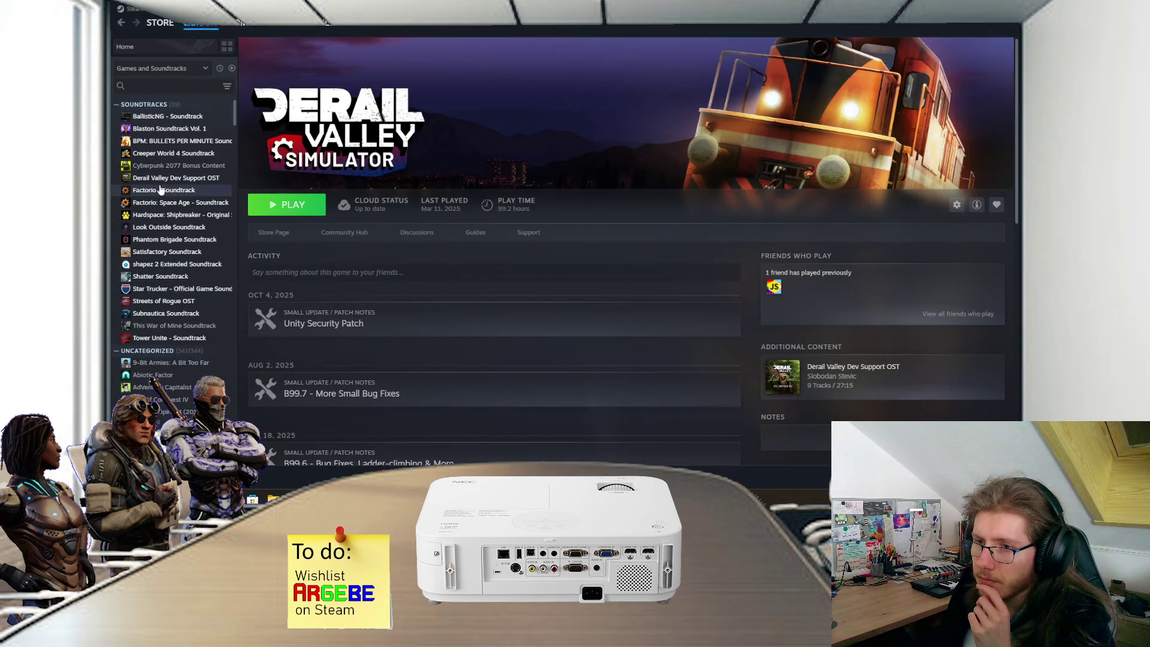
click(180, 203)
click(623, 419)
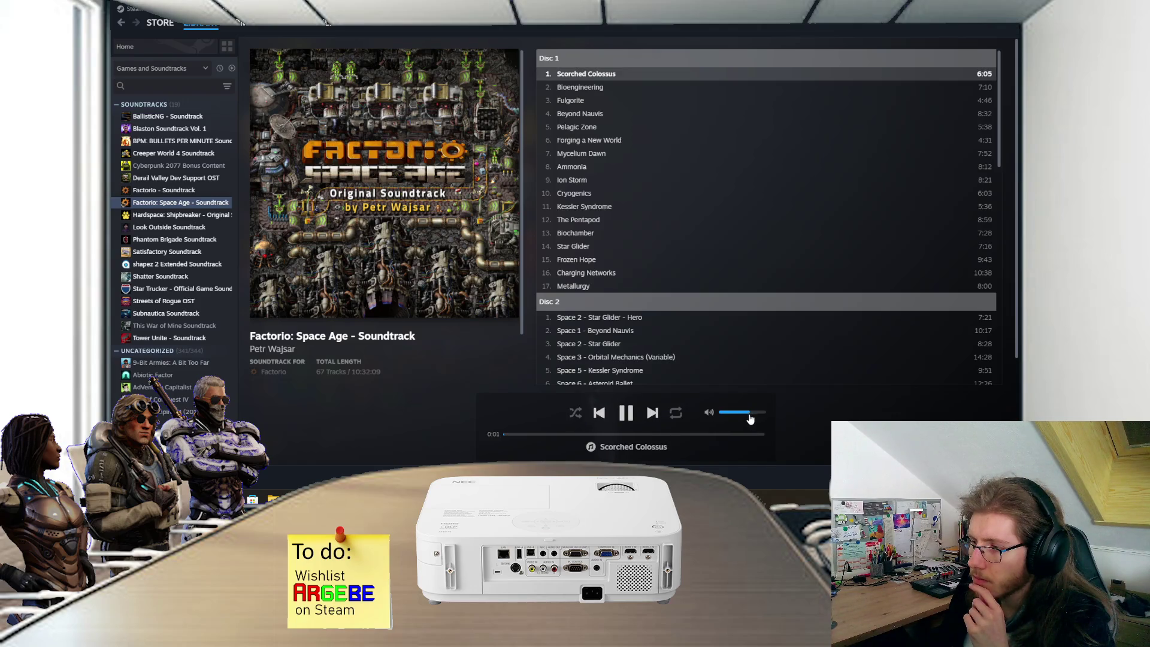
key(alt+Tab)
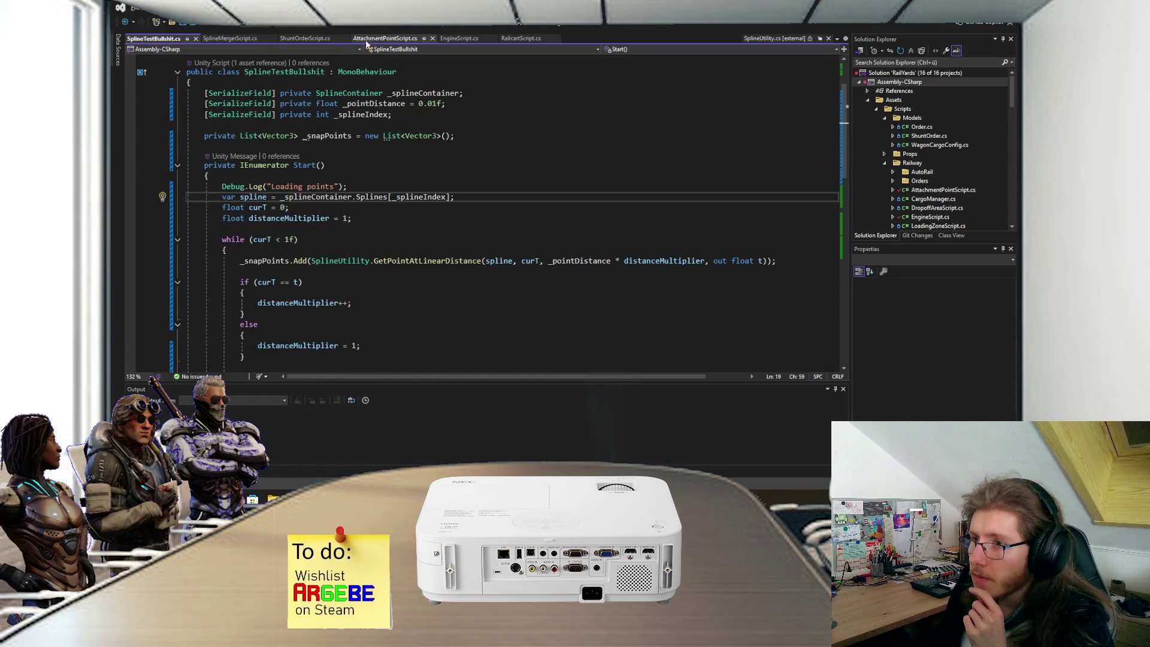
Step: Change the distance threshold in RailcartScript.cs to 5
click(528, 39)
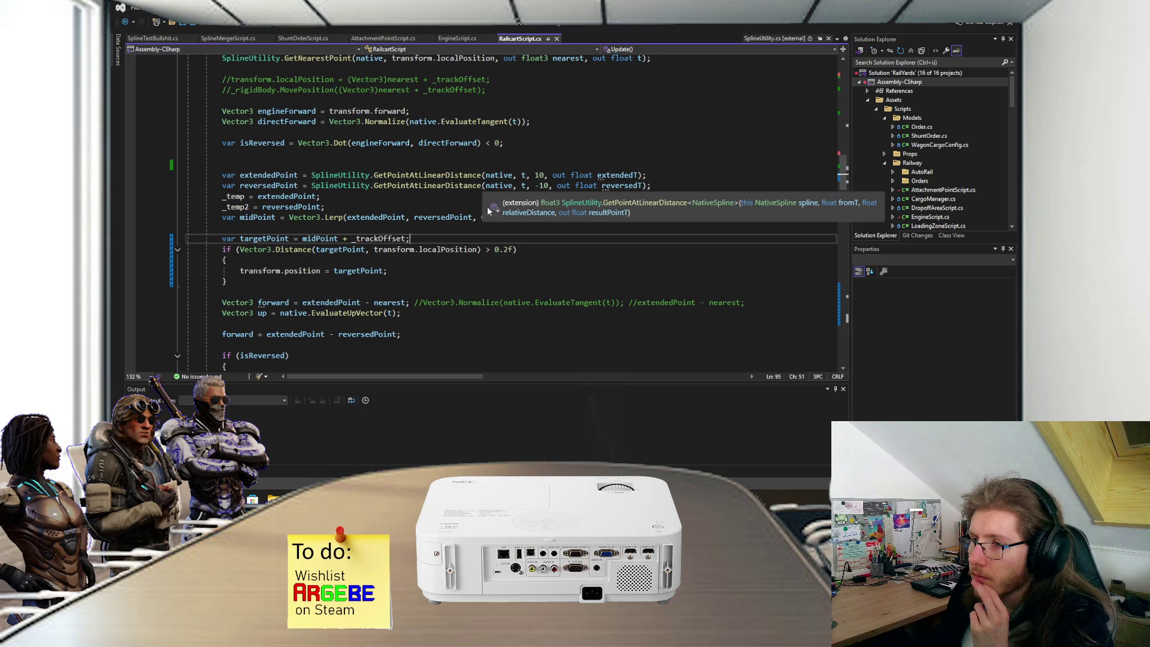
click(520, 248)
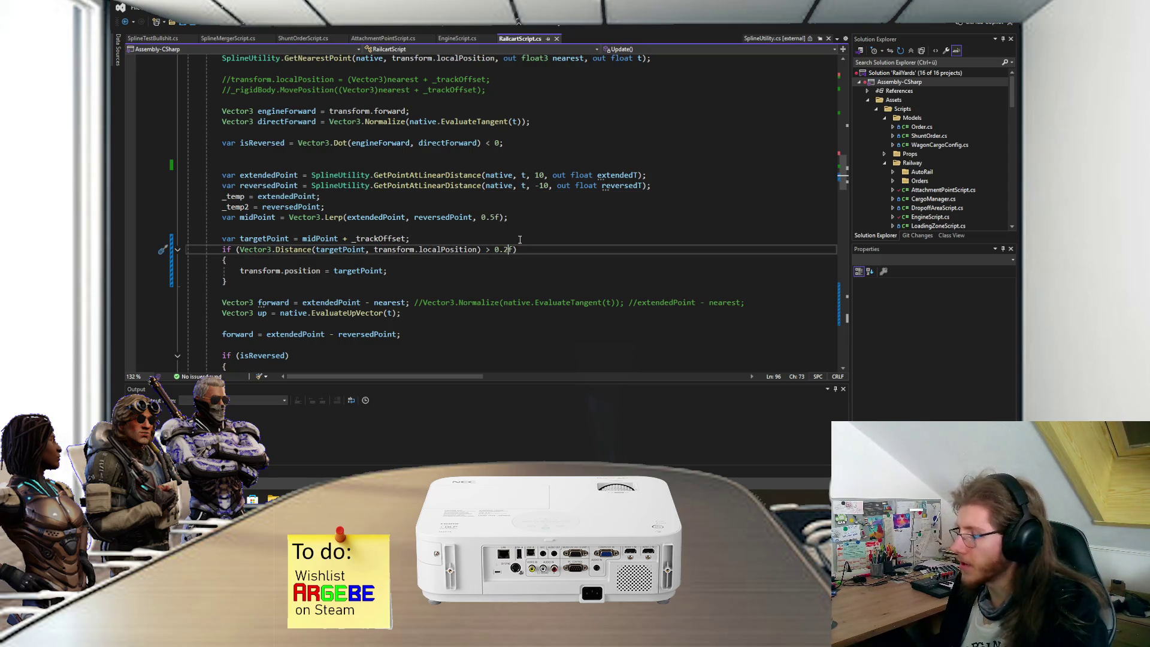
text(5)
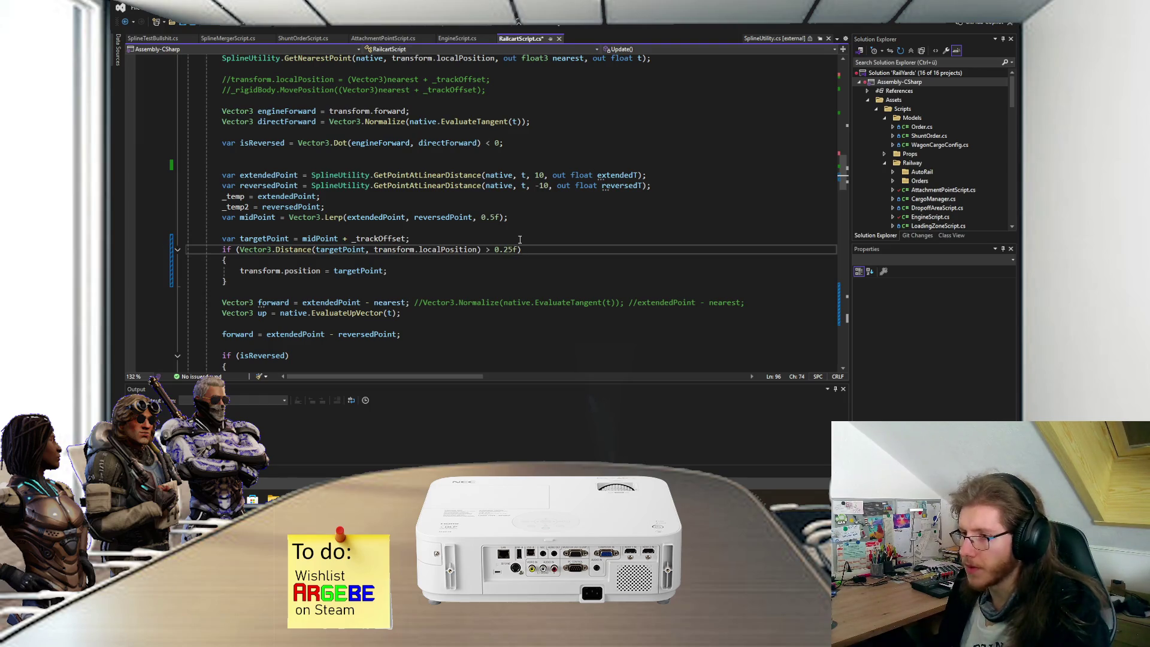
Step: Review the email draft's paragraph on the two main problems, then minimize Notepad to return to Unity
key(alt+Tab)
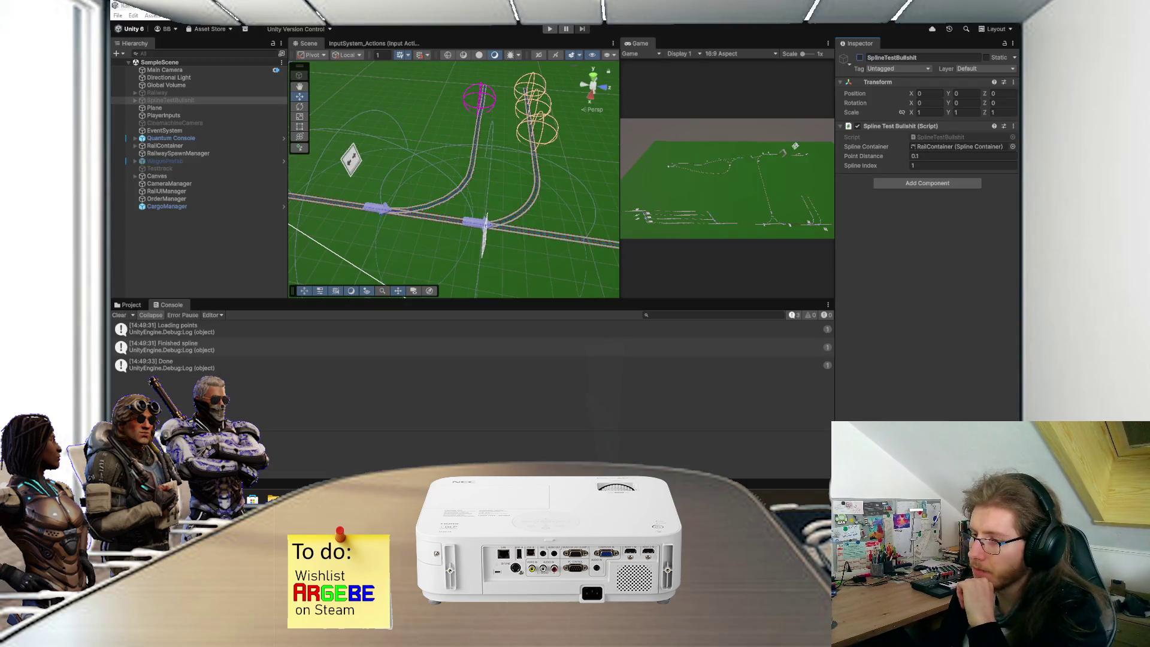
key(alt+Tab)
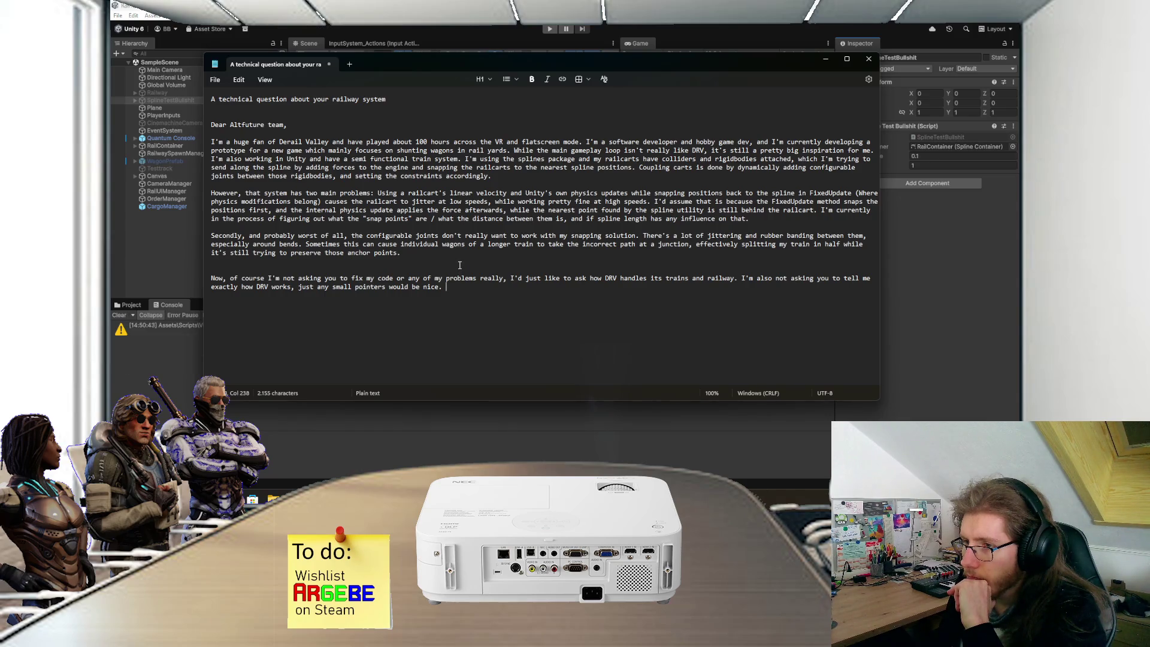
triple_click(764, 223)
click(762, 192)
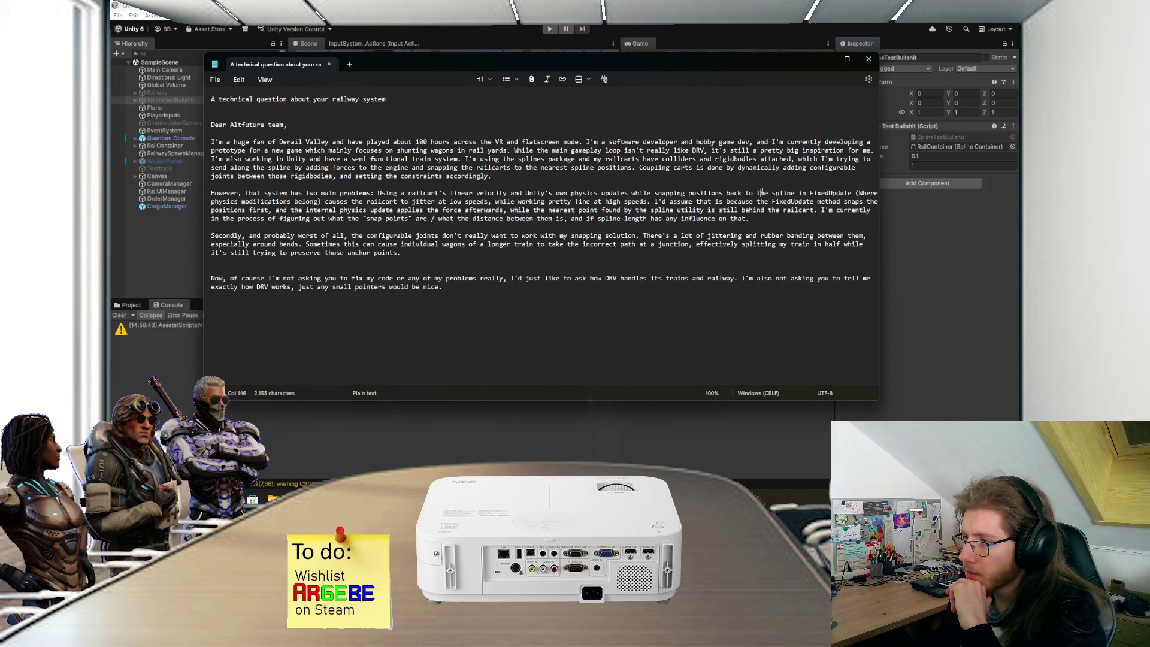
click(760, 220)
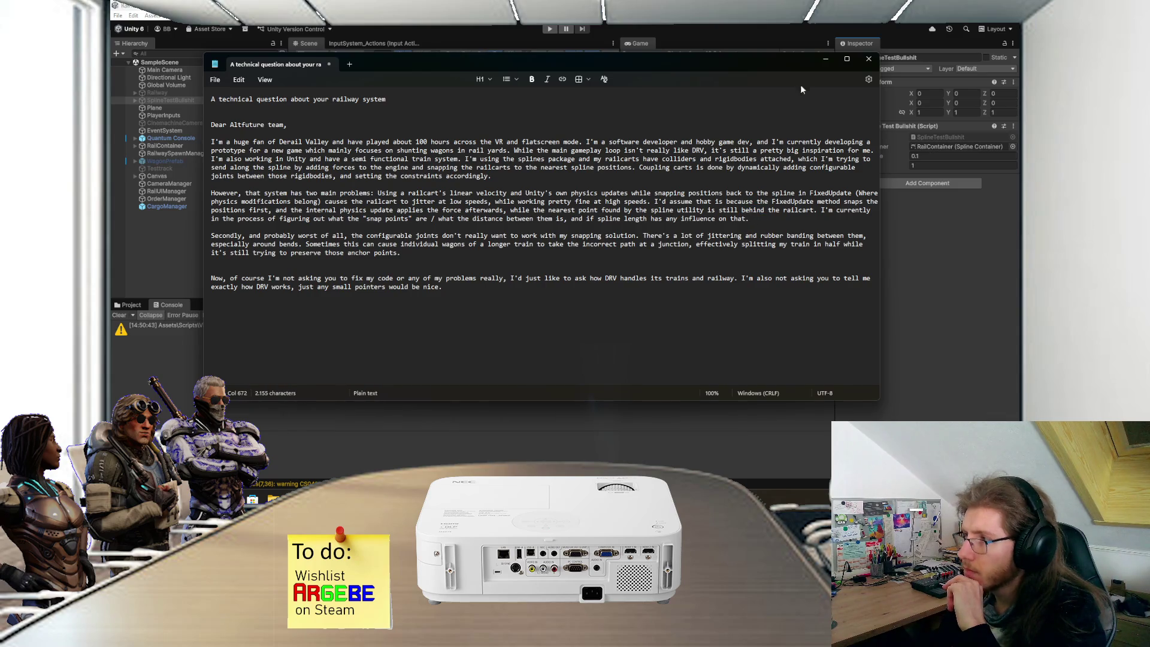
click(817, 58)
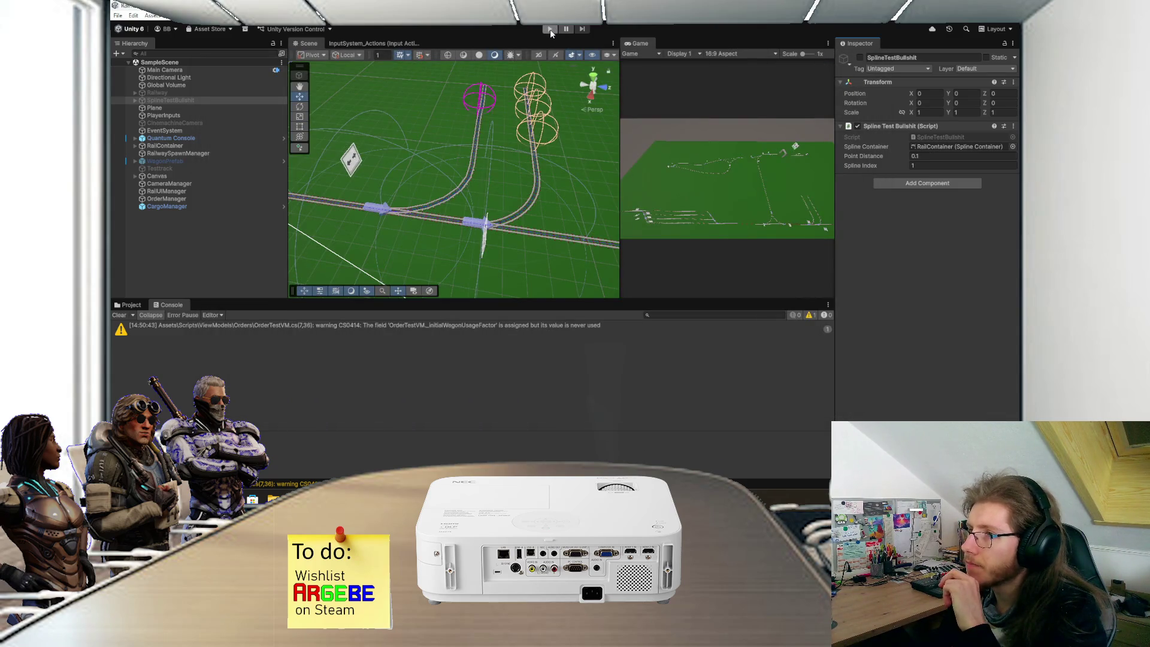
click(550, 30)
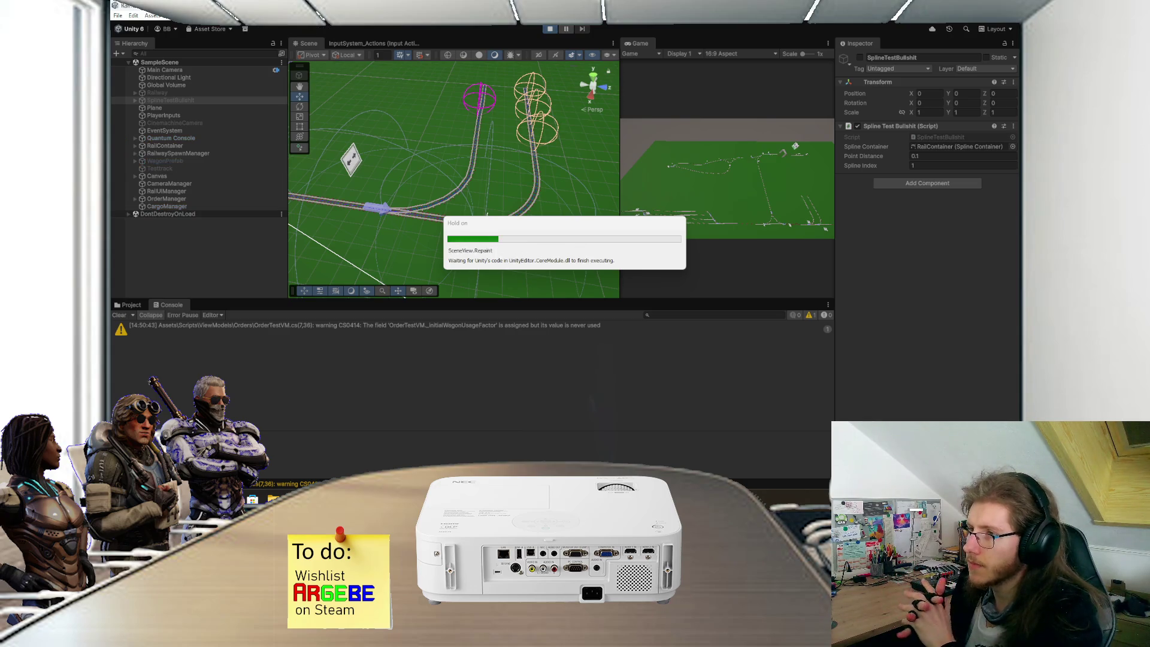
scroll(500, 151, up, 3)
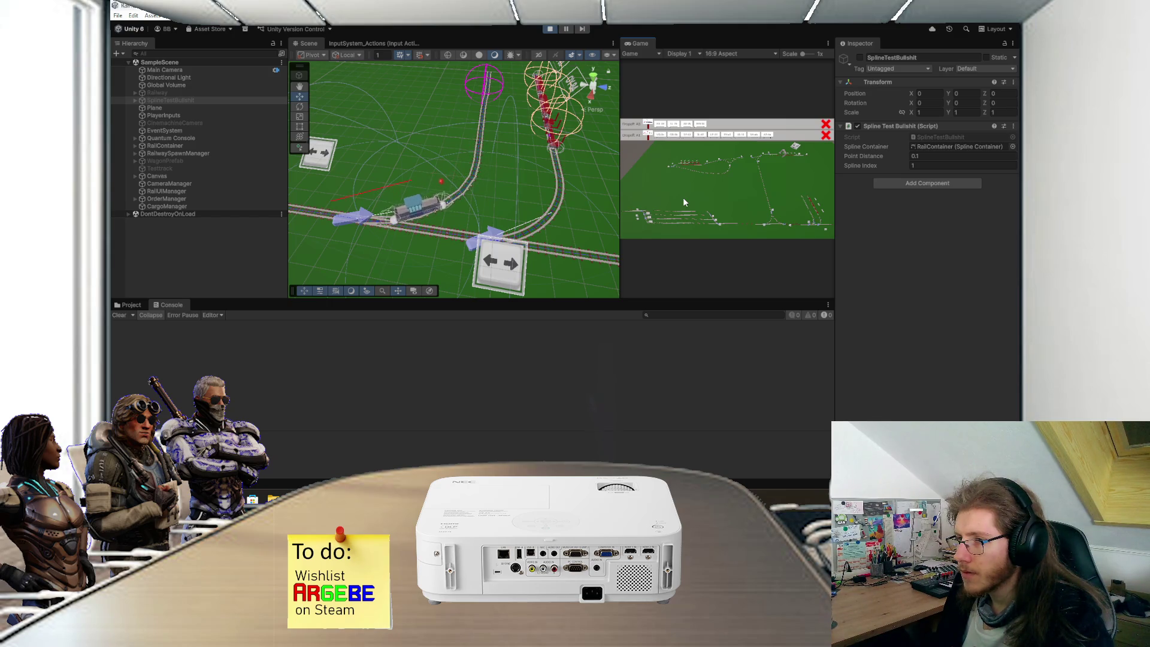
scroll(684, 202, up, 5)
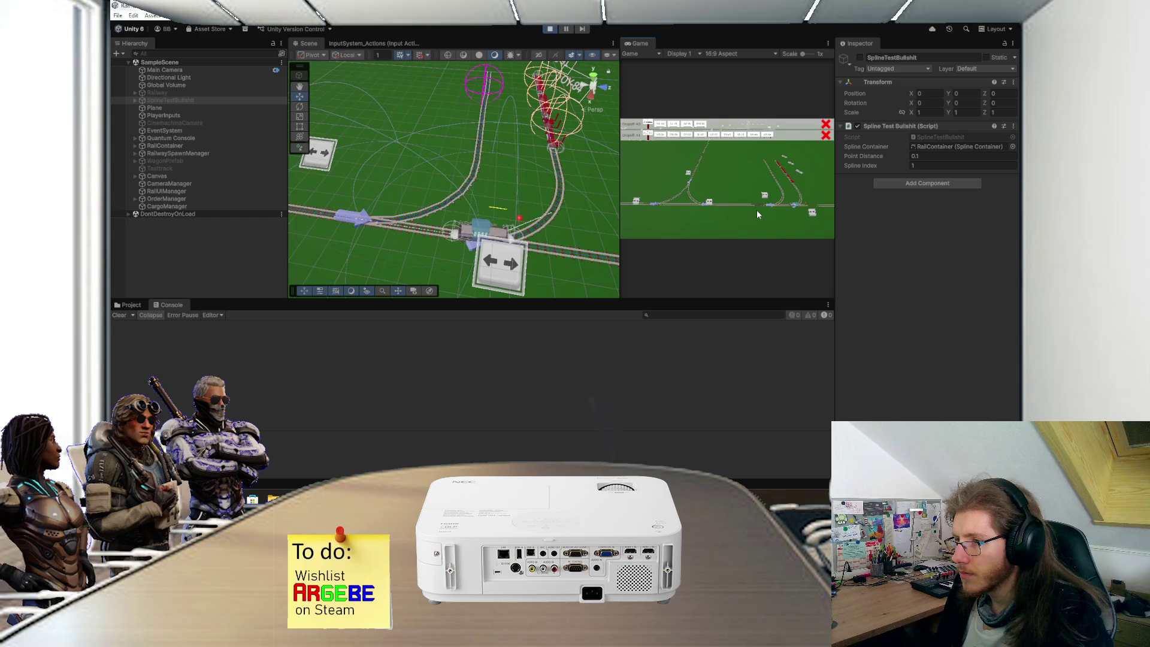
mouse_move(548, 224)
mouse_down()
mouse_move(483, 250)
mouse_move(507, 235)
mouse_up()
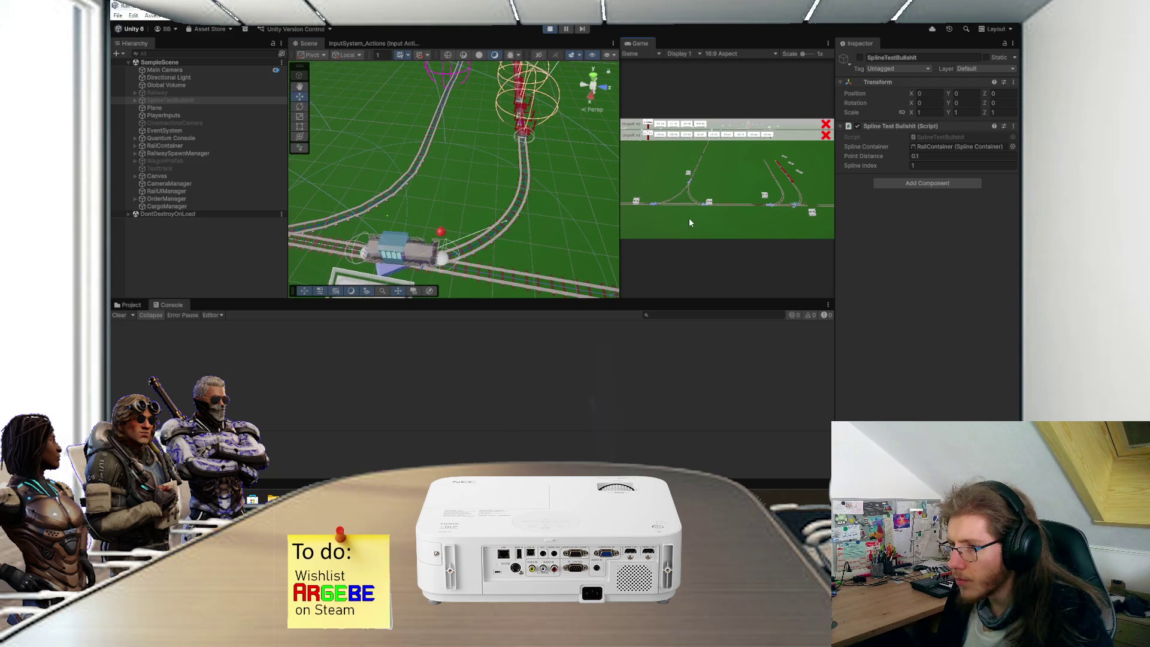
drag(549, 247, 495, 236)
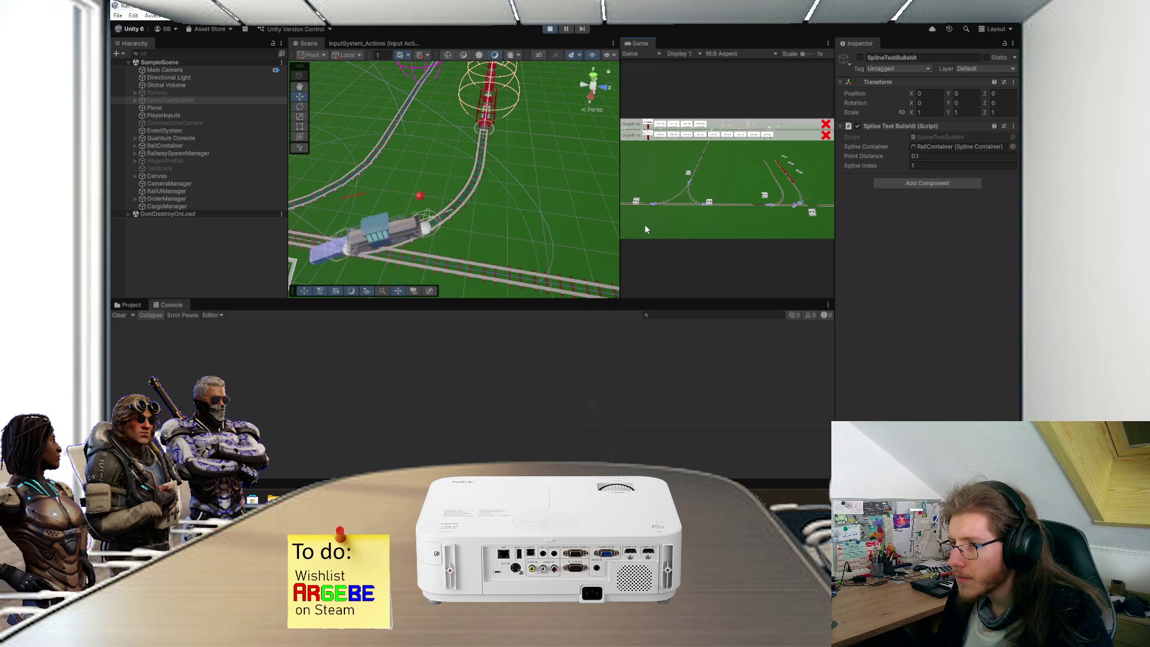
mouse_move(478, 236)
mouse_down()
mouse_move(514, 209)
mouse_move(472, 221)
mouse_move(518, 220)
mouse_move(530, 235)
mouse_up()
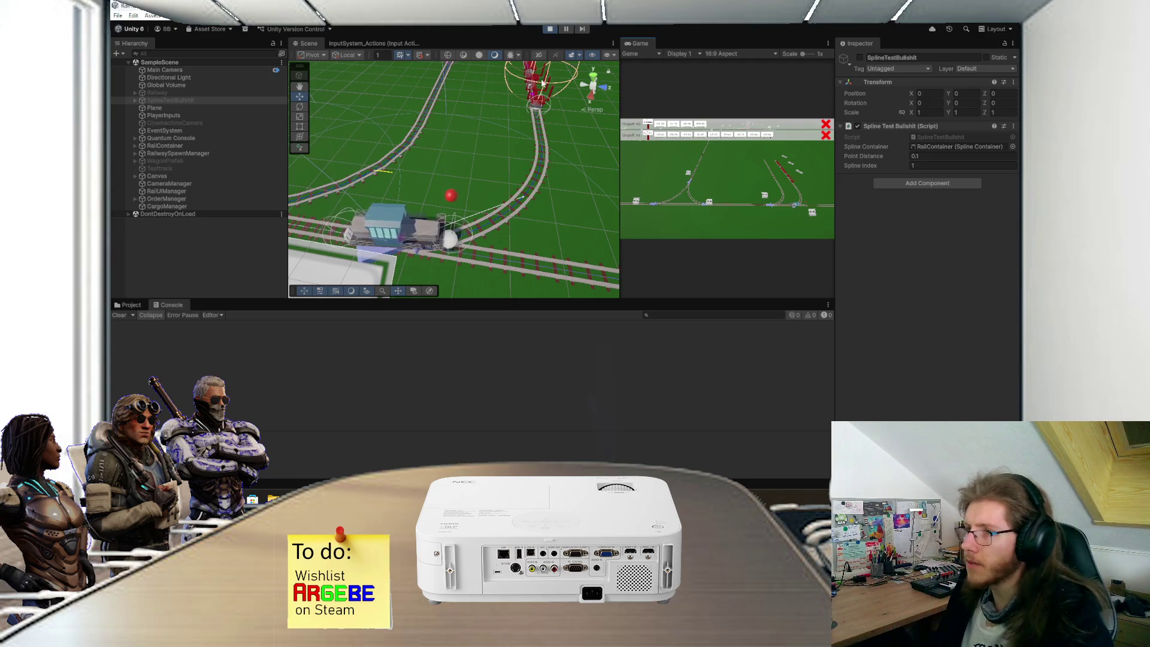
click(549, 29)
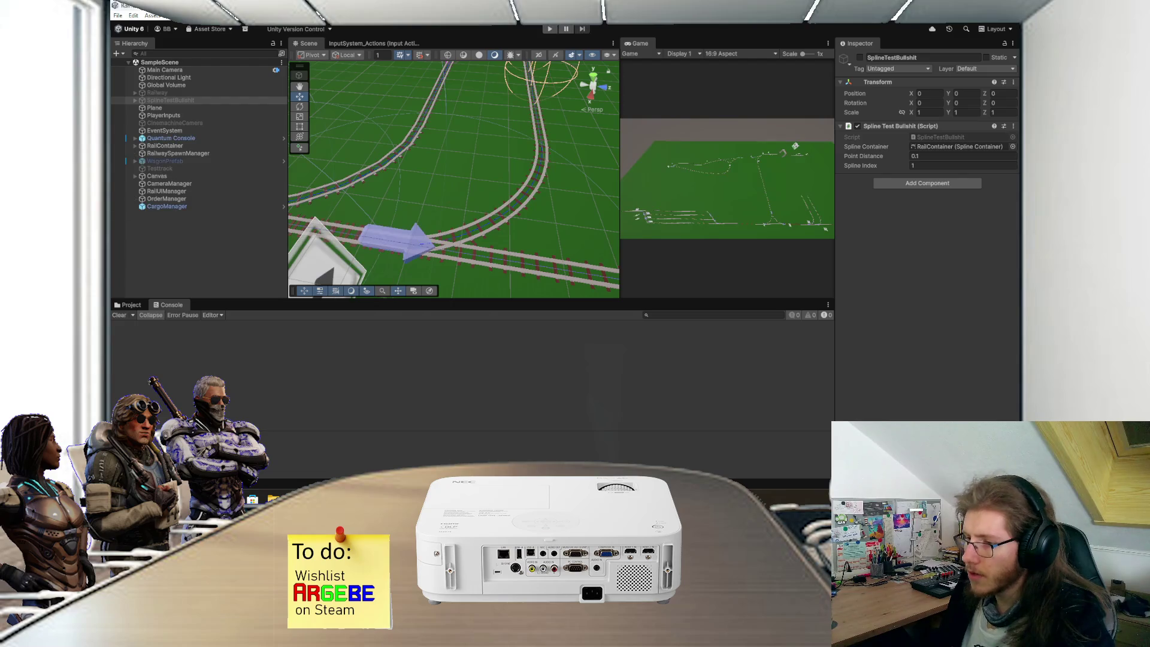
Step: In RailcartScript.cs, change EvaluateUpVector's t argument to extendedT
key(alt+Tab)
scroll(423, 261, down, 2)
scroll(419, 258, down, 4)
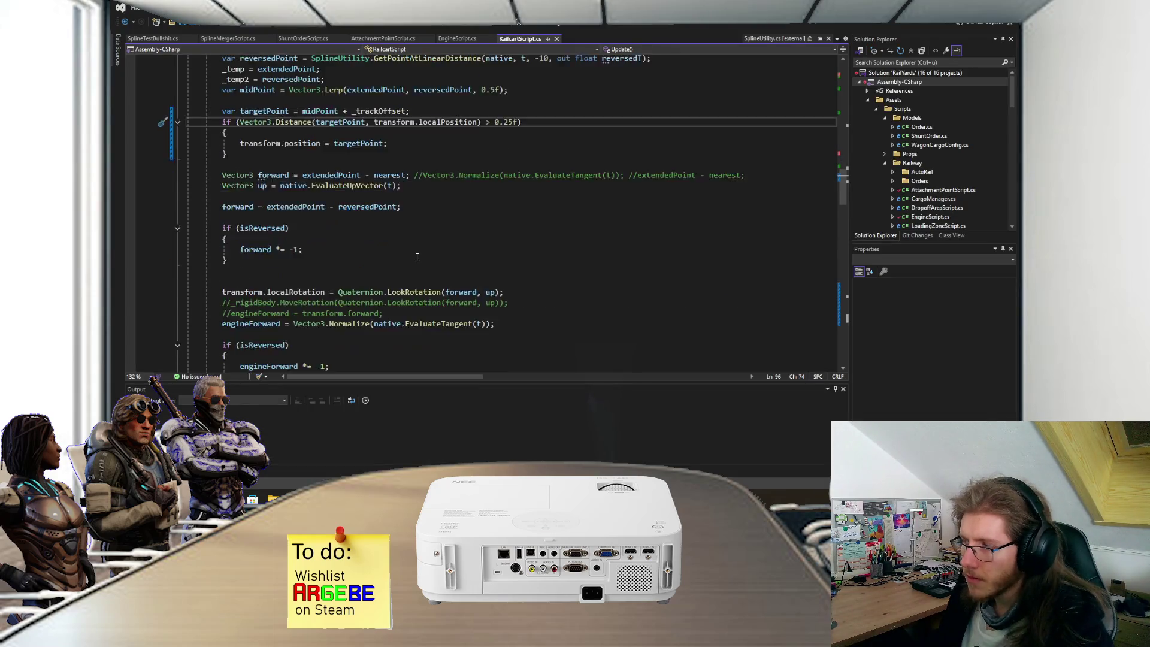
scroll(414, 251, up, 2)
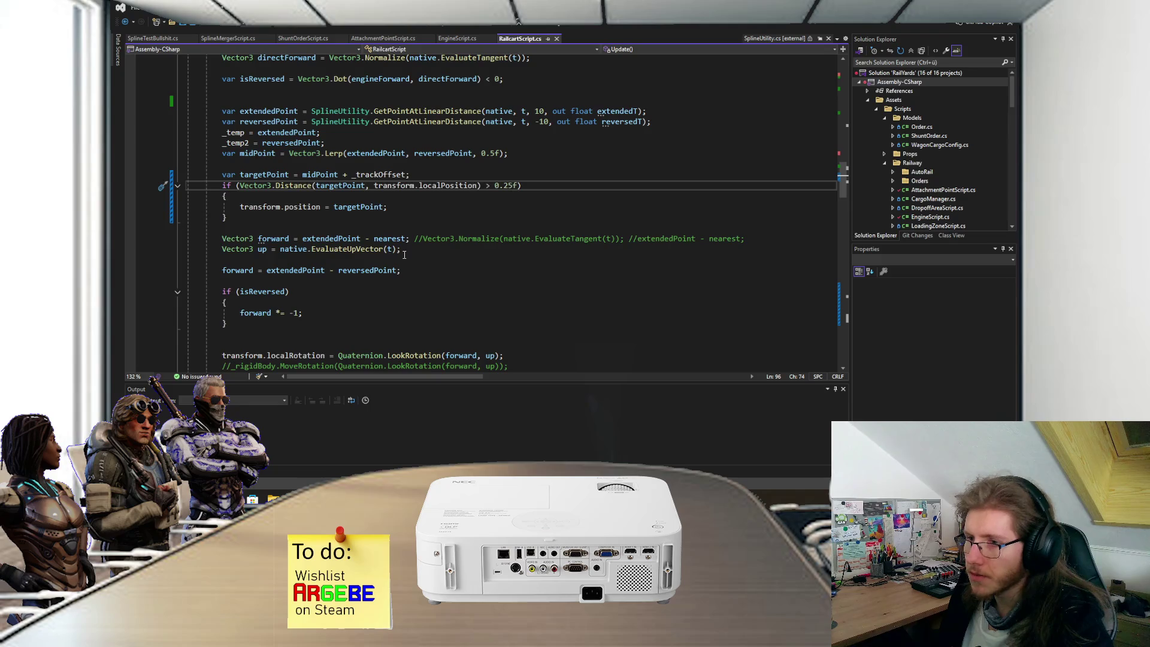
scroll(409, 252, down, 2)
scroll(404, 254, up, 5)
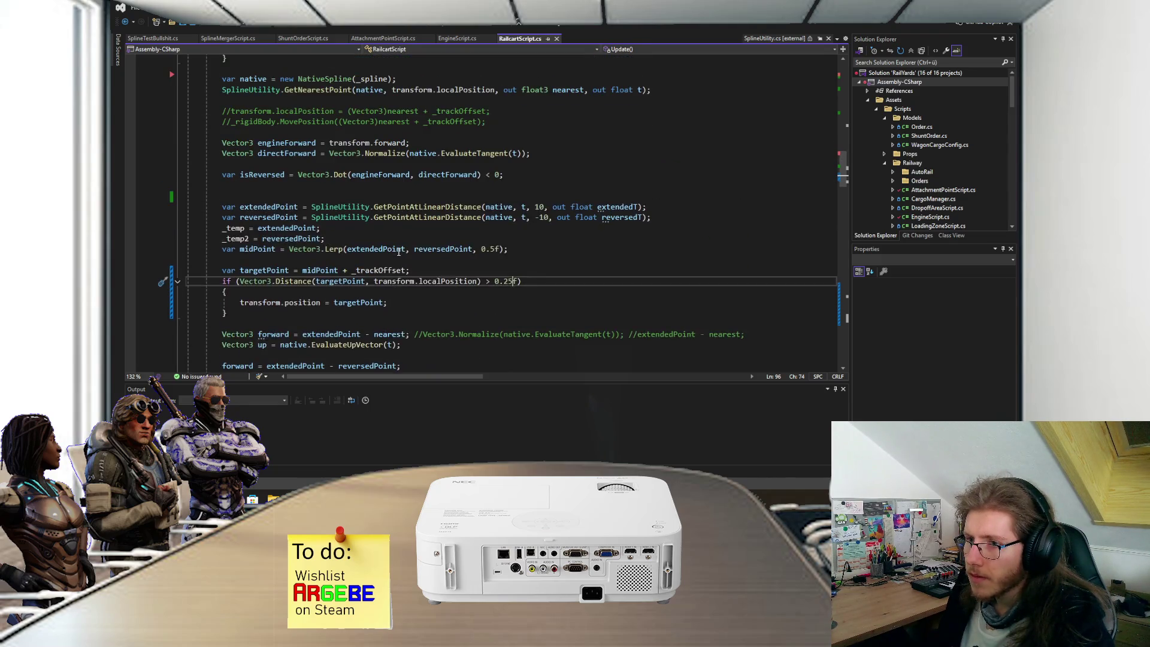
click(278, 207)
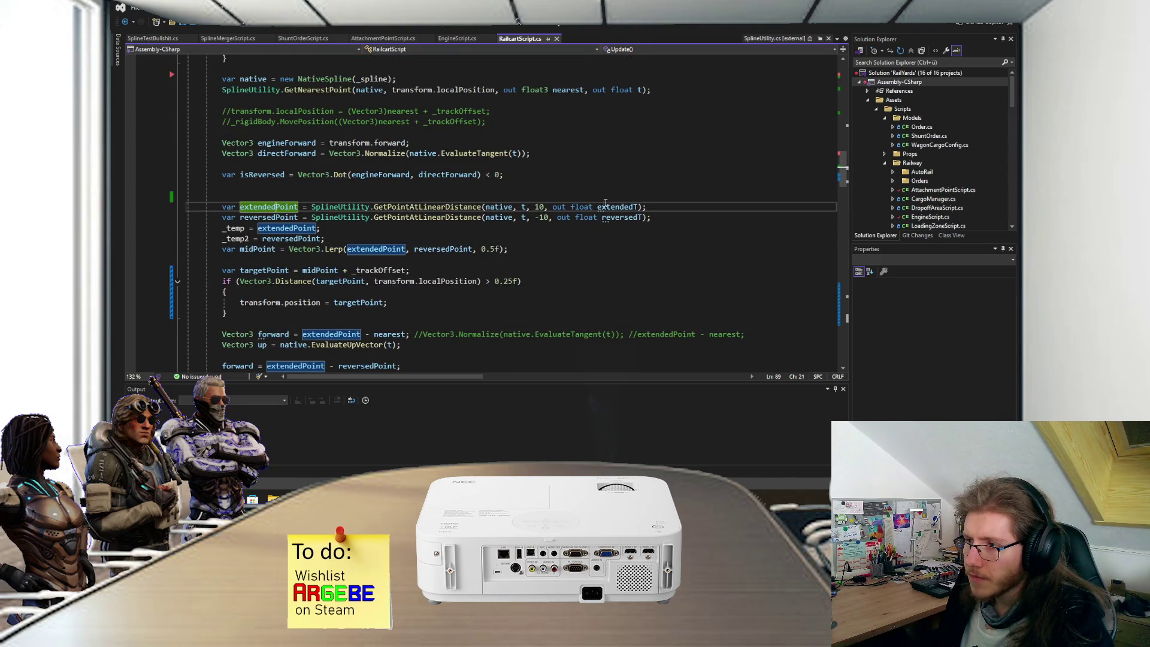
click(610, 207)
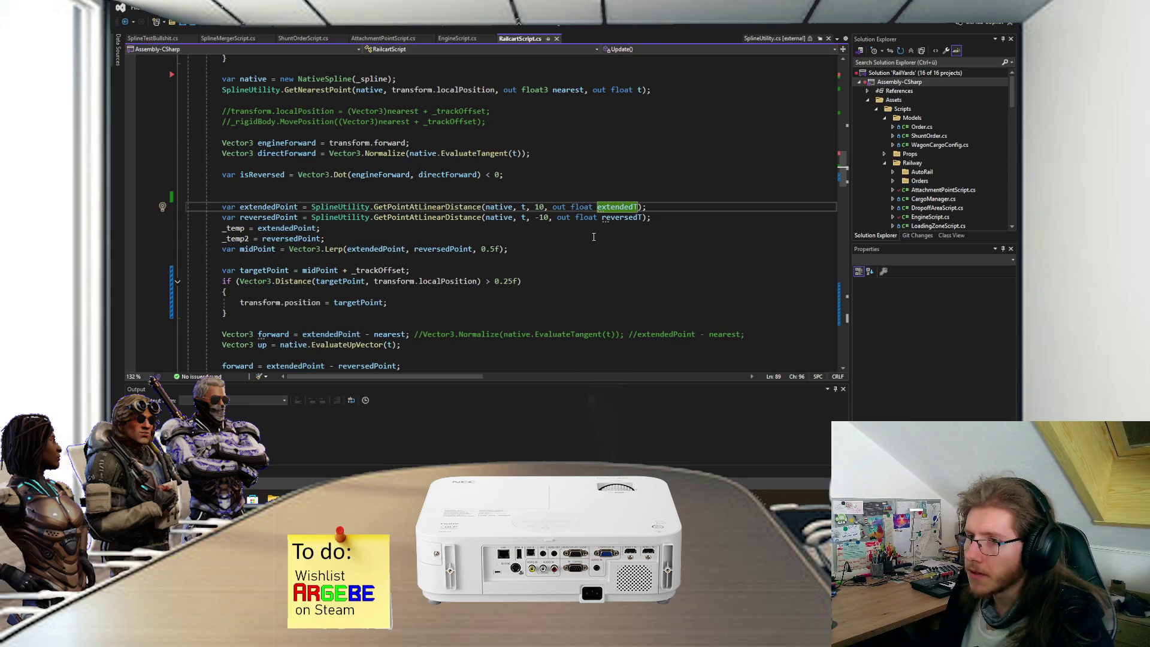
scroll(593, 237, down, 2)
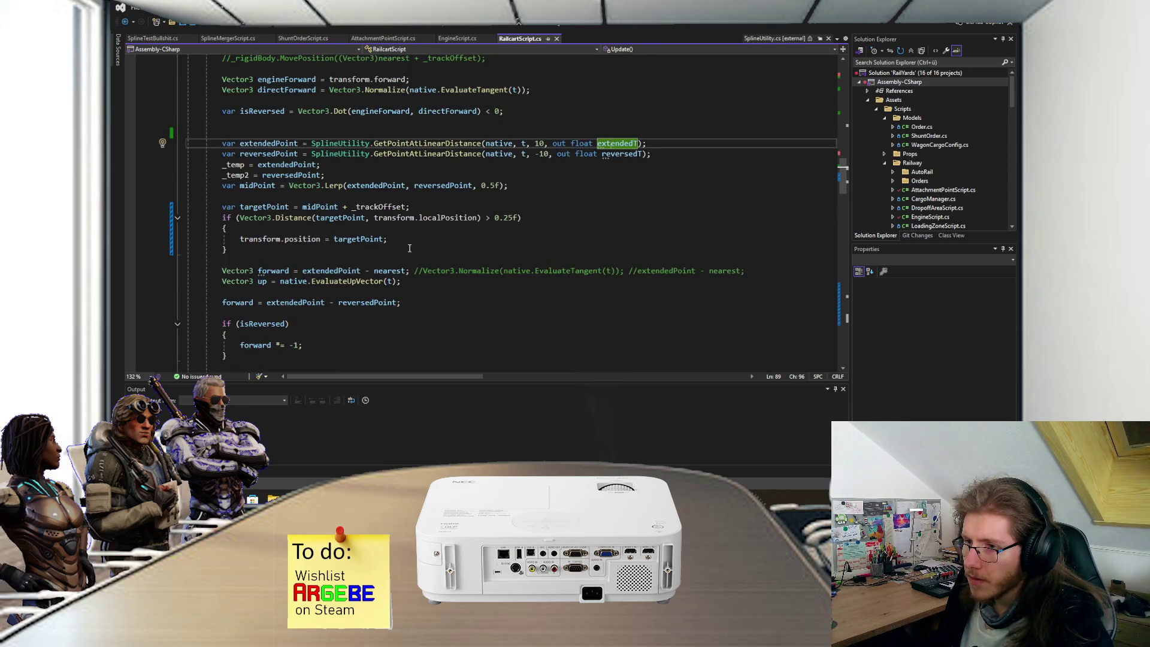
double_click(388, 281)
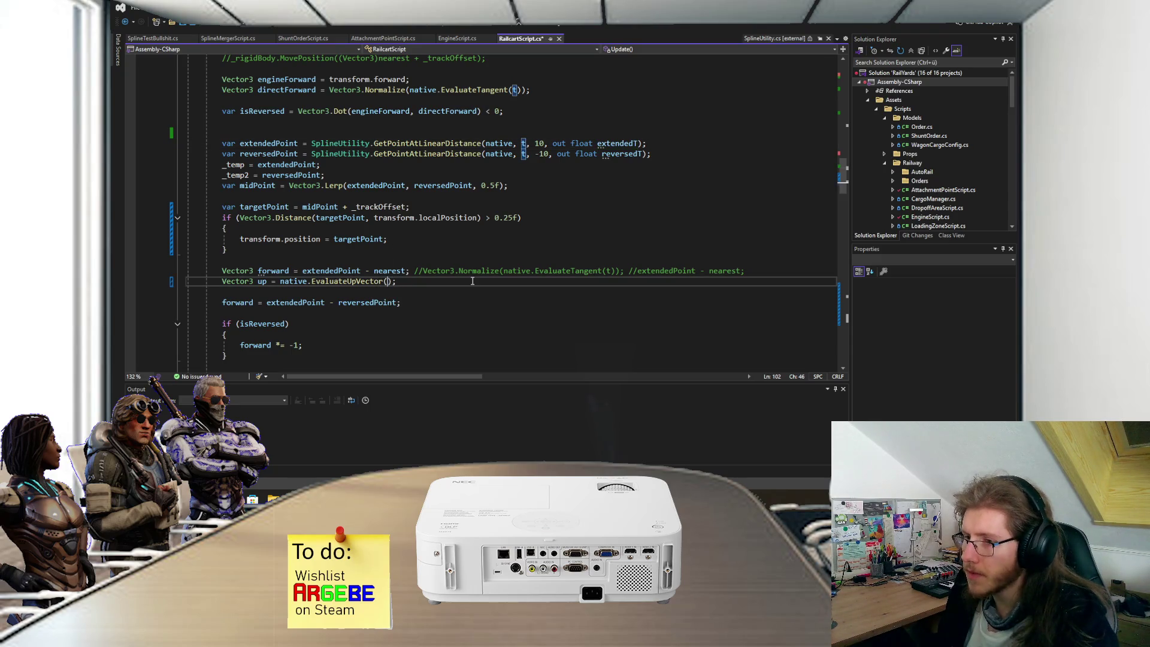
text(ext)
key(Tab)
Step: Raise the soundtrack volume in the Steam music player
scroll(473, 281, down, 3)
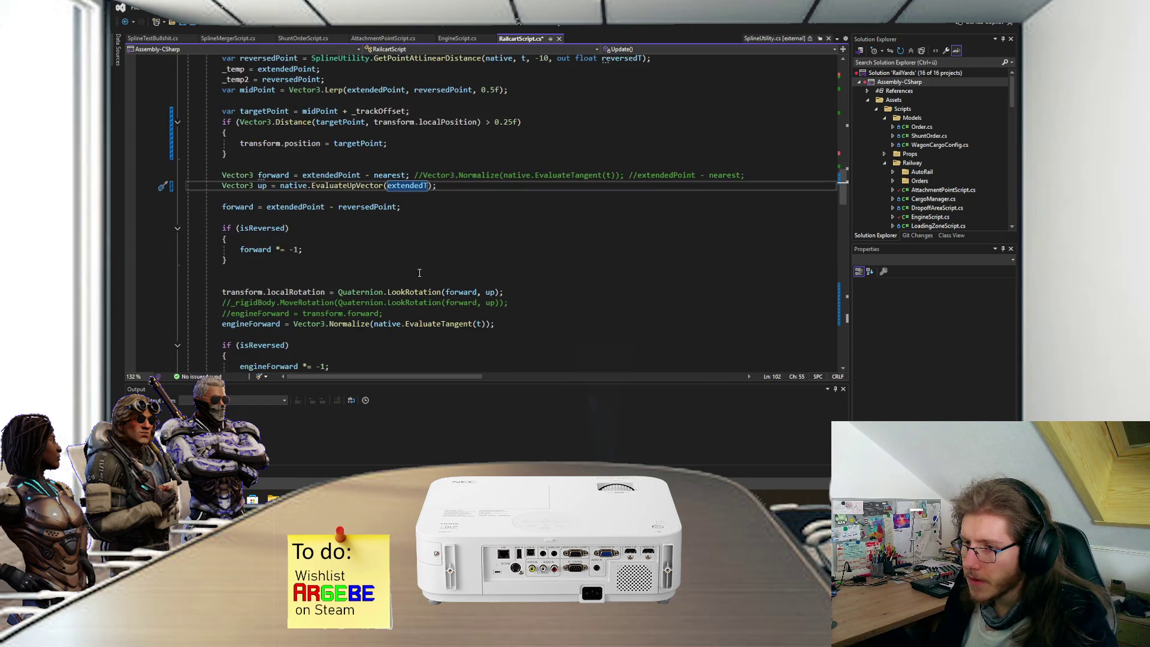
scroll(421, 279, down, 1)
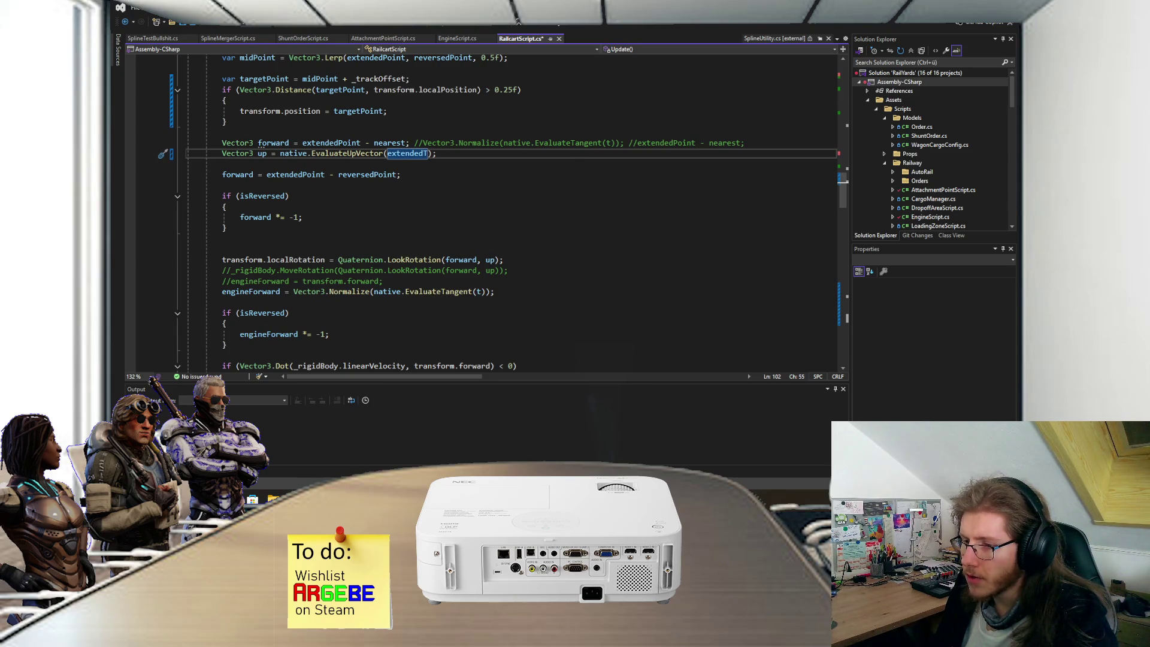
key(alt+Tab)
drag(723, 414, 747, 416)
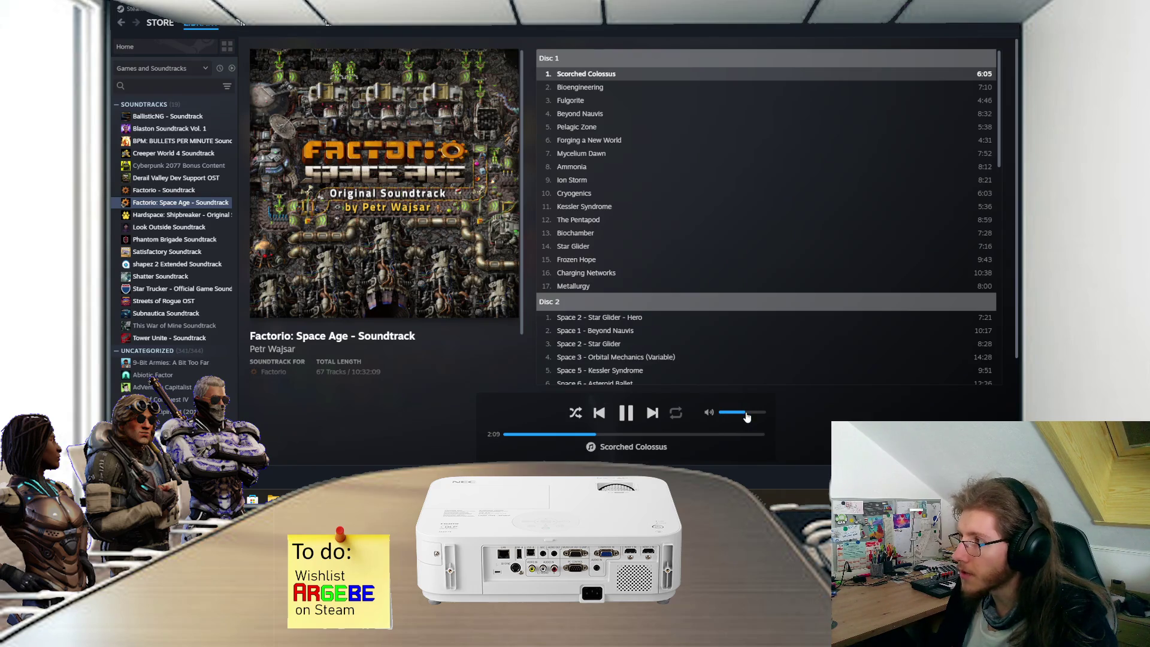
key(alt+Tab)
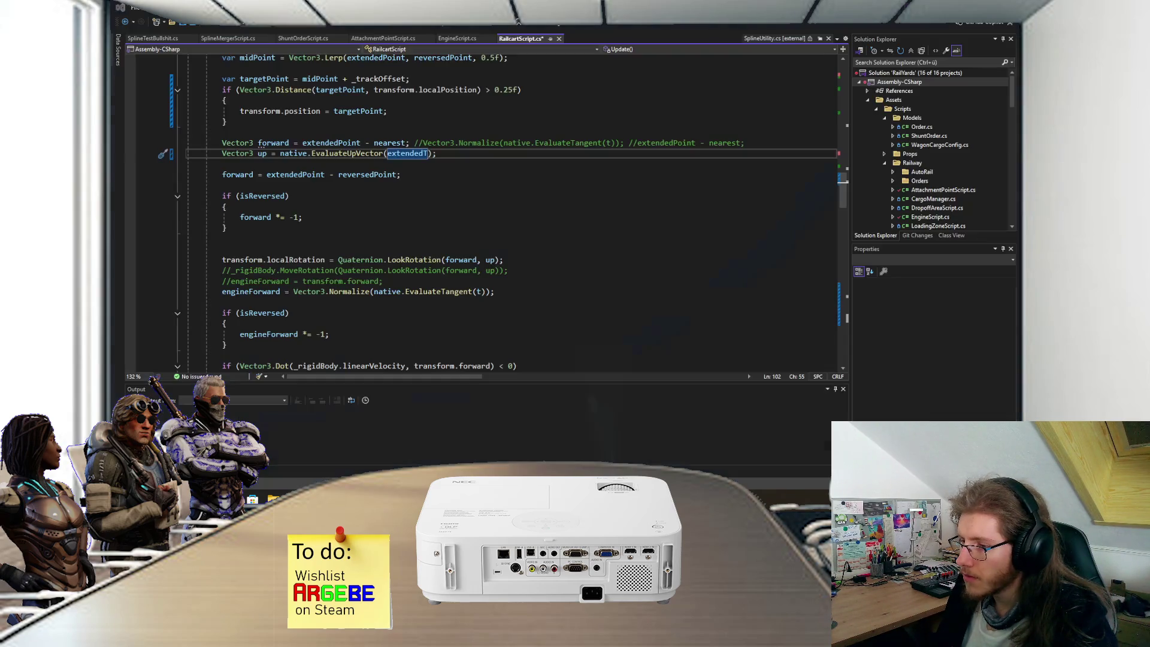
Step: Change EvaluateTangent's t argument to extendedT and save RailcartScript.cs so Unity recompiles
click(480, 291)
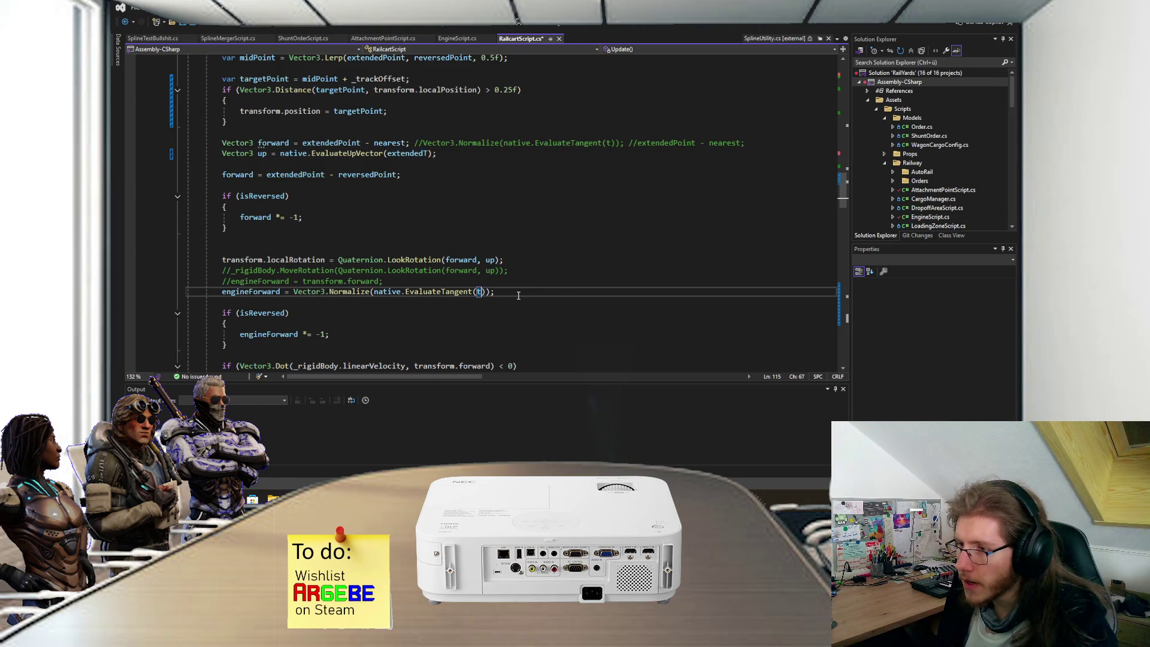
text(extendedT)
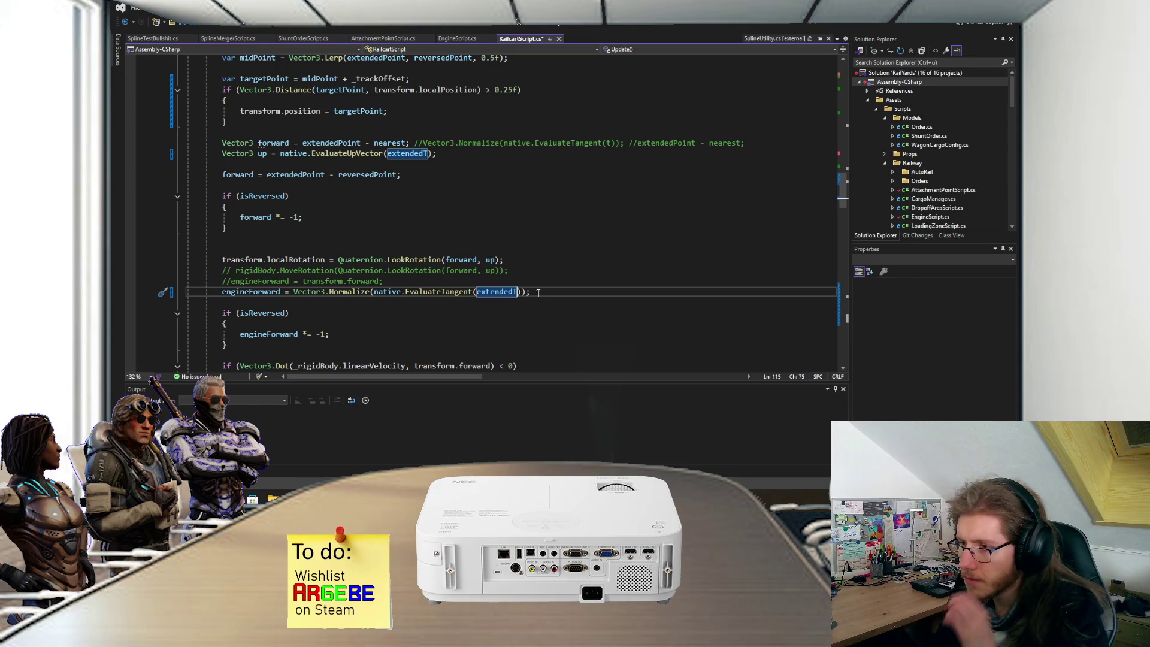
click(539, 293)
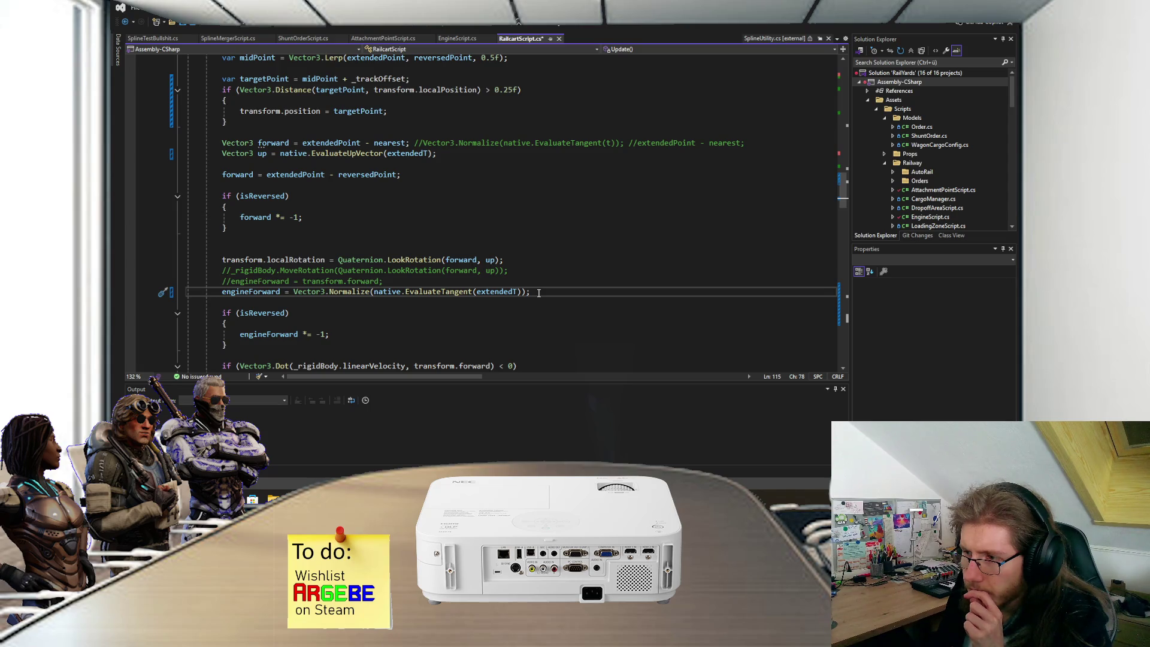
scroll(538, 293, down, 1)
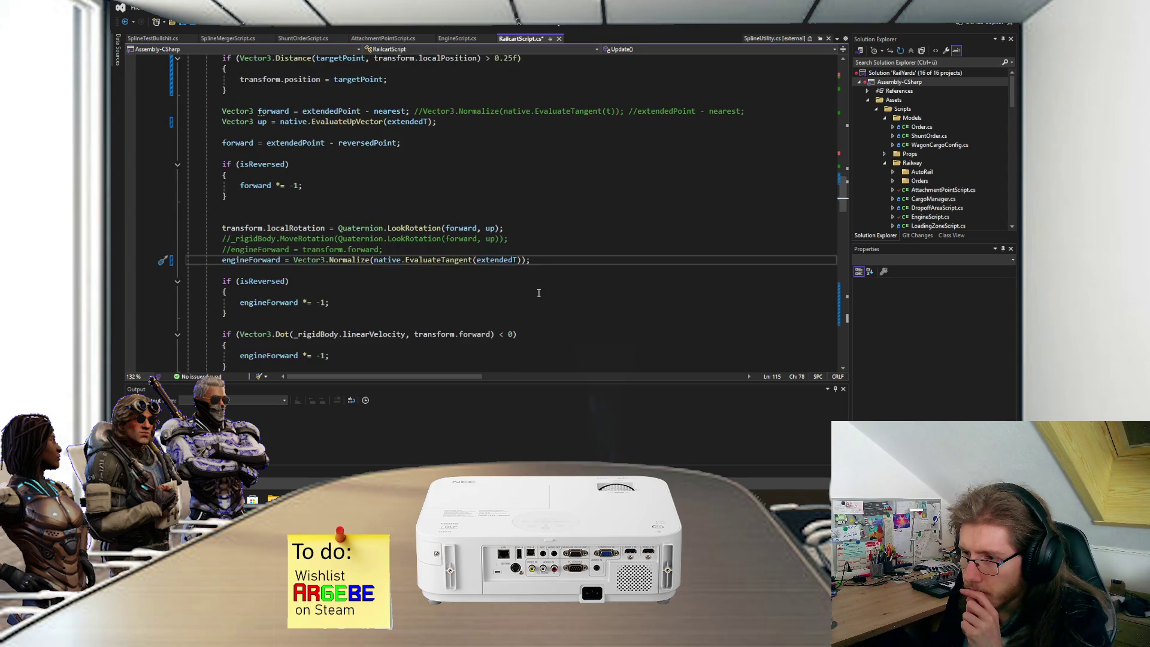
scroll(538, 293, down, 1)
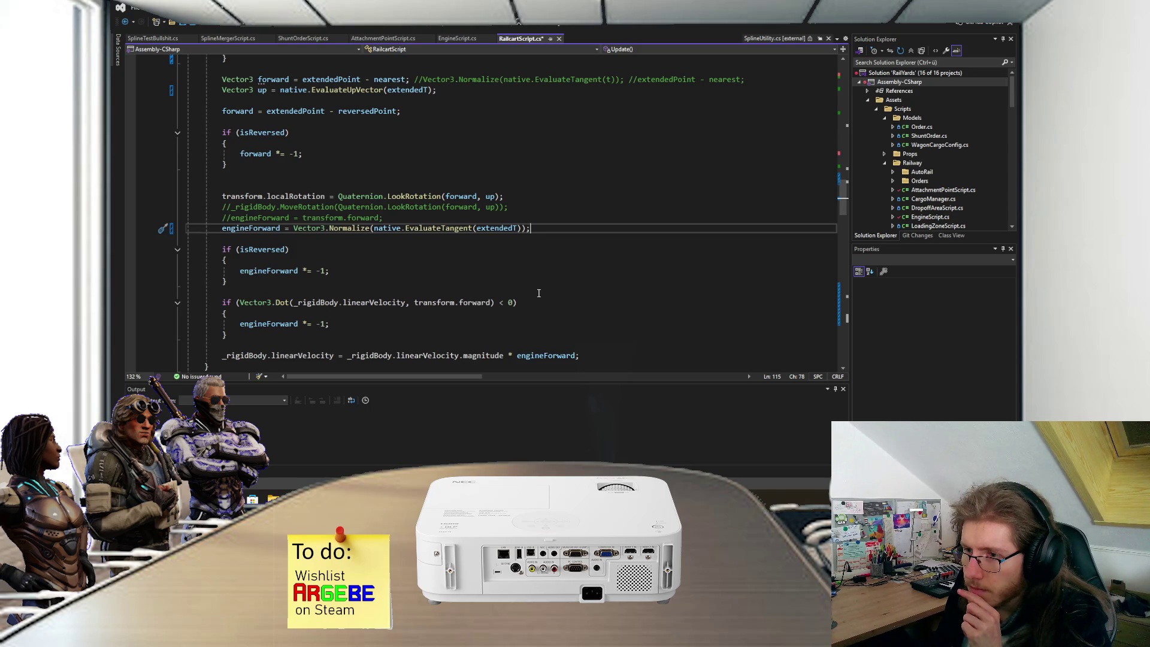
scroll(539, 293, down, 1)
scroll(539, 293, up, 2)
key(ctrl+s)
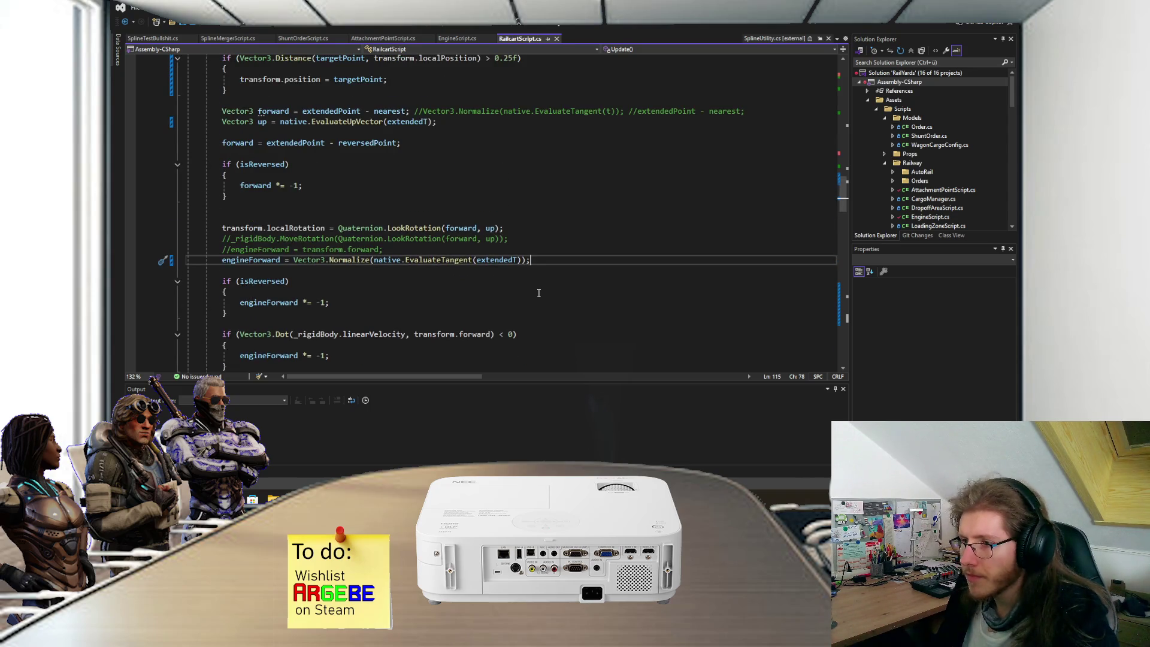
key(alt+Tab)
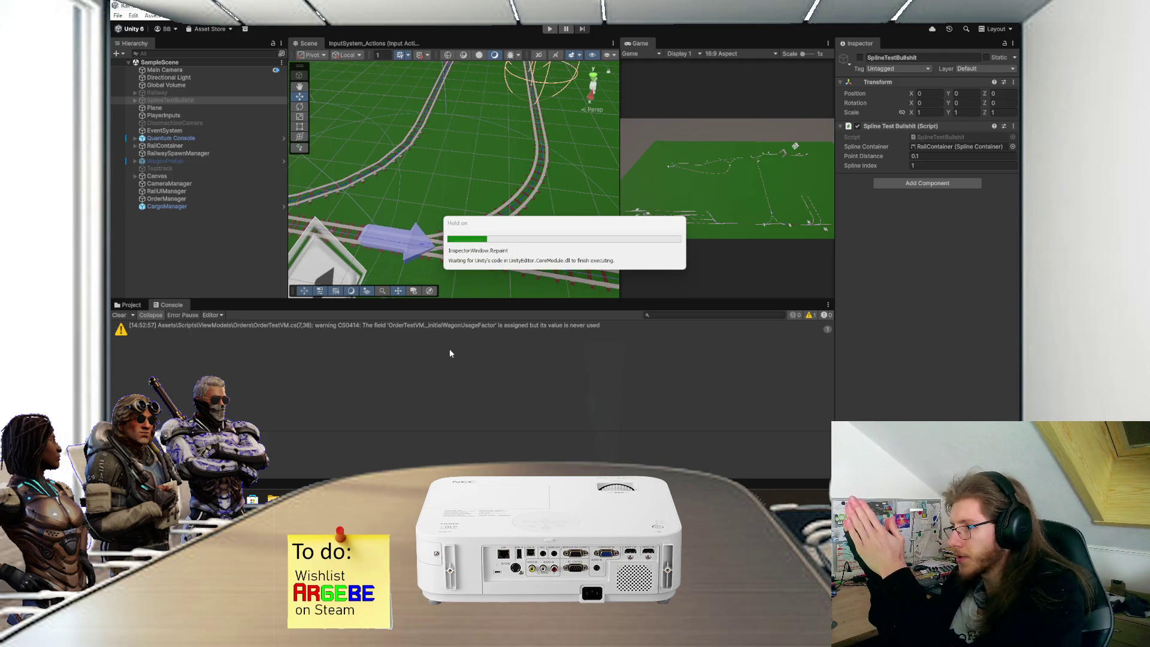
Step: Test the extendedT tangent change with a play-mode run, viewing the tracks from above, then return to RailcartScript.cs
mouse_move(462, 282)
mouse_down()
mouse_move(466, 238)
mouse_move(523, 253)
mouse_move(540, 153)
mouse_up()
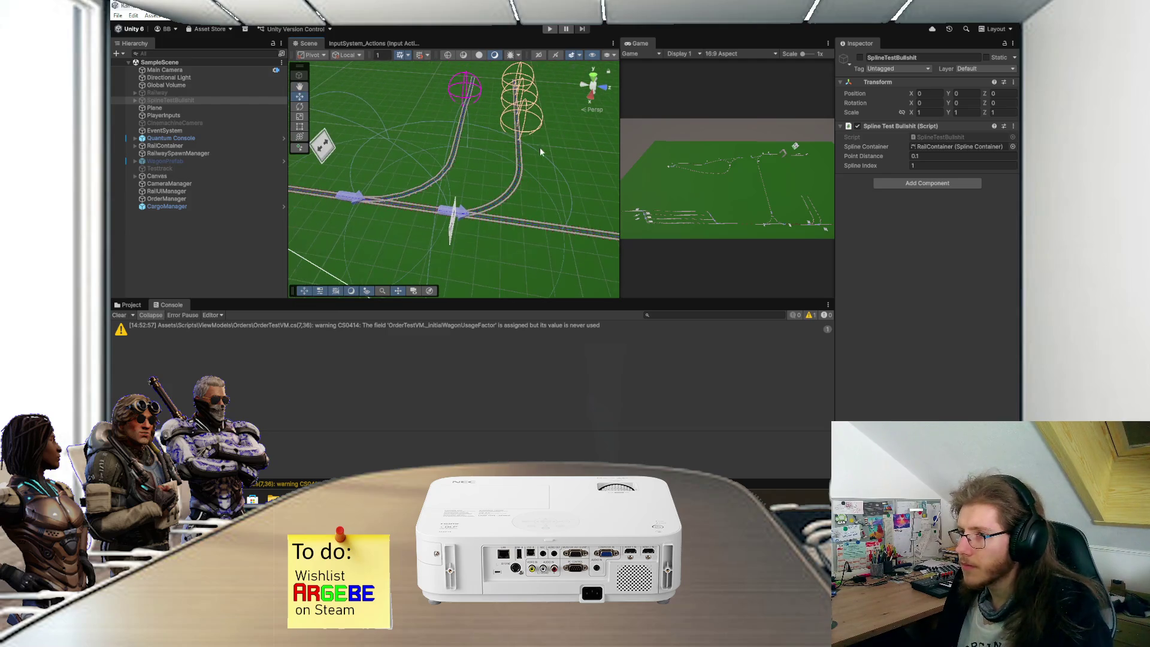
click(550, 29)
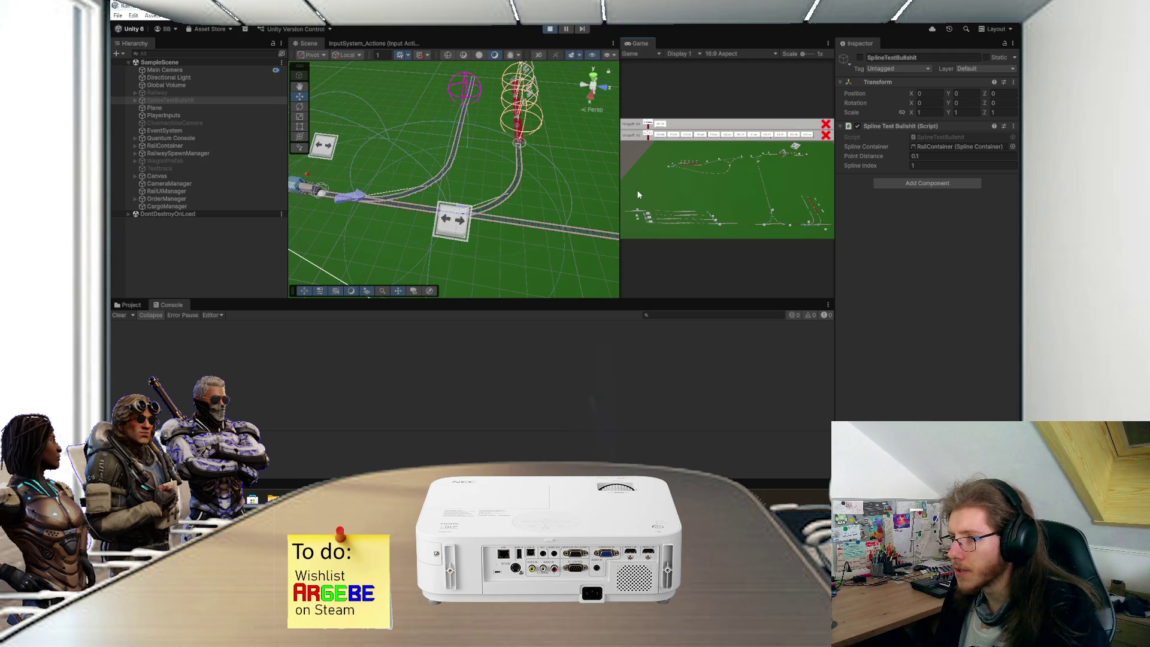
scroll(790, 218, up, 3)
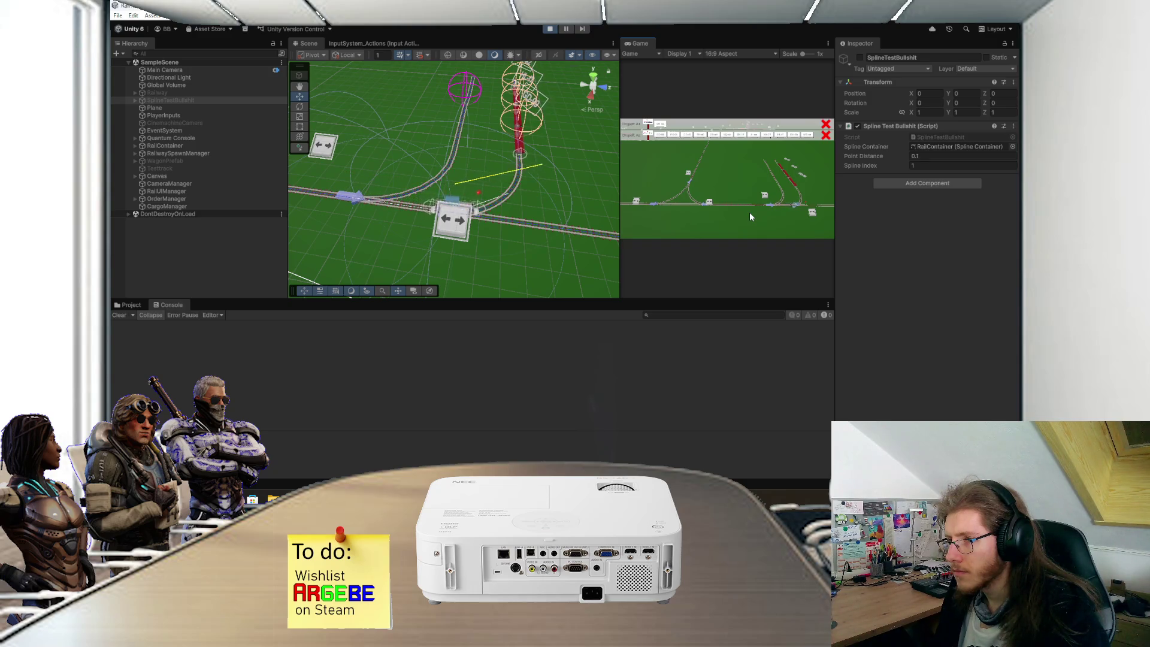
click(550, 28)
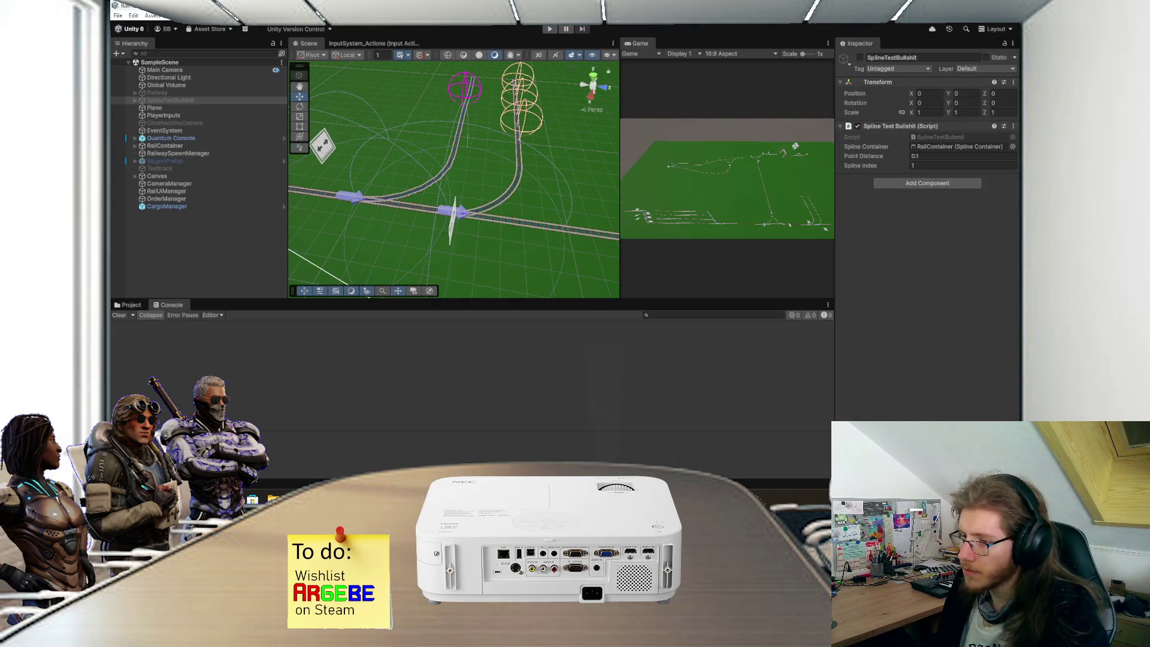
key(alt+Tab)
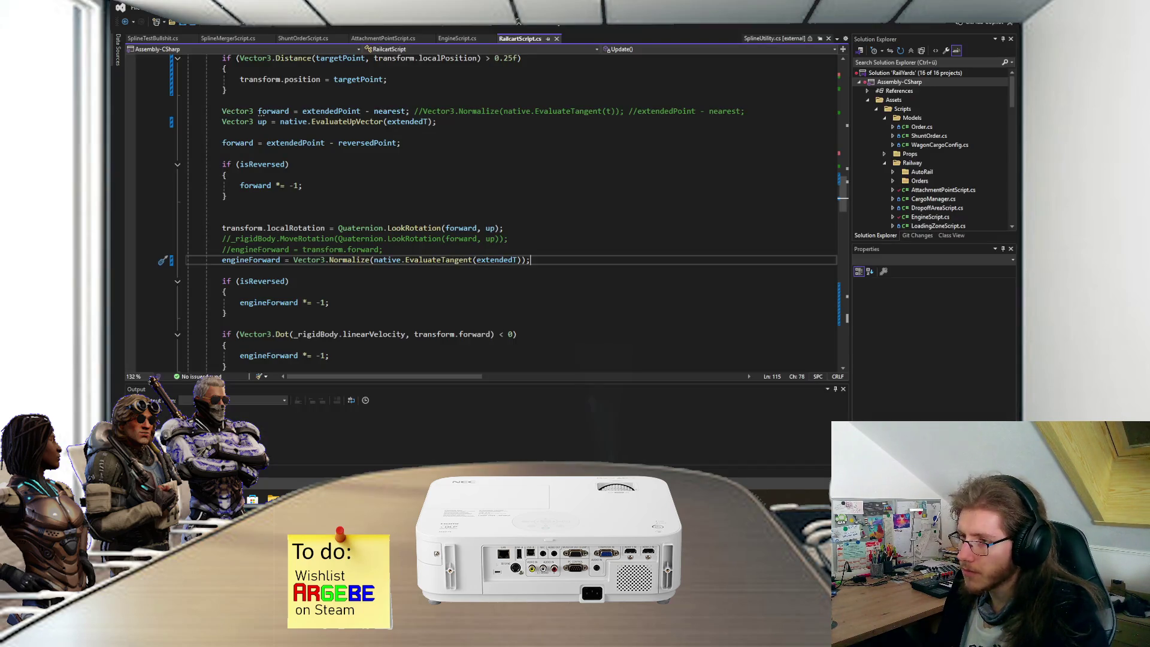
Step: Check the commented-out engineForward line, then bring the Altfuture email draft back up
click(499, 247)
scroll(541, 278, up, 2)
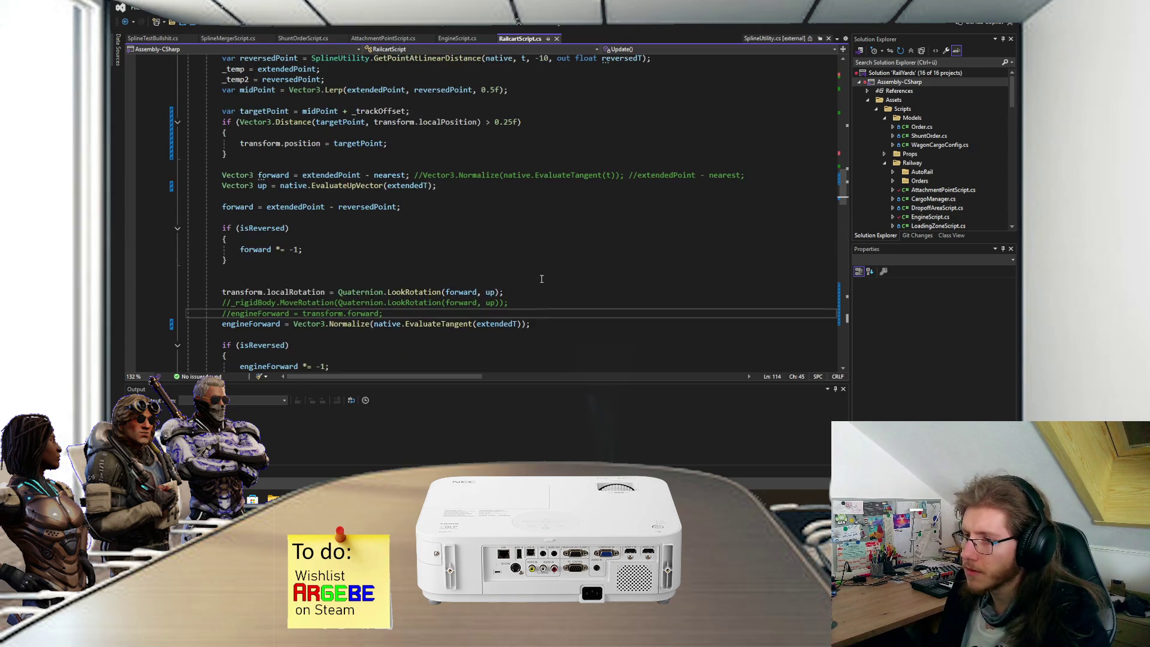
scroll(539, 281, down, 2)
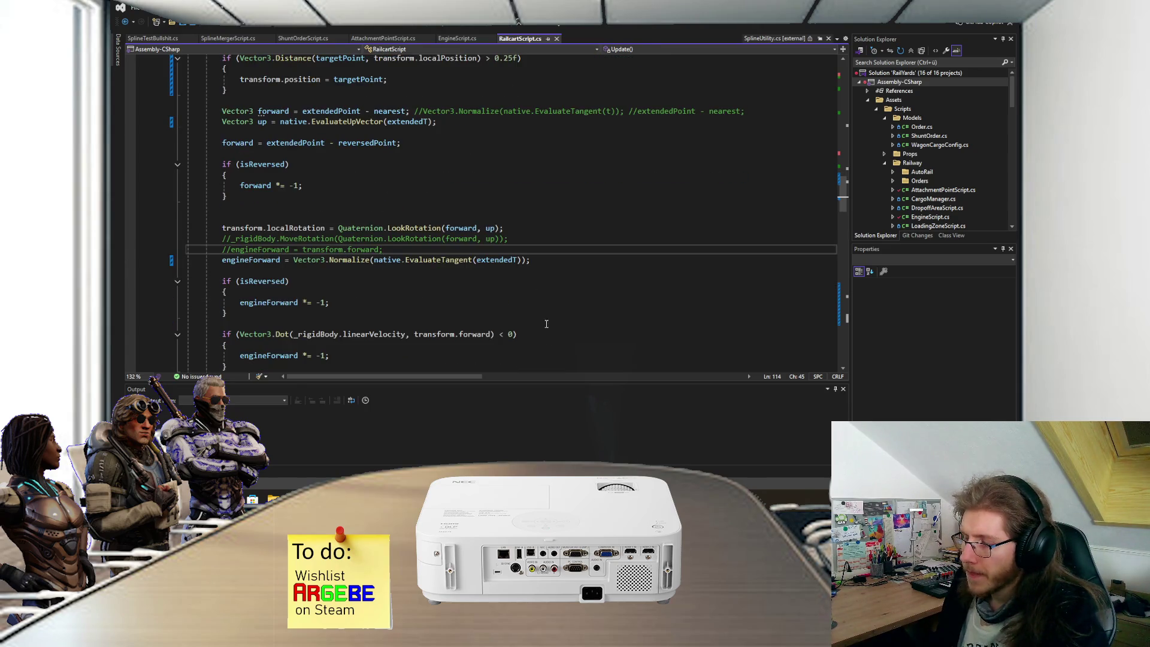
key(alt+Tab)
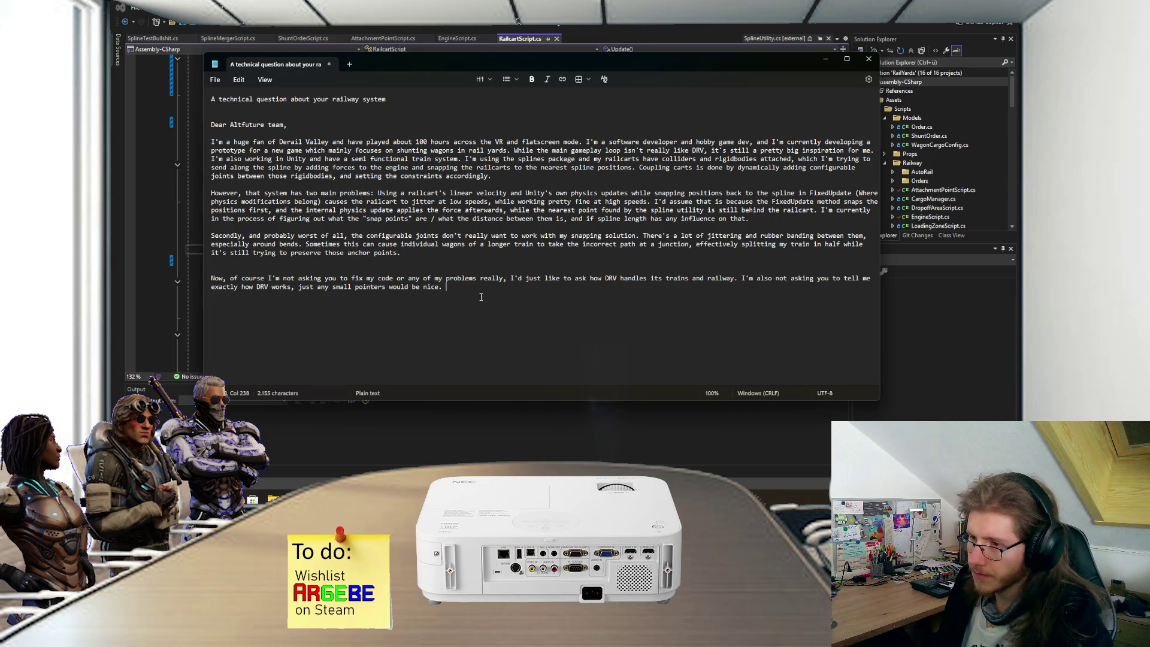
Step: Add a paragraph offering dev-stream links, dash placeholder lines, and a closing line ending 'right now:'
key(Return)
key(Return)
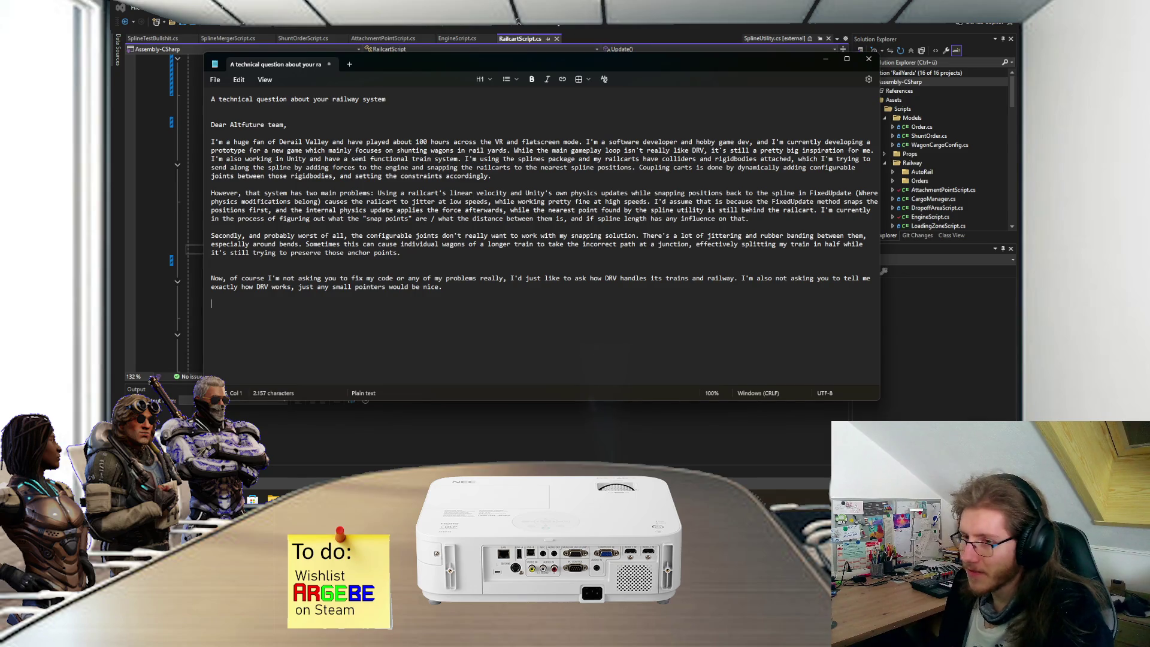
text(To better)
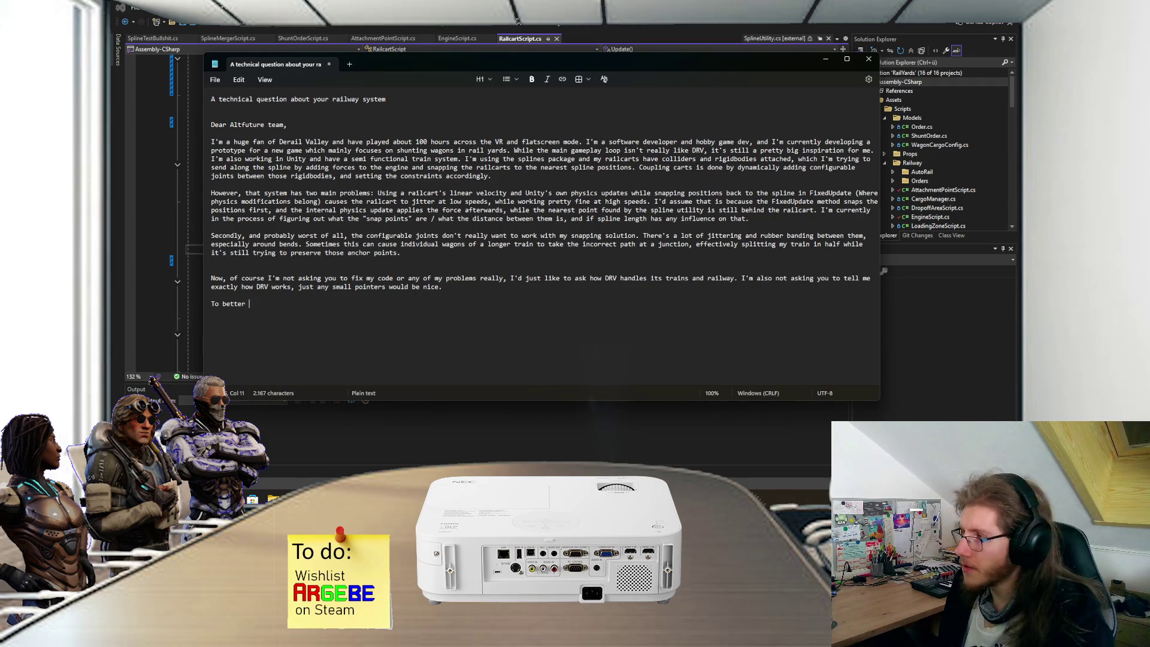
text( show you what i')
text(talkk)
text(ng about, )
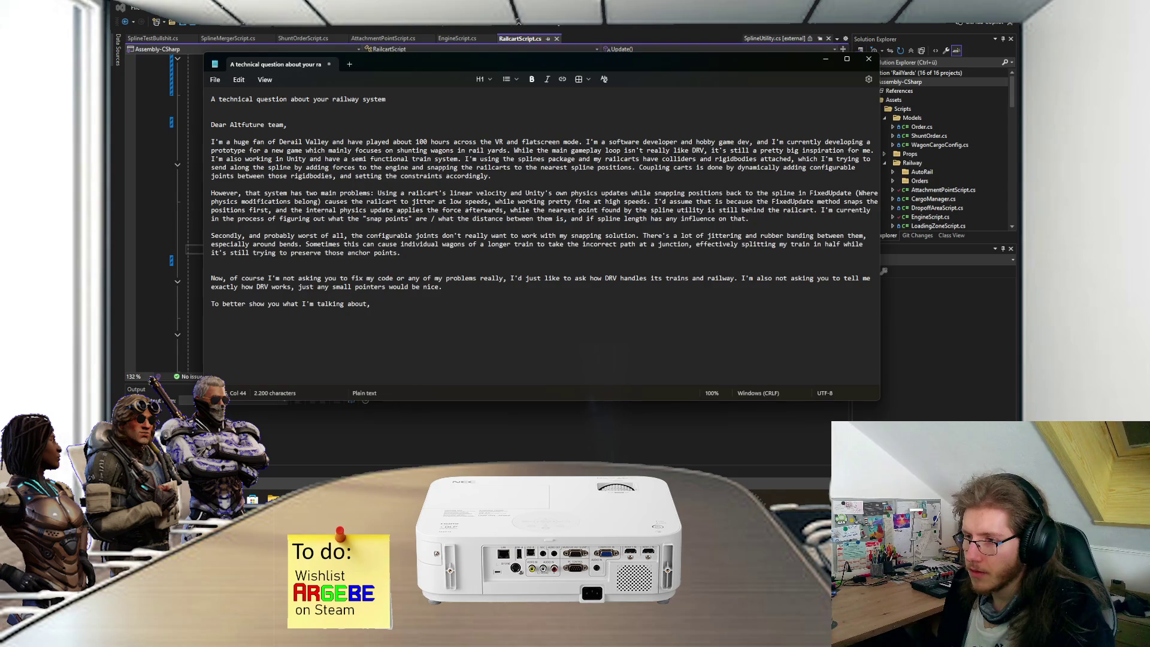
text(I'll link)
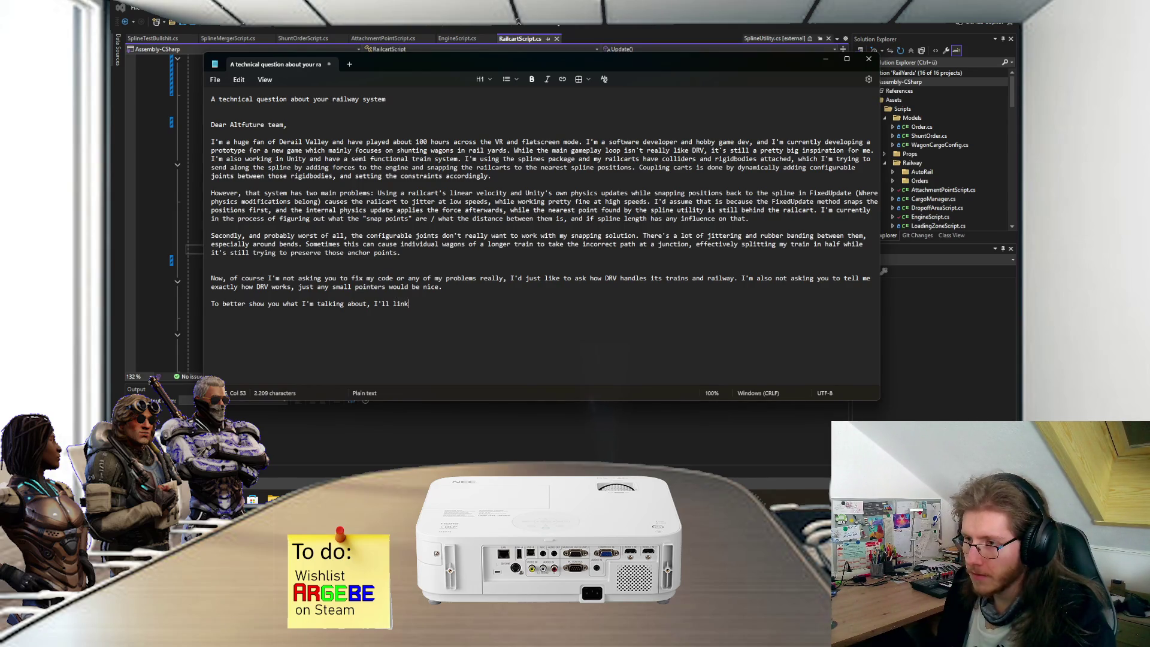
text( some moment)
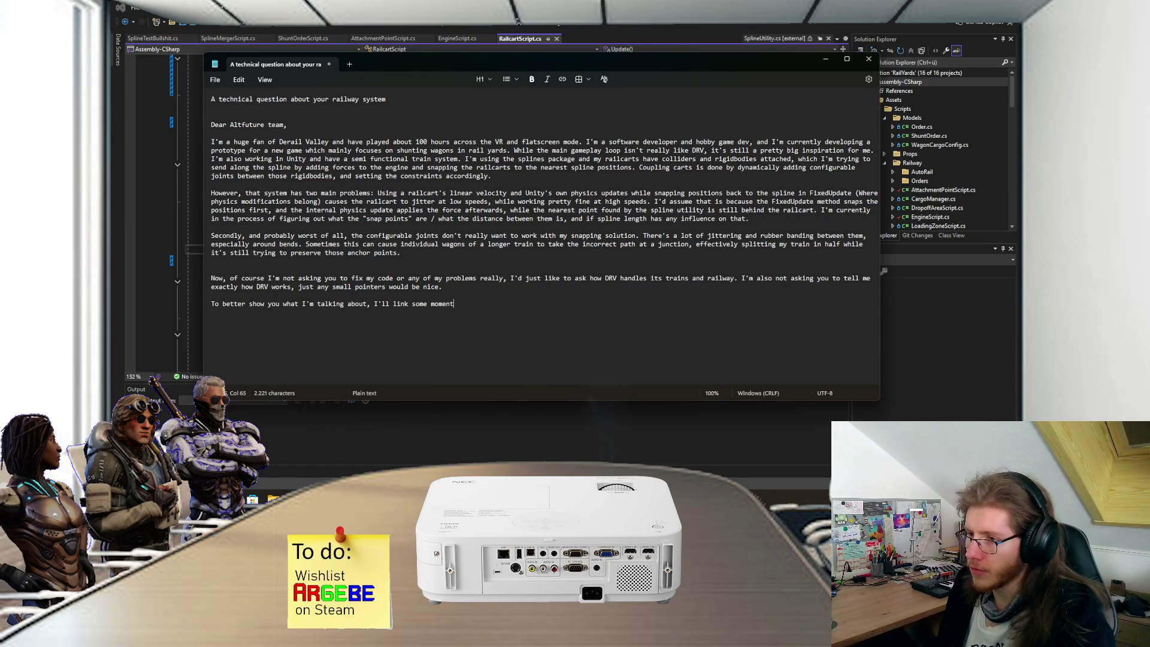
text(d)
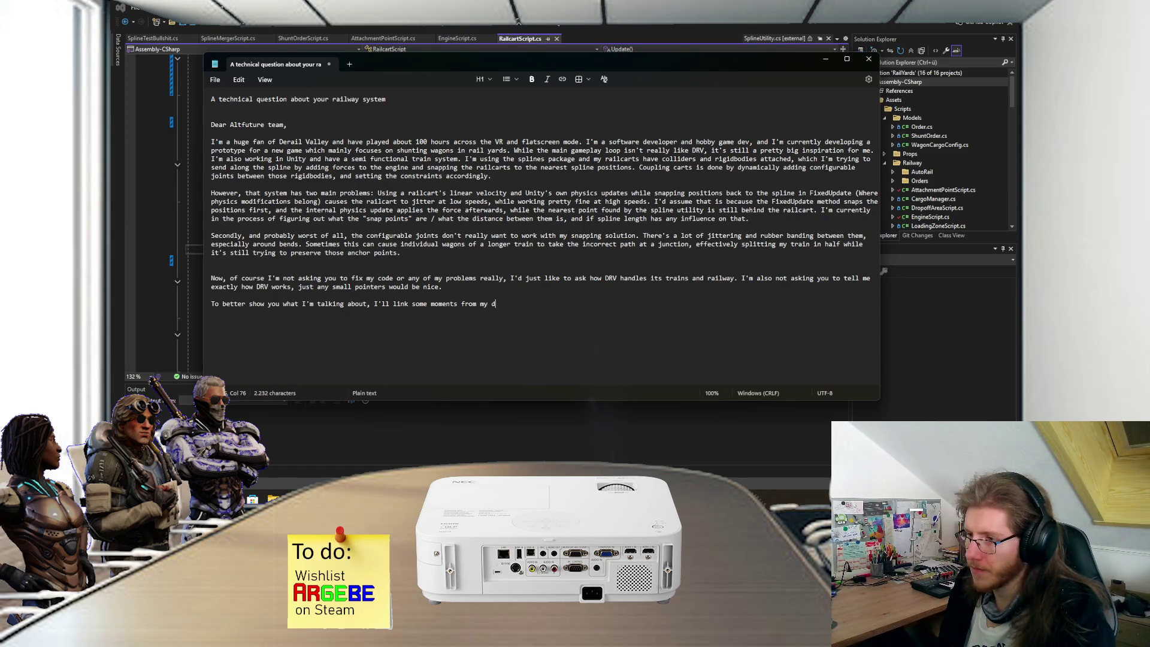
text(ev streams )
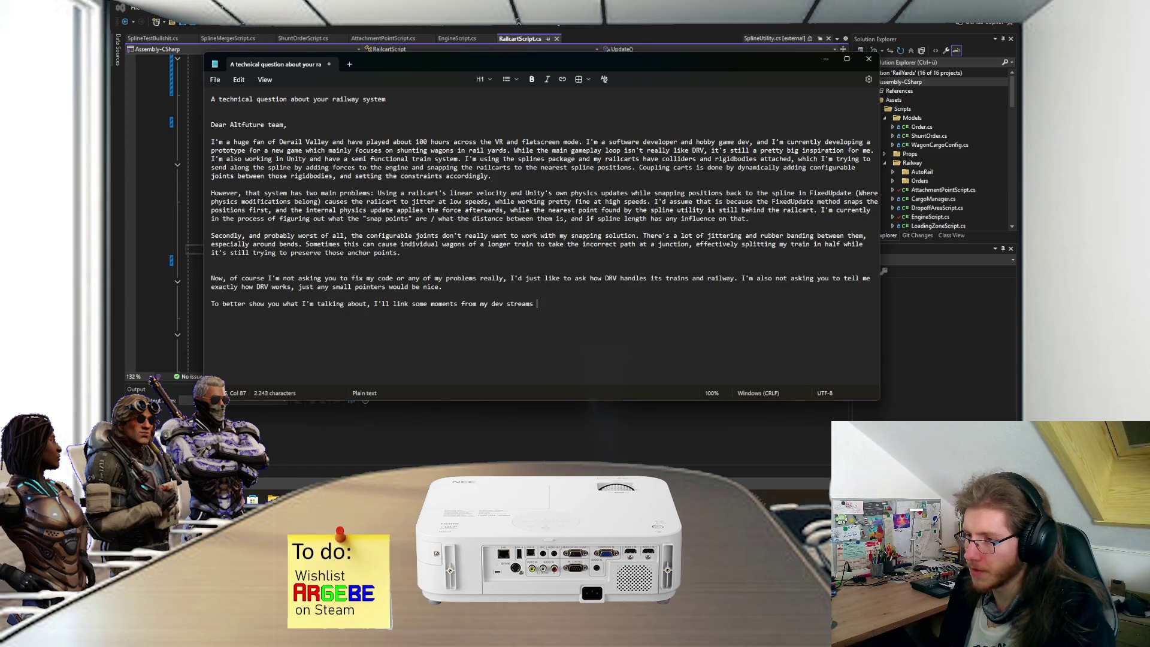
text(here:)
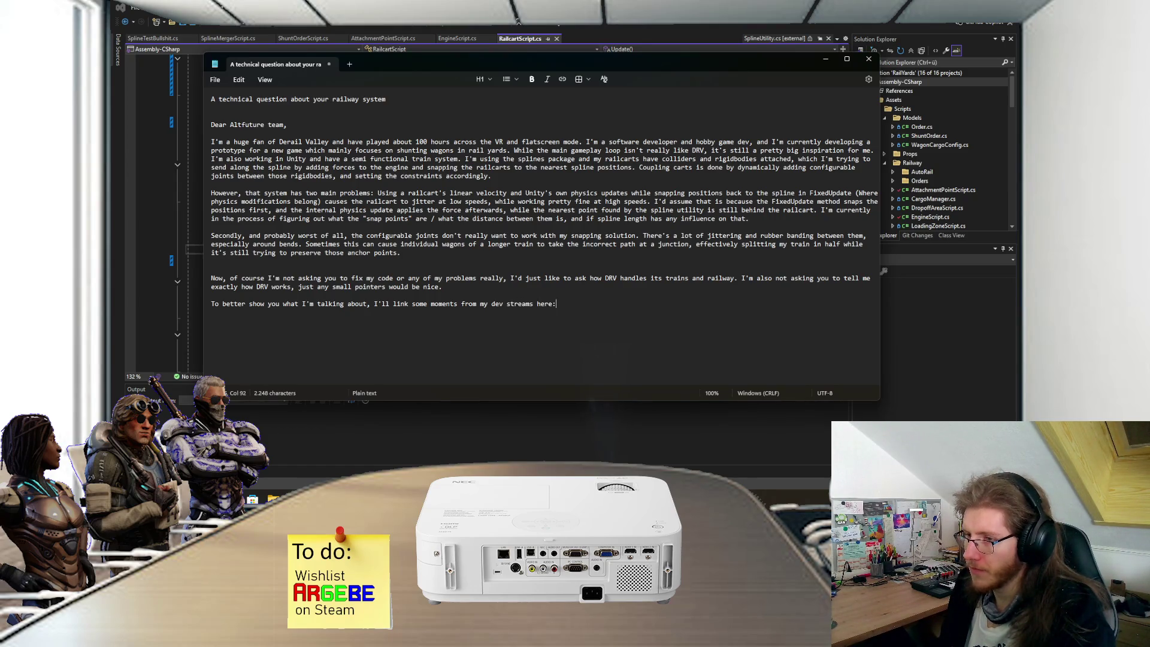
key(Return)
text(-)
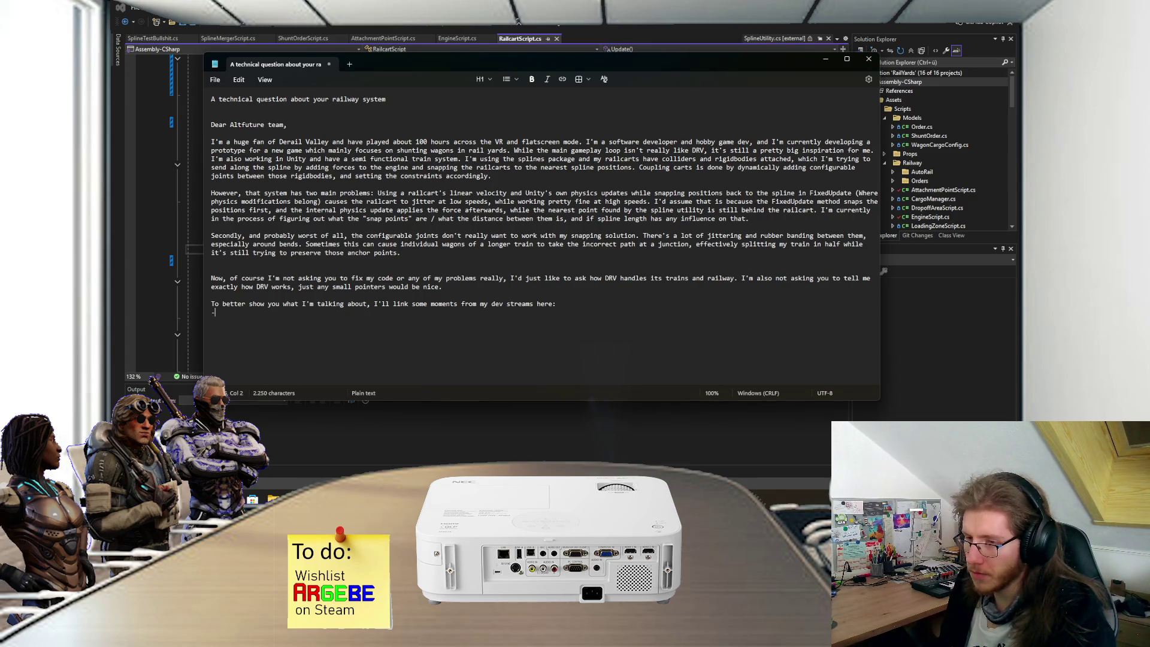
key(Return)
text(-)
key(Return)
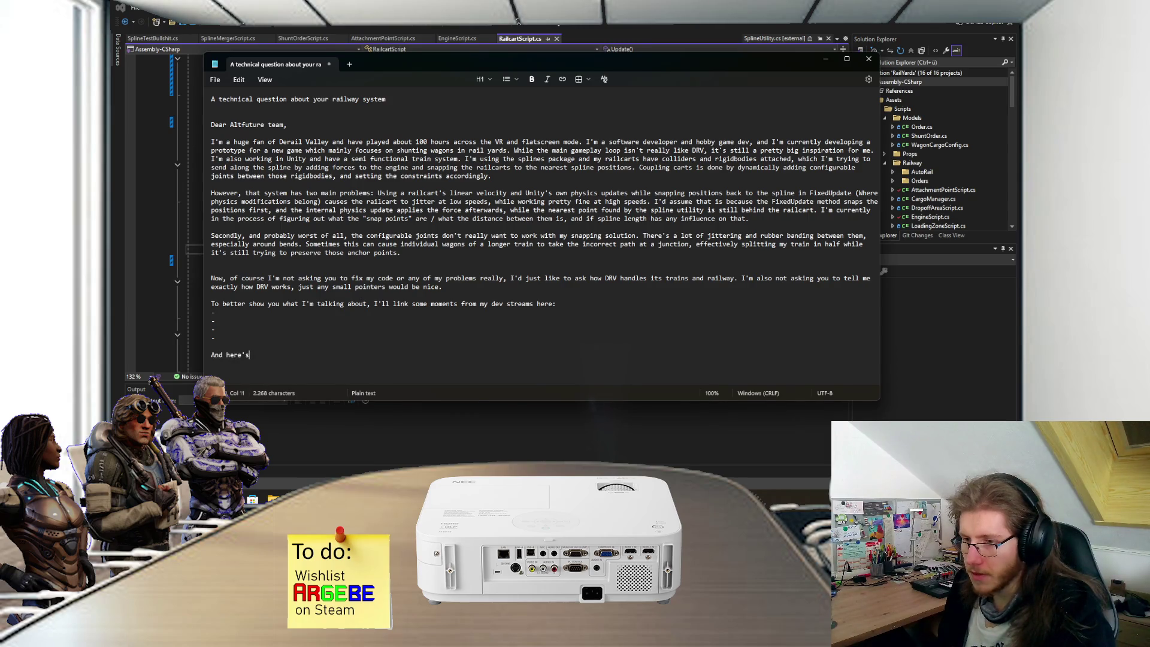
text( me )
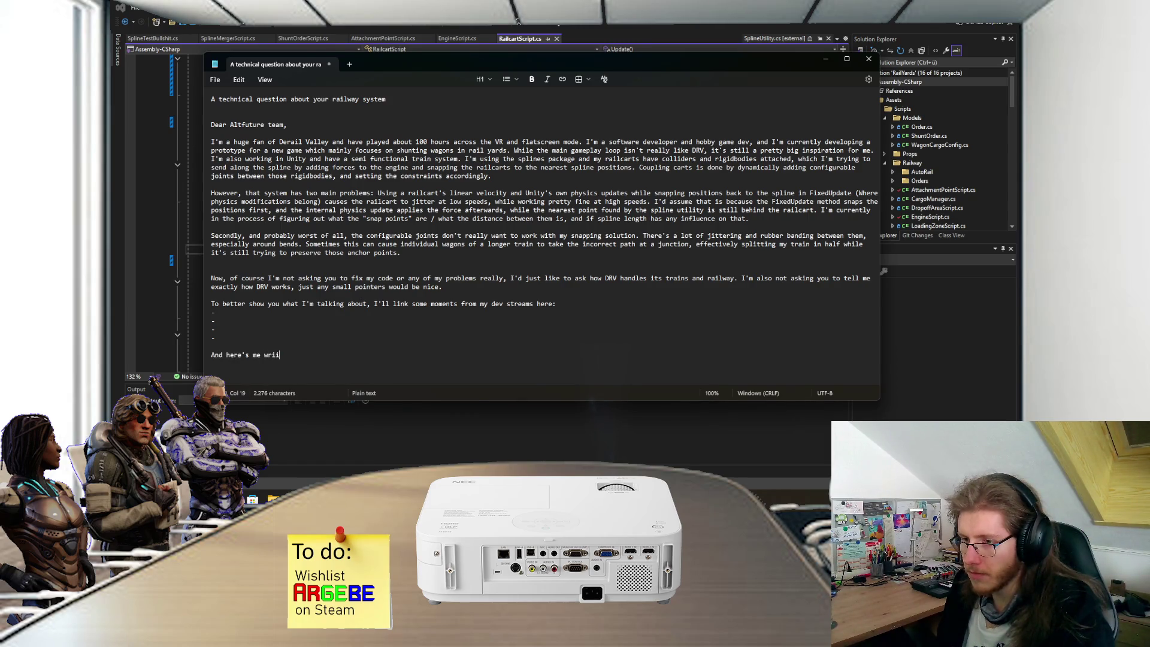
text( this to you r)
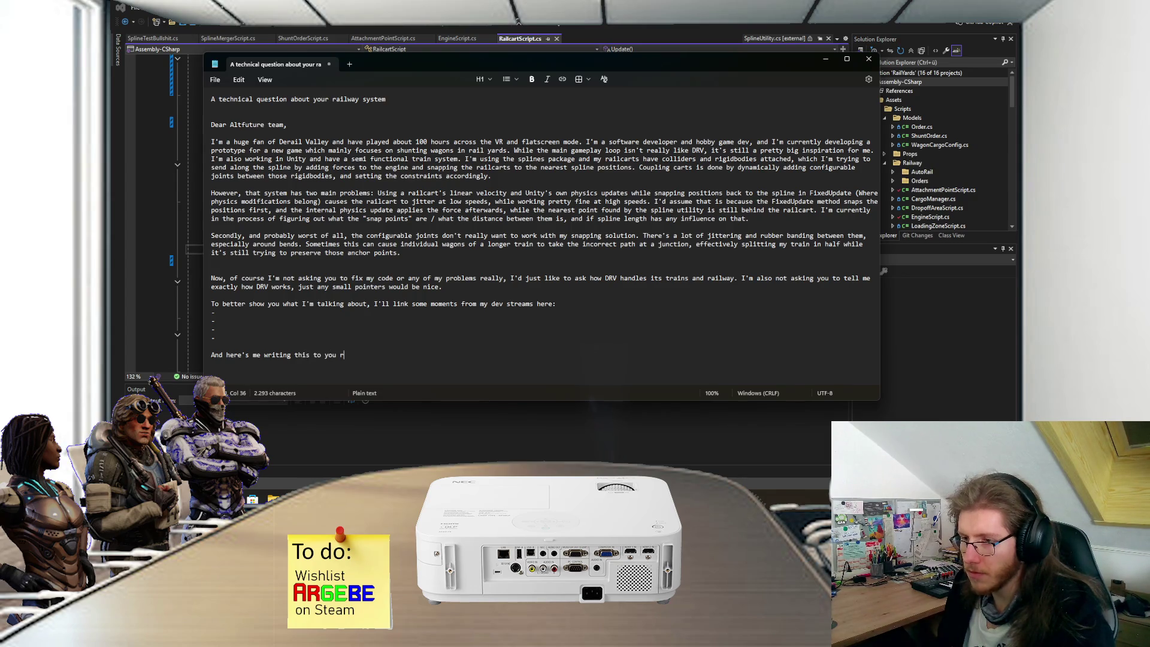
text(ight now!)
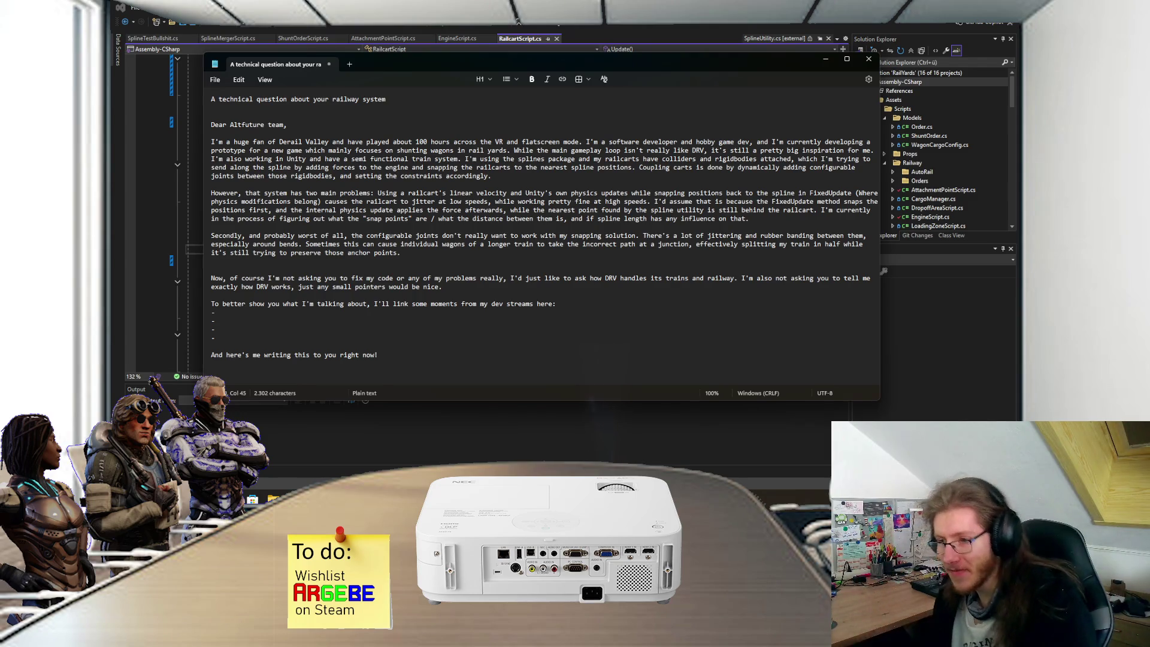
key(BackSpace)
text(:)
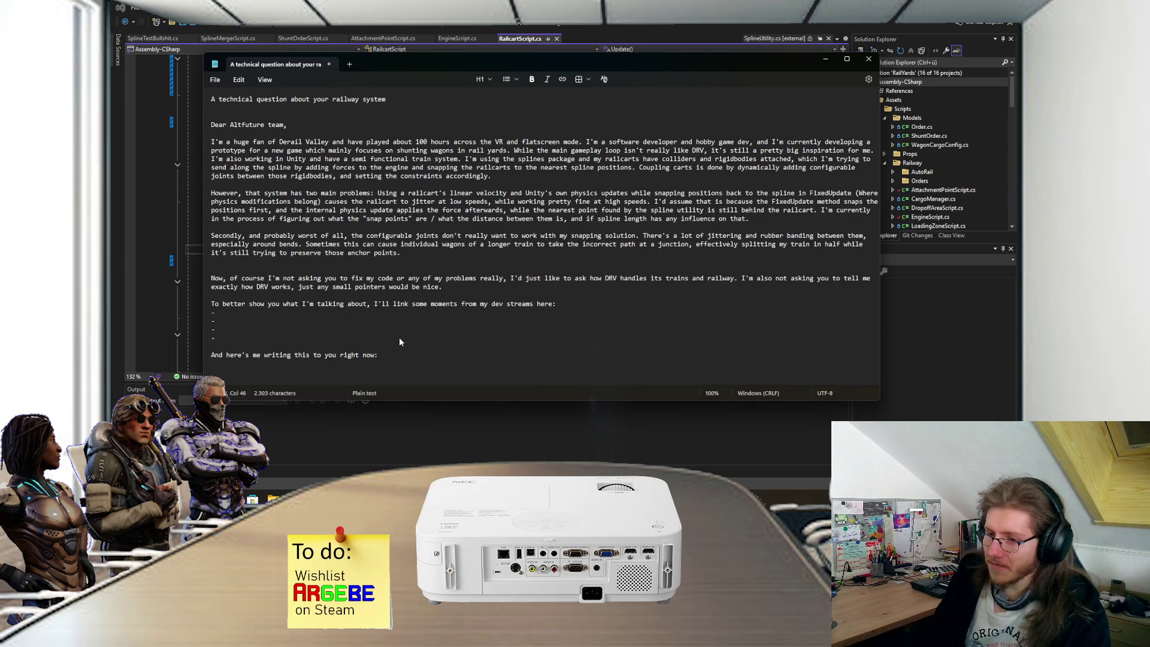
Step: Cancel saving the draft to a file and switch to the Steam soundtrack player
key(ctrl+s)
click(626, 290)
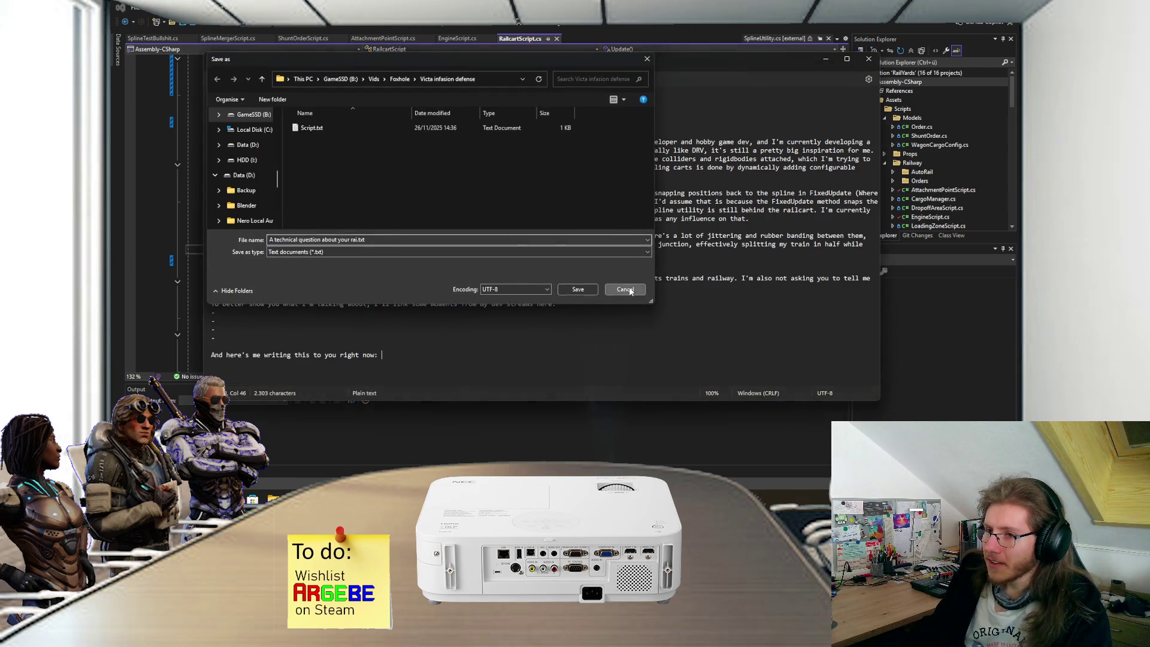
key(alt+Tab)
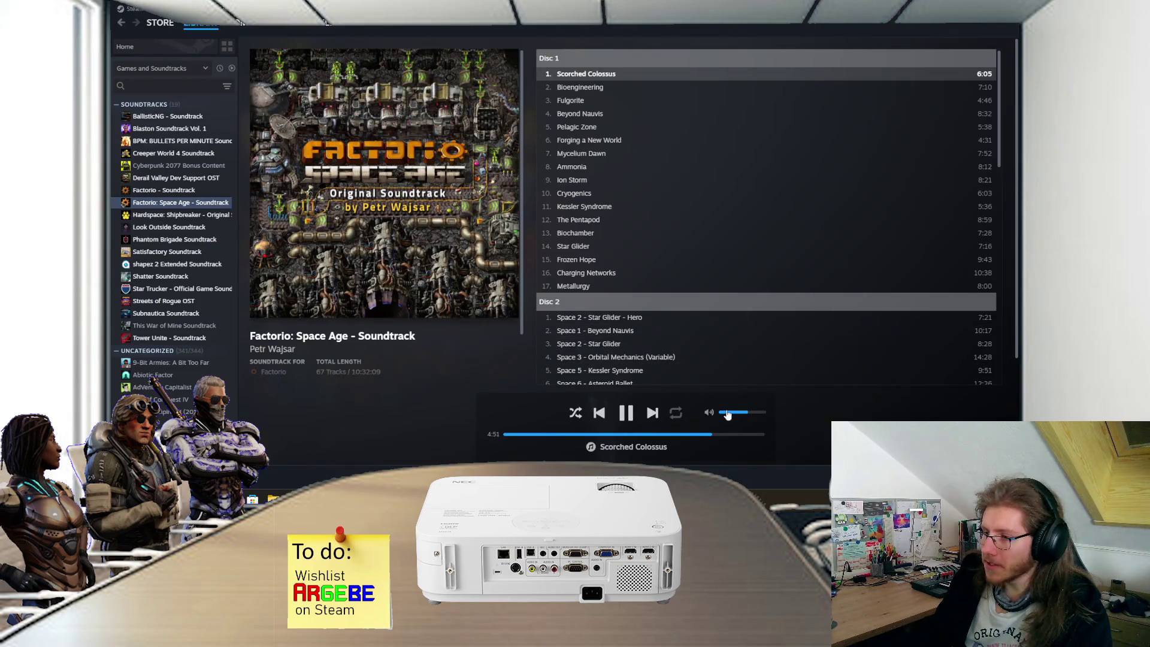
Step: Play 'All In' from the Derail Valley Dev Support OST, then bring the Notepad draft back, nudged slightly
click(176, 178)
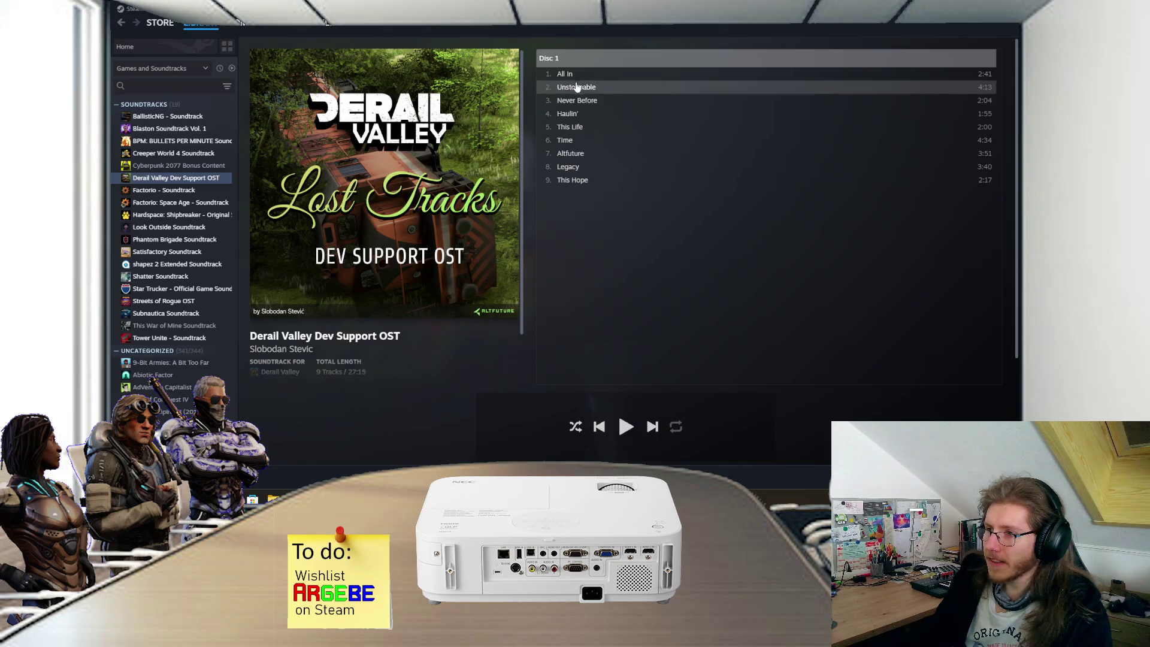
double_click(583, 75)
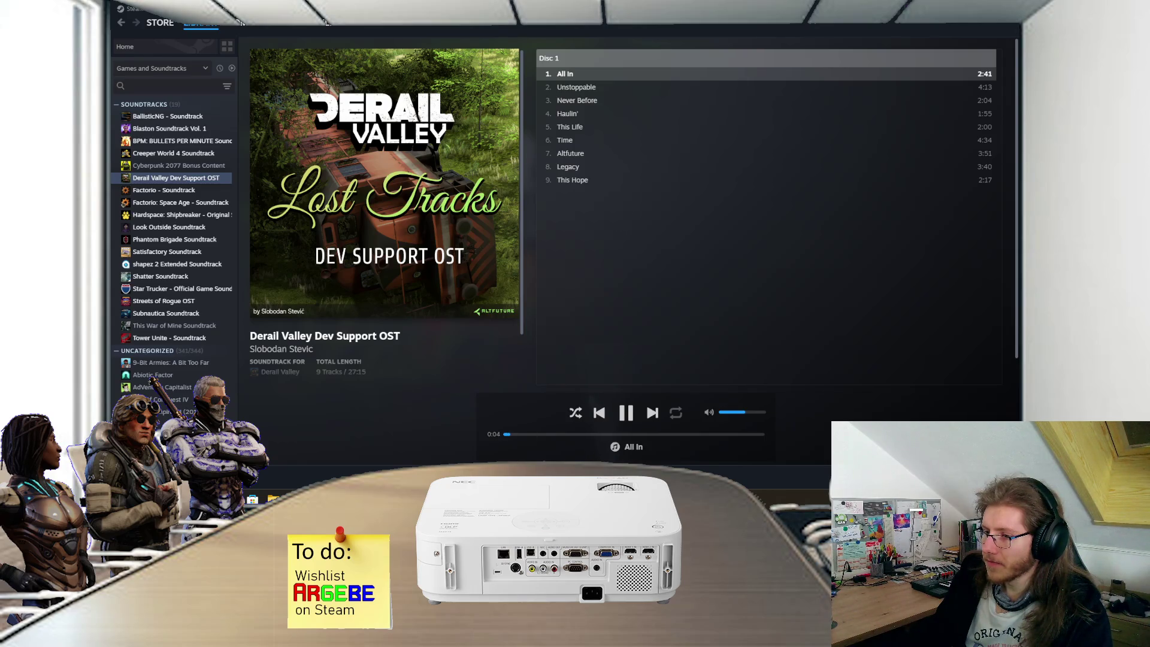
key(alt+Tab)
drag(601, 59, 626, 75)
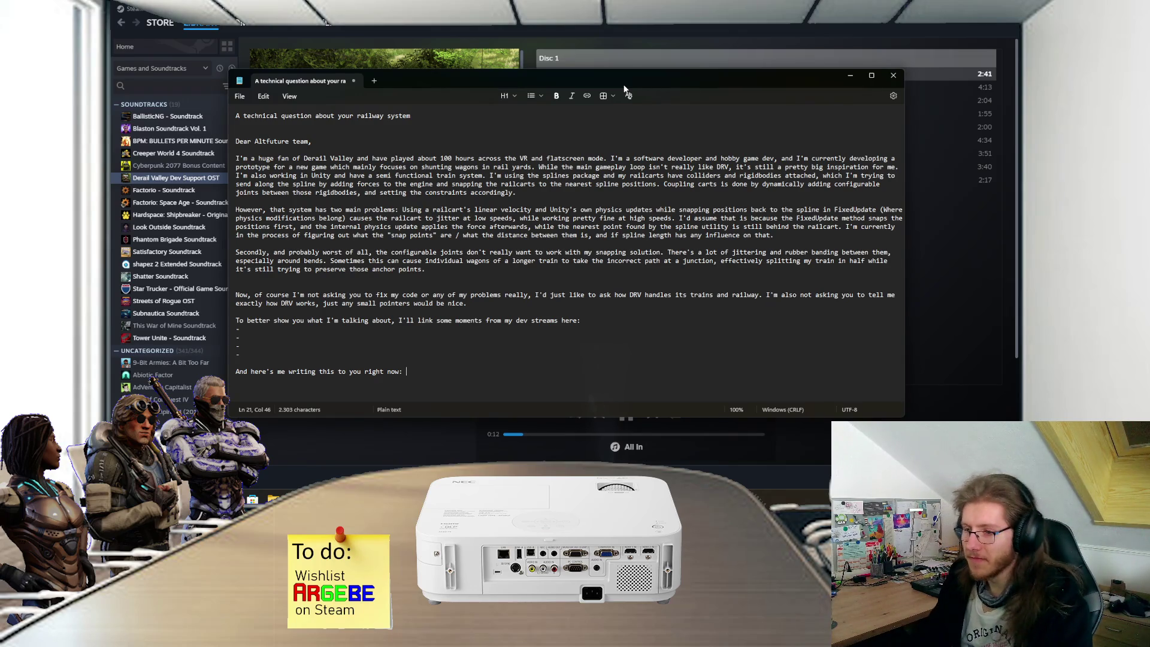
Step: Turn the Unity Scene view toward the junction and start the rail-yard game in play mode
key(alt+Tab)
scroll(462, 183, down, 6)
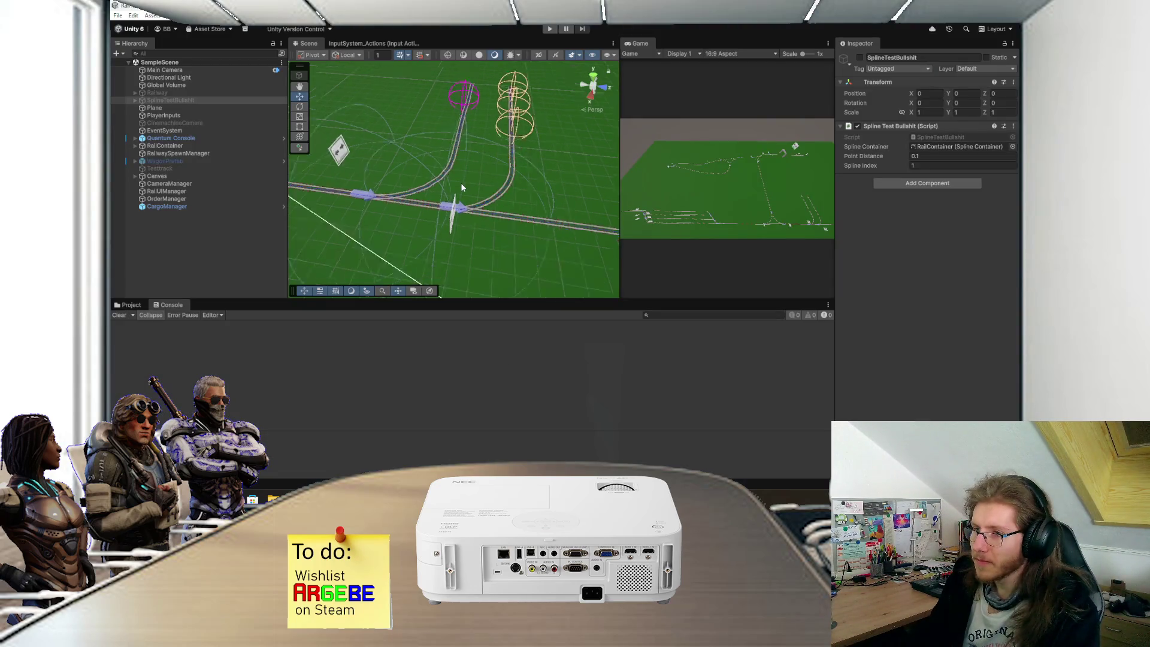
mouse_move(461, 210)
mouse_down()
mouse_move(439, 178)
mouse_move(509, 230)
mouse_move(487, 203)
mouse_move(511, 173)
mouse_up()
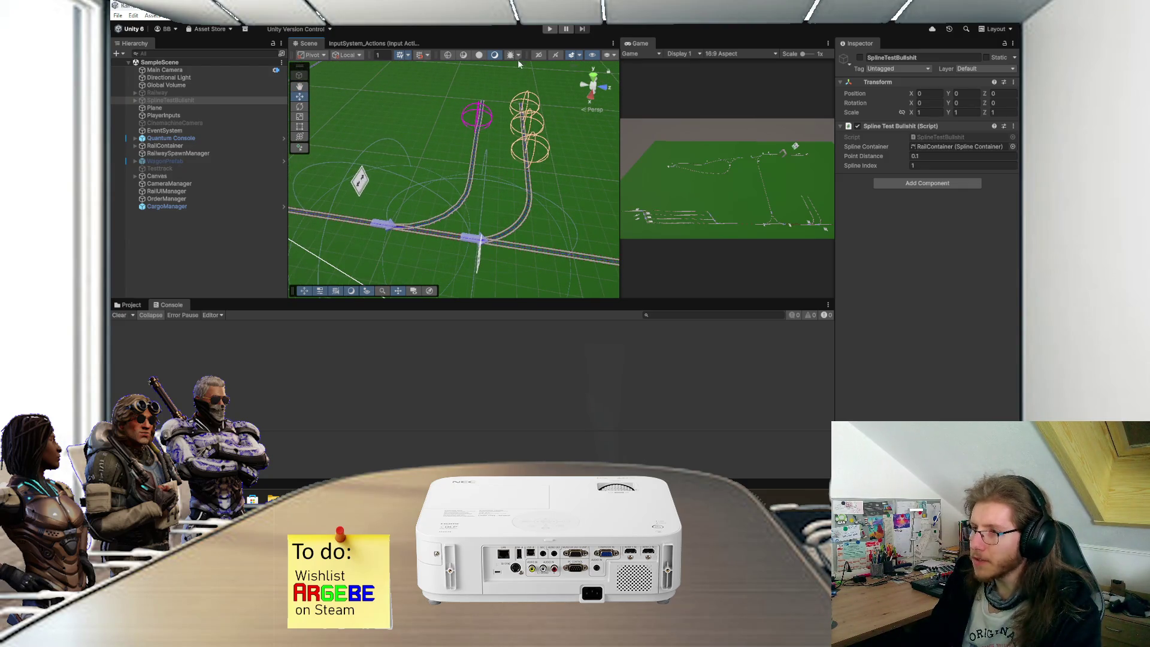
click(548, 30)
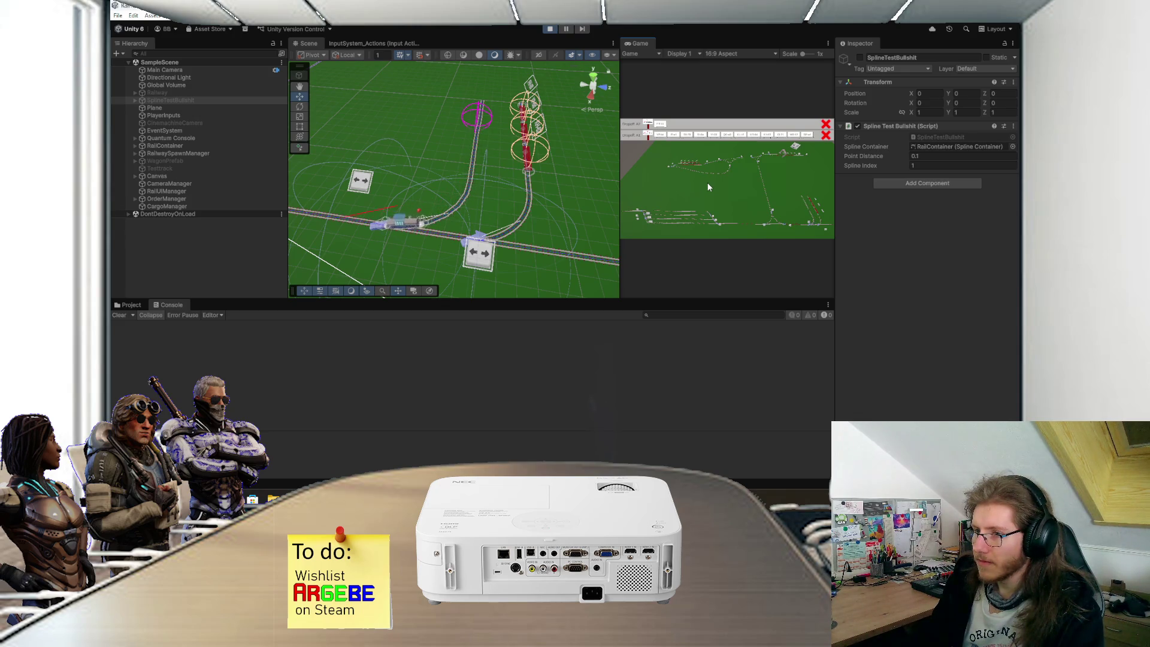
Step: Zoom the Game view and maximize it to show the track layout under the dropoff order bars
scroll(756, 192, up, 2)
scroll(756, 192, up, 2)
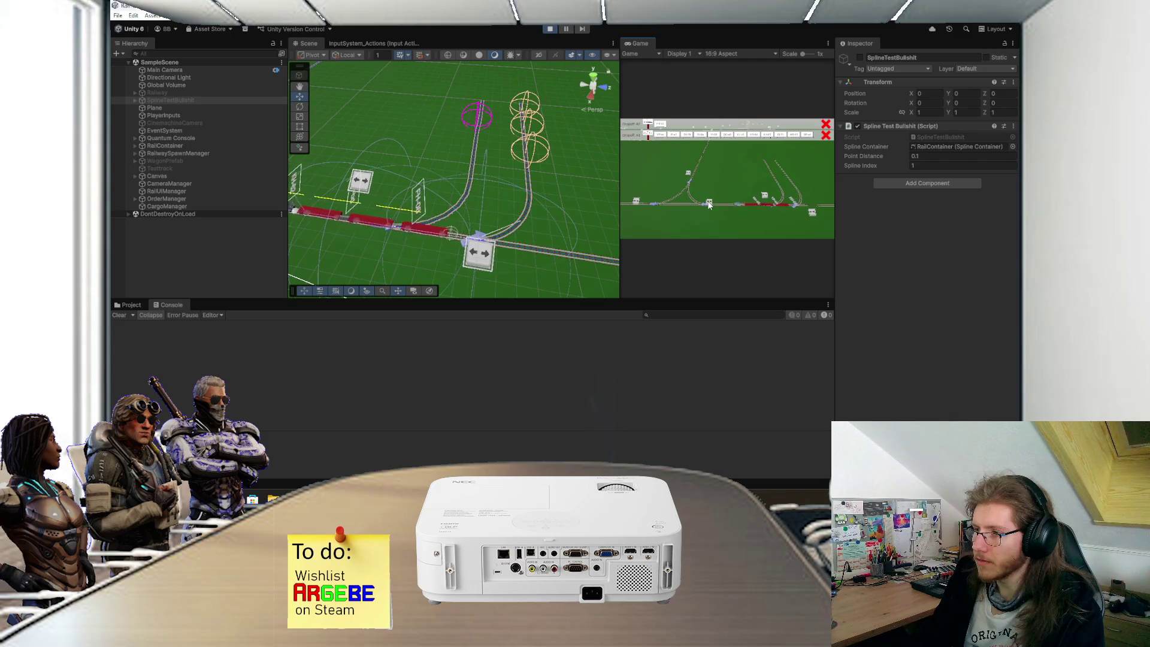
double_click(640, 43)
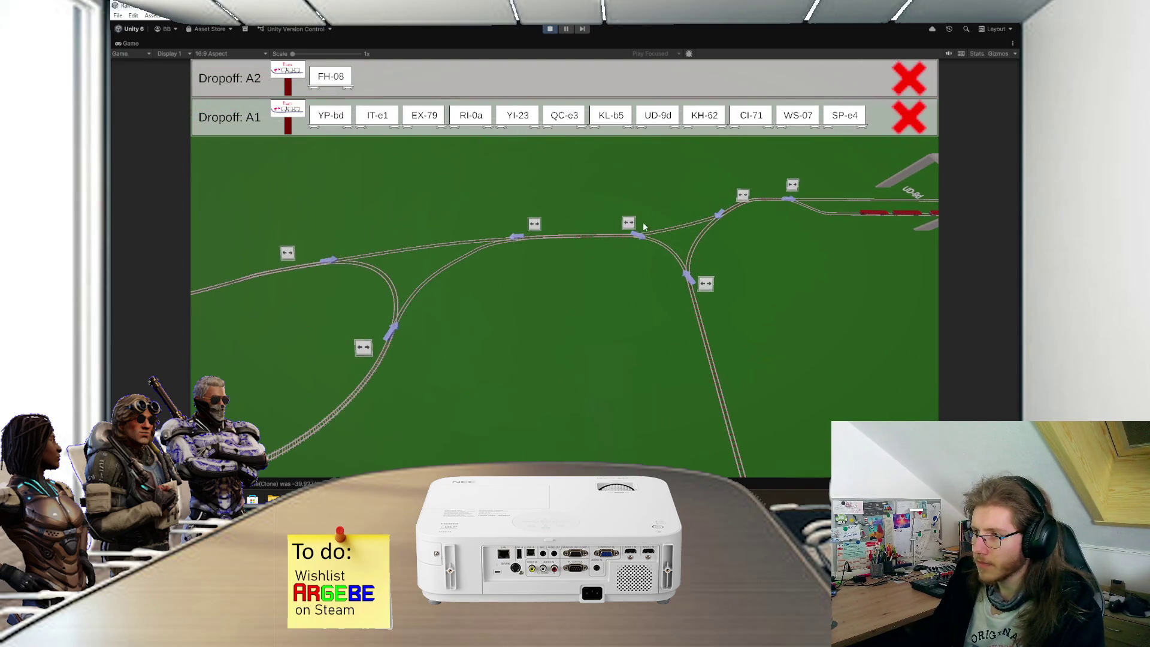
Step: Flip the junction track switch, watch the train, then stop play mode and recenter the scene view
click(706, 286)
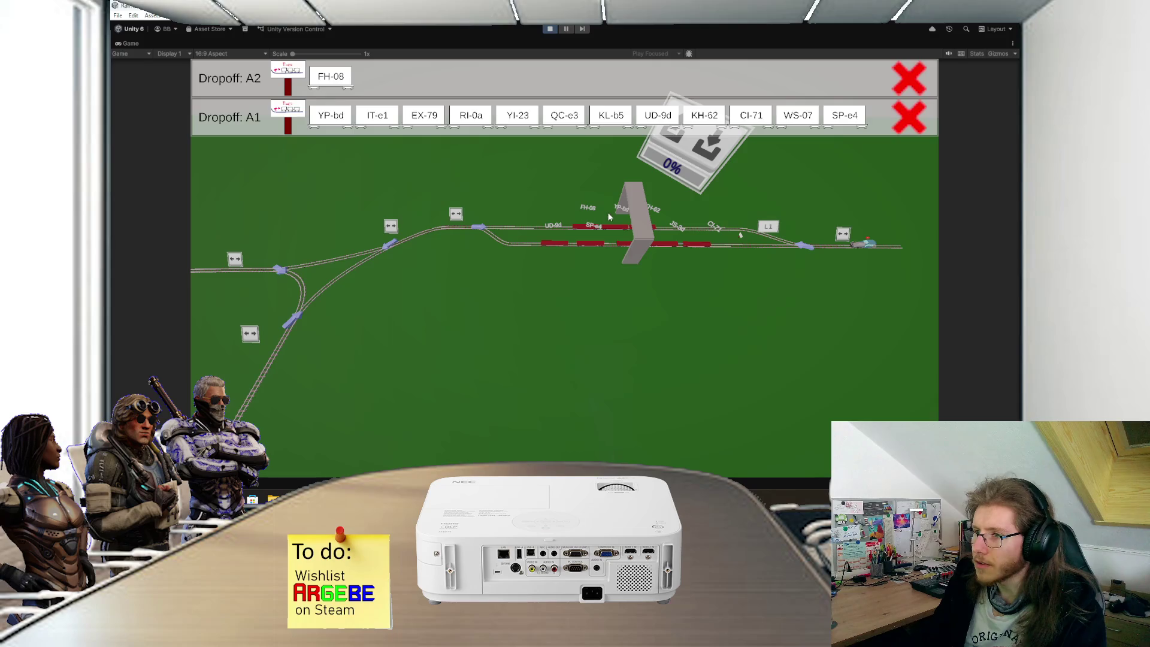
click(550, 30)
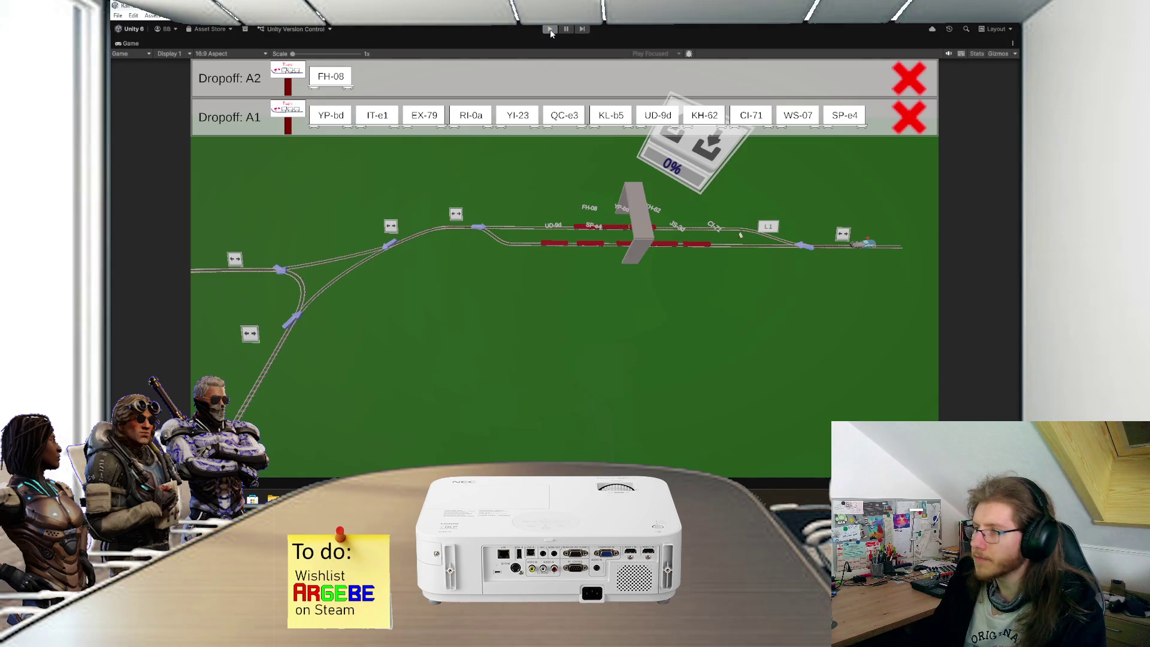
drag(466, 200, 485, 206)
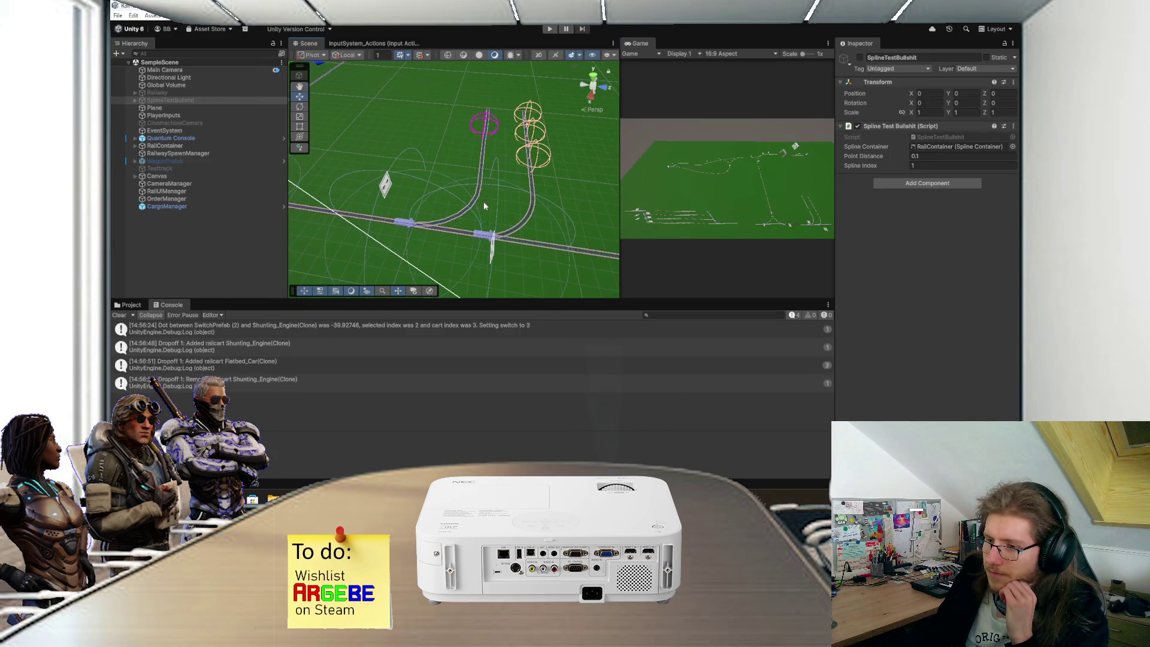
Step: Bring the email draft with the 2:28:00 stream time over Unity and go to the first empty link line
click(540, 499)
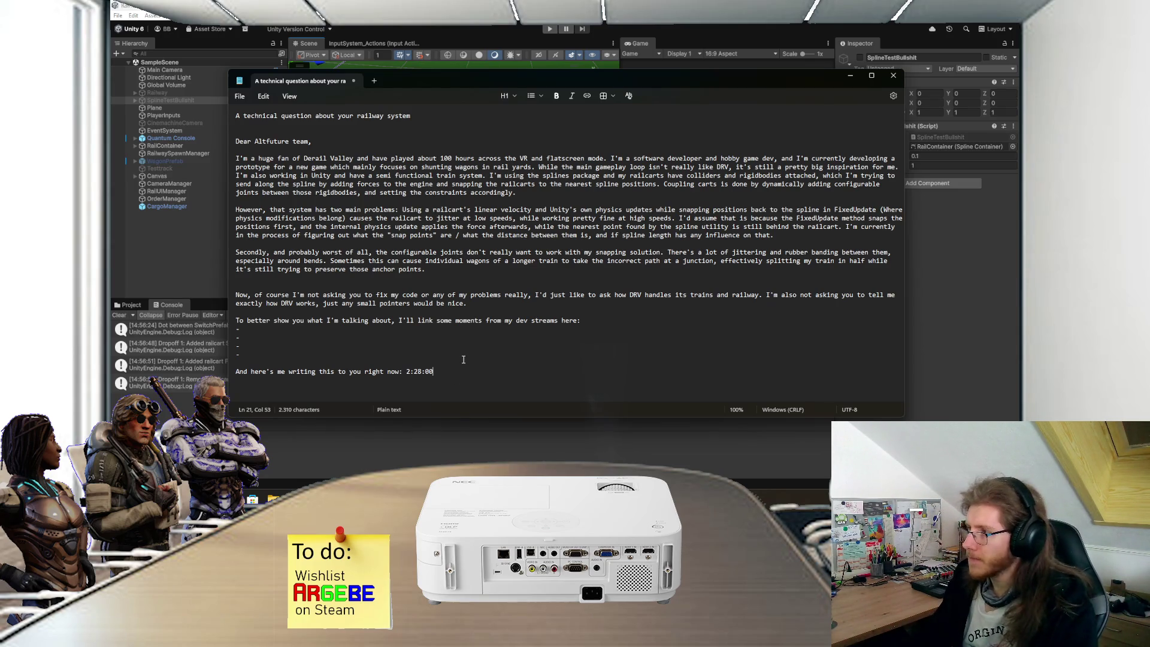
click(417, 330)
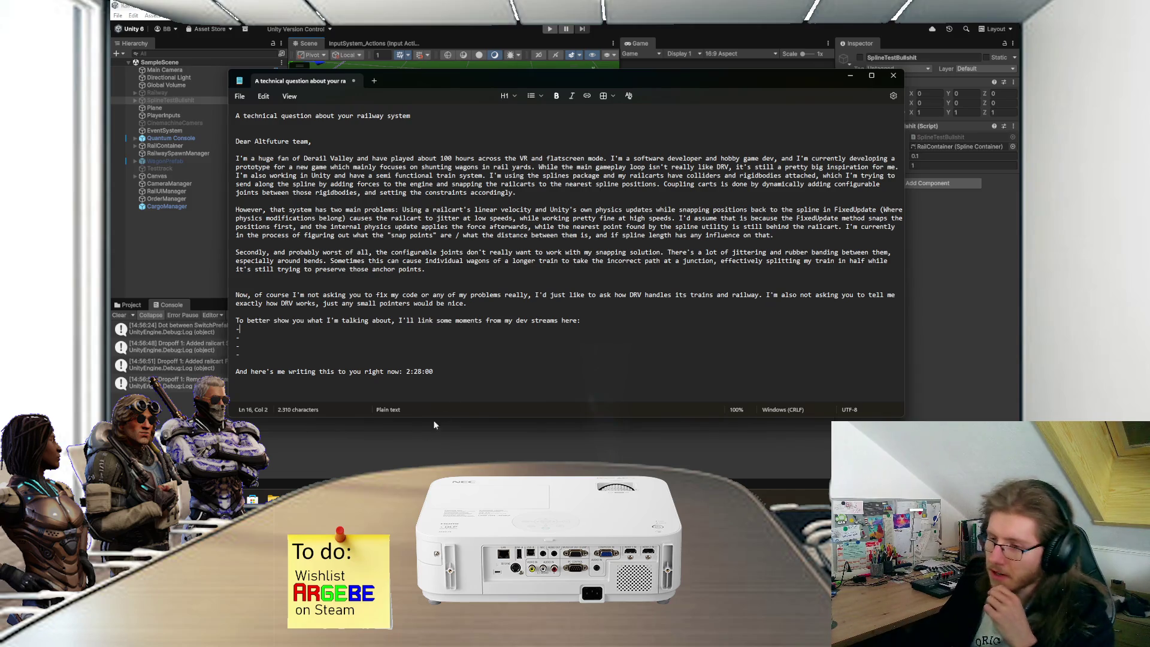
Step: Switch from the email draft to Steam's music player and pause the current track
key(alt+Tab)
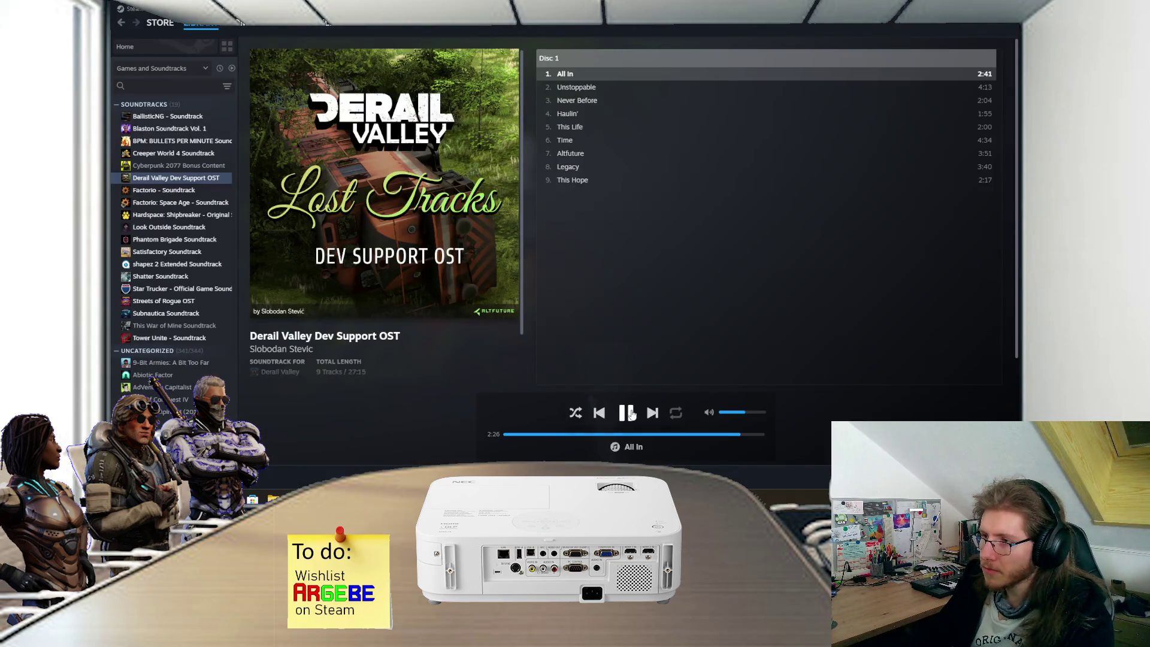
click(628, 413)
Step: Play Vulcanus 5 - Requiem for Vulcanus from the Factorio: Space Age soundtrack, then return to the draft
click(179, 203)
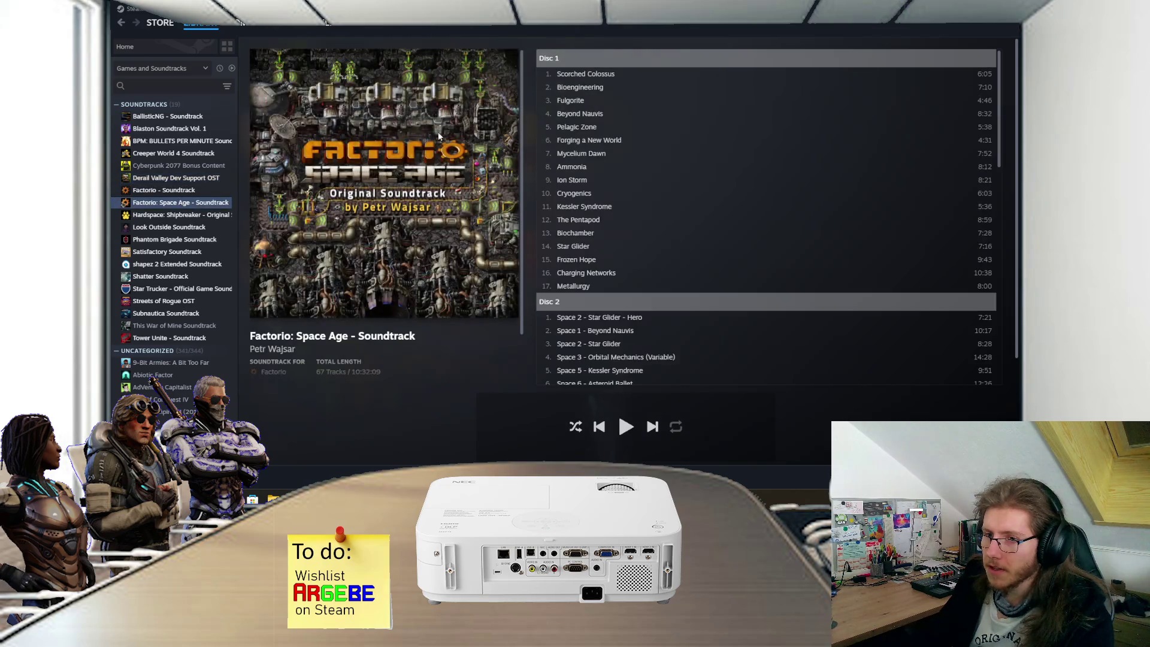
scroll(597, 299, down, 4)
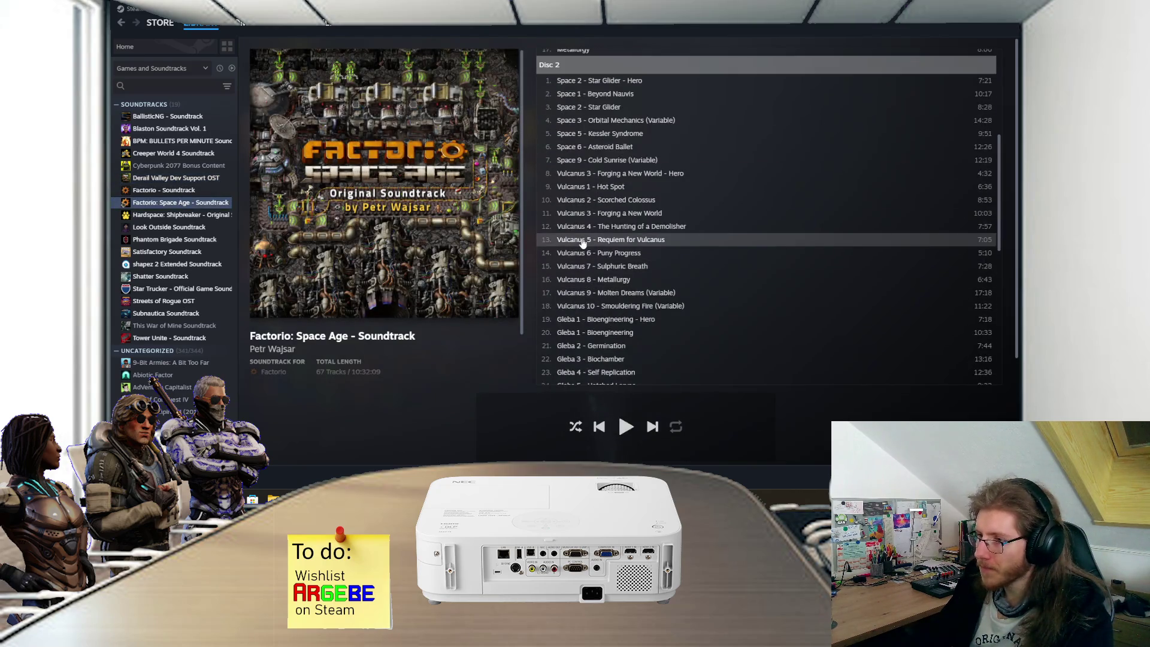
double_click(599, 239)
scroll(755, 165, up, 1)
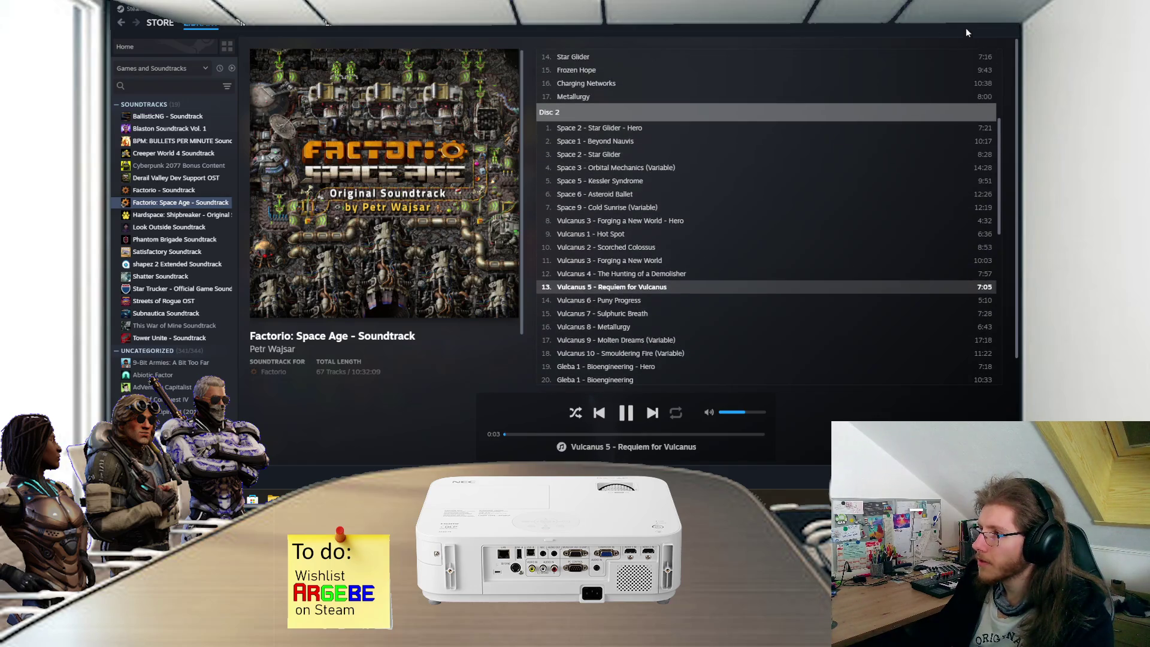
click(174, 179)
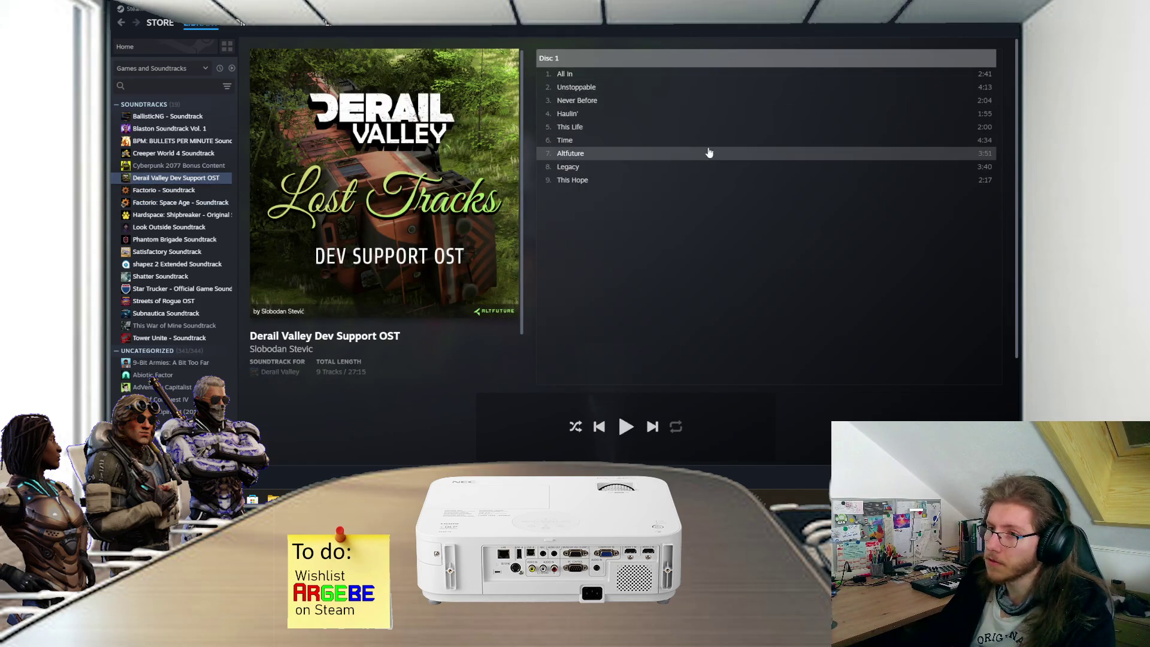
key(alt+Tab)
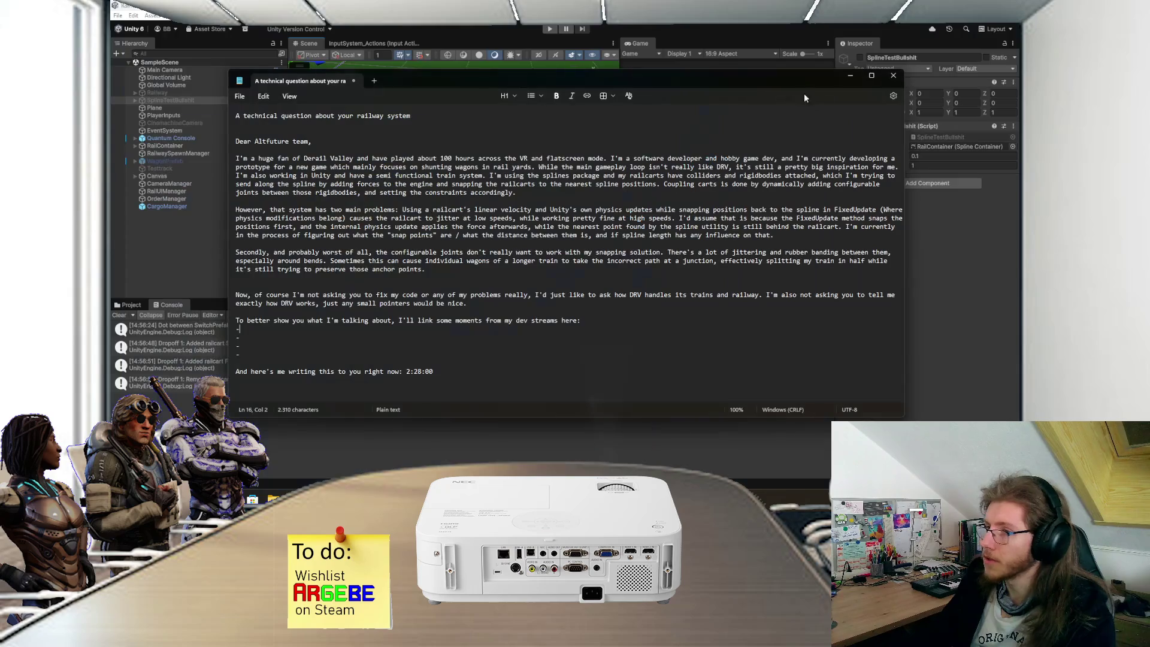
Step: Minimise the email draft and pan the Scene view across the track layout
click(856, 78)
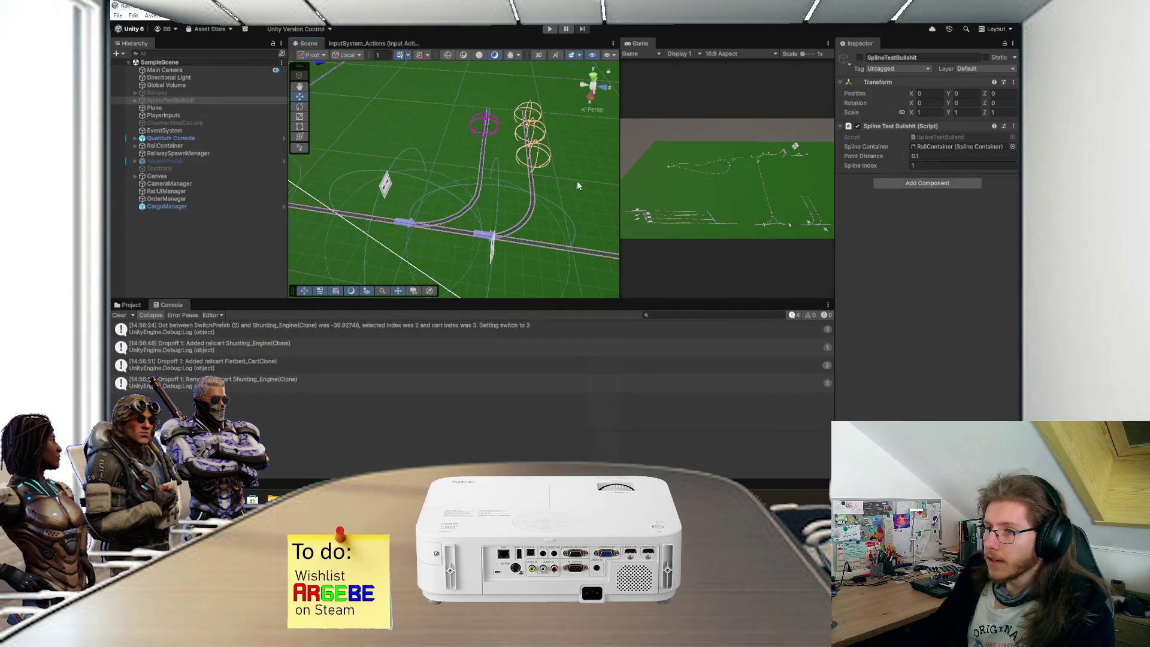
scroll(479, 174, down, 2)
drag(364, 166, 529, 227)
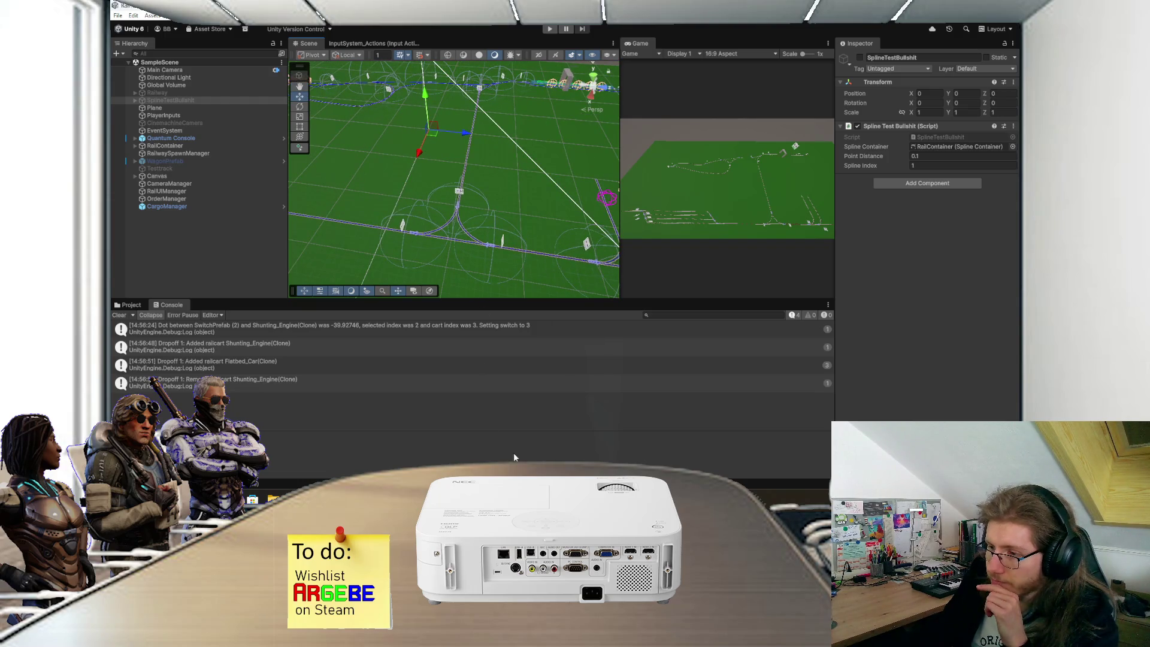
key(alt+Tab)
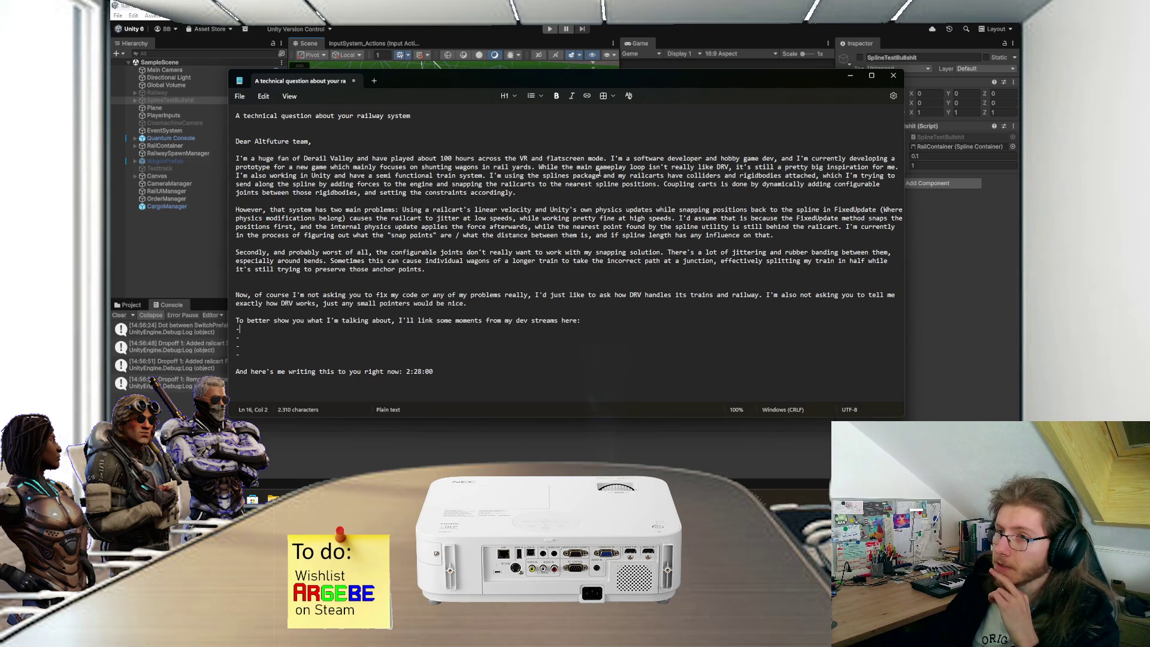
click(849, 76)
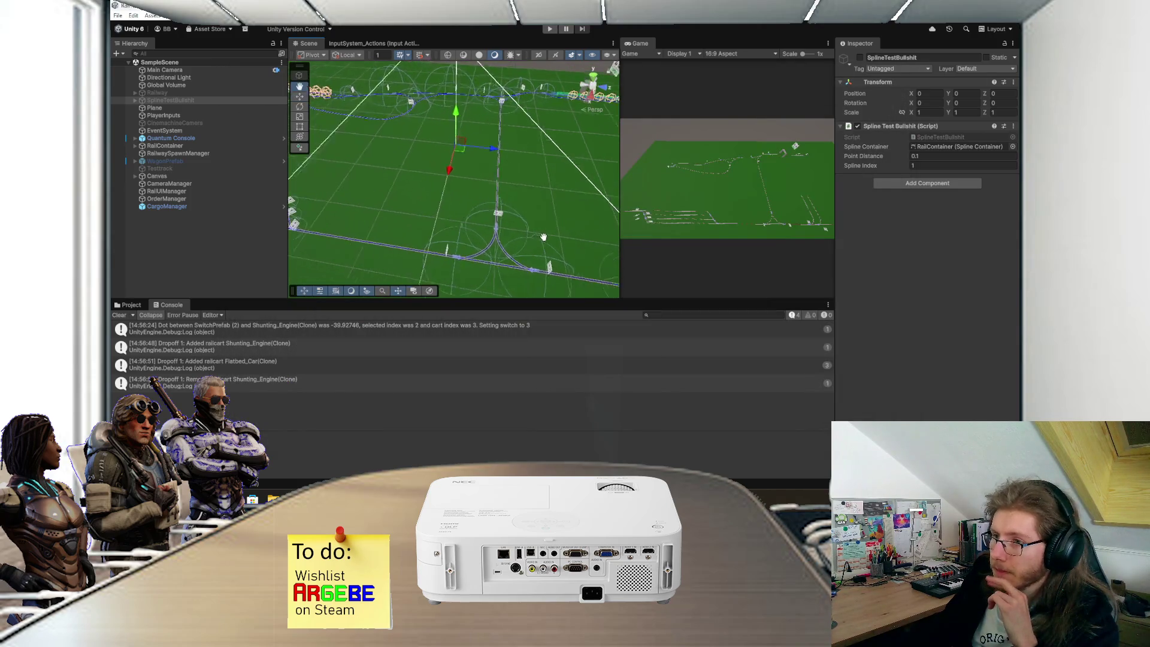
mouse_move(485, 206)
mouse_down()
mouse_move(557, 232)
mouse_move(542, 222)
mouse_move(565, 202)
mouse_move(432, 233)
mouse_up()
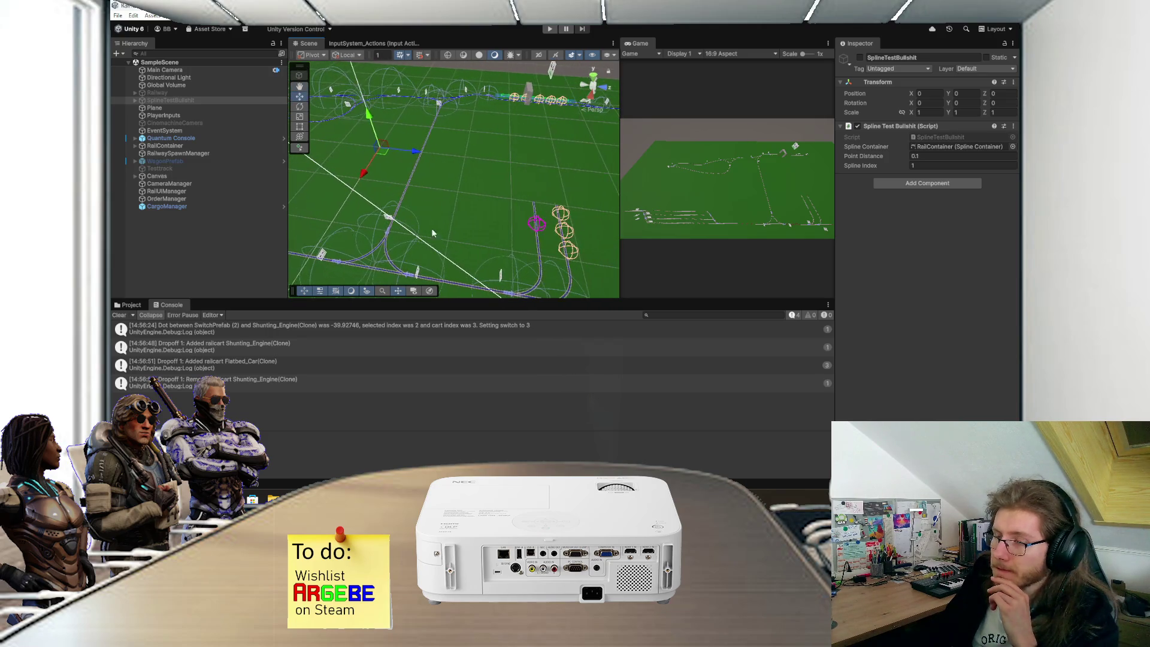
key(alt+Tab)
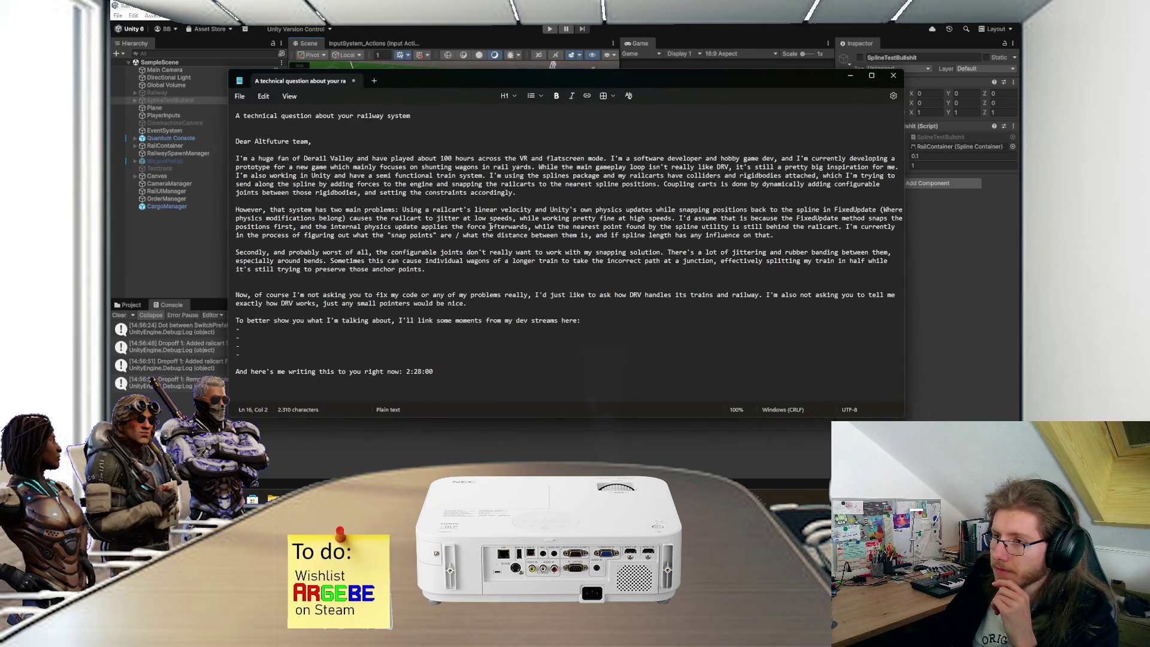
Step: Hide the draft again, orbit the scene to view the tracks from another side, then open Visual Studio
click(850, 75)
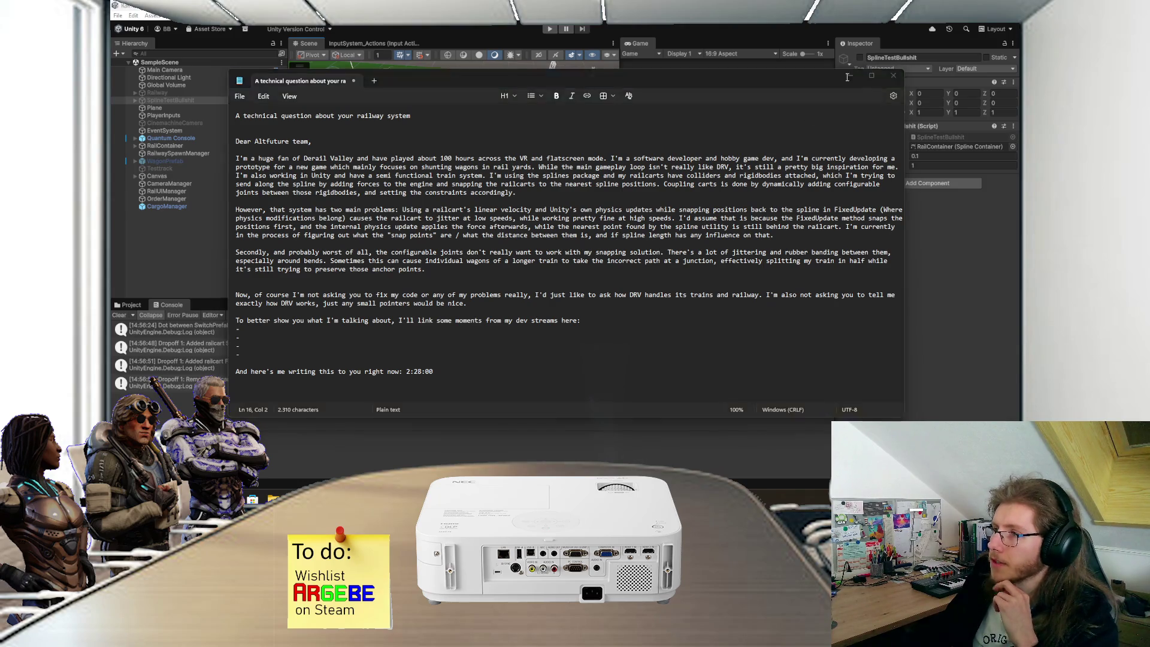
key(alt+Tab)
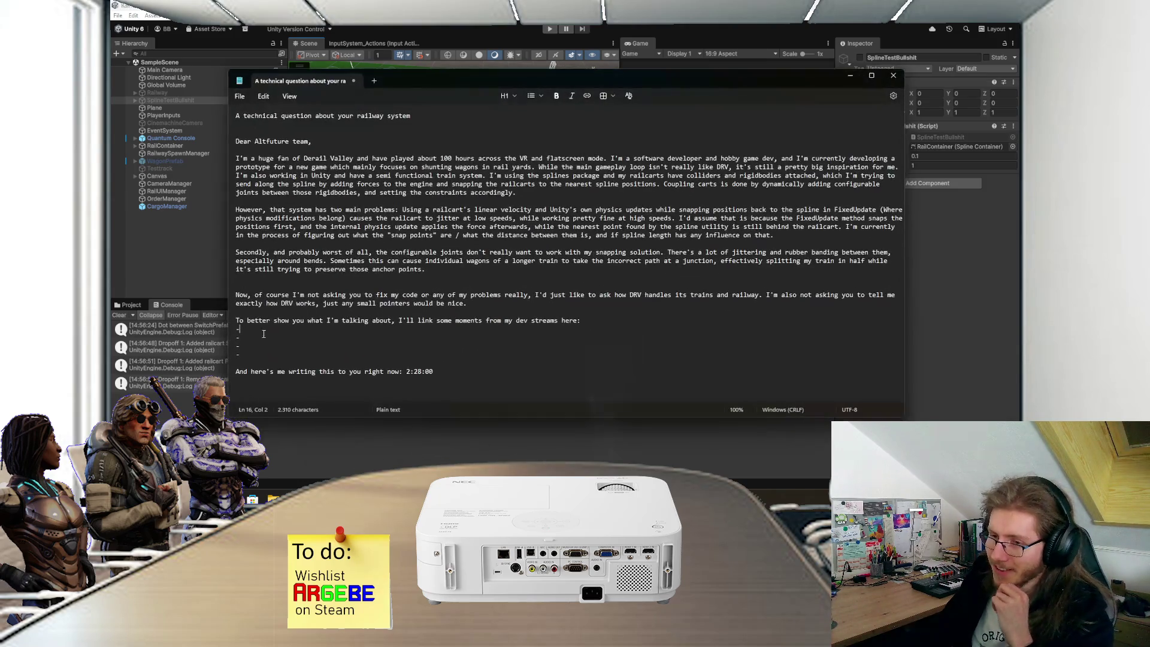
click(850, 76)
mouse_move(445, 186)
mouse_down()
mouse_move(475, 167)
mouse_move(451, 239)
mouse_move(470, 208)
mouse_move(407, 167)
mouse_move(501, 199)
mouse_move(346, 176)
mouse_move(453, 219)
mouse_move(430, 206)
mouse_move(432, 160)
mouse_up()
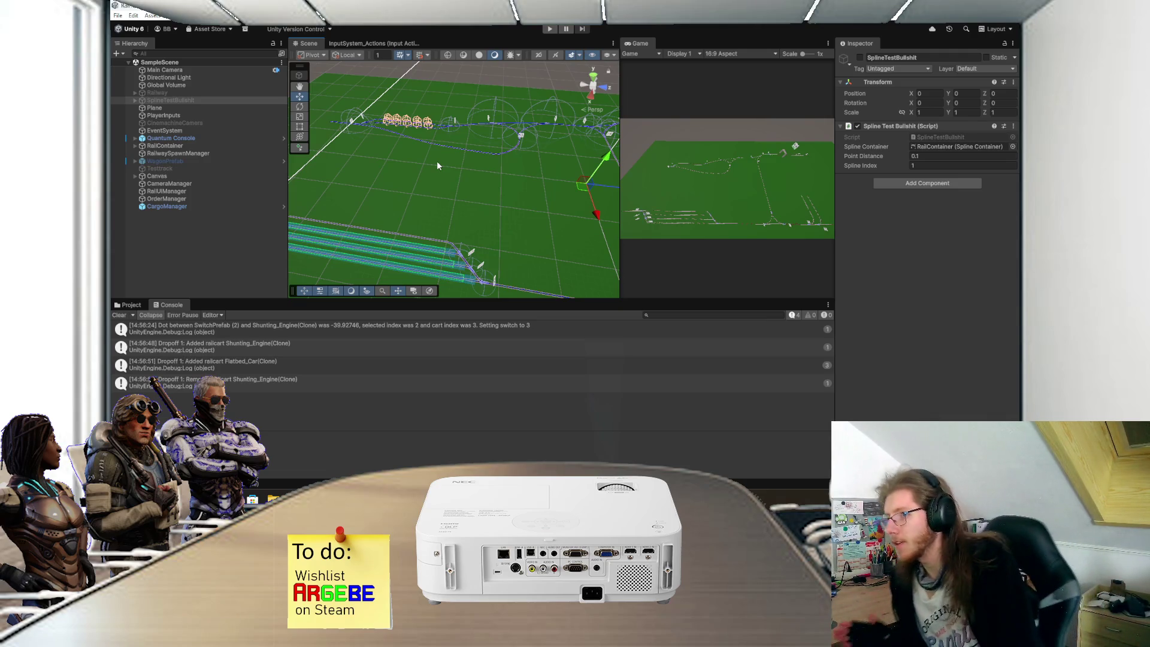
mouse_move(483, 183)
mouse_down()
mouse_move(432, 208)
mouse_move(559, 193)
mouse_move(525, 175)
mouse_move(509, 202)
mouse_move(505, 179)
mouse_move(477, 179)
mouse_up()
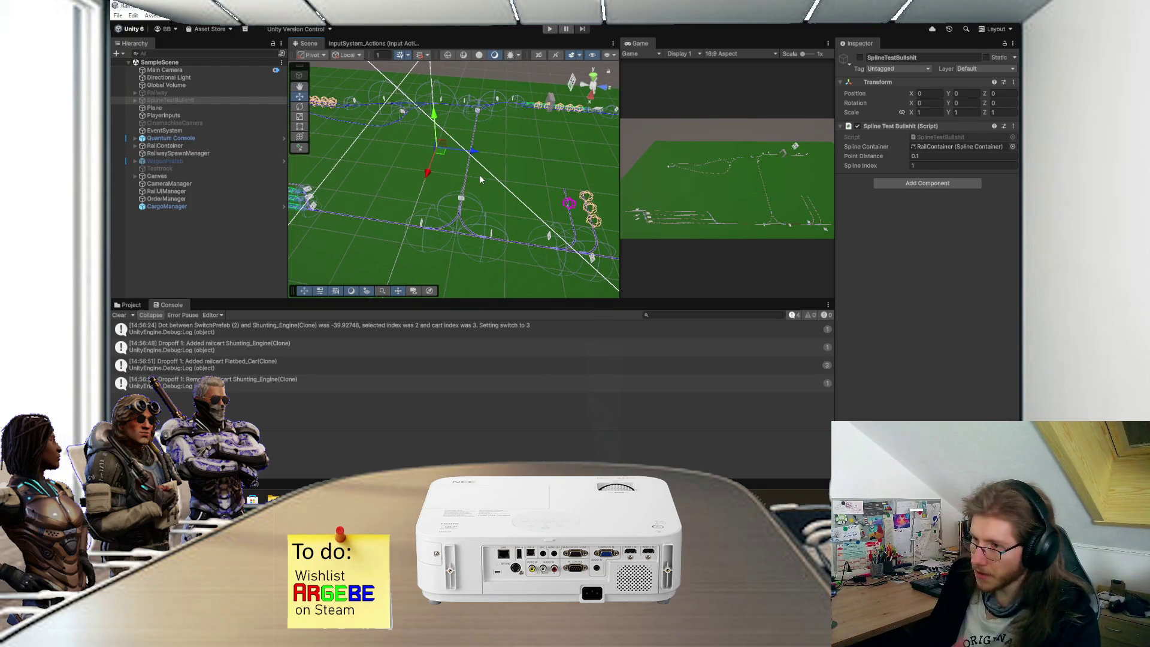
scroll(479, 174, up, 2)
key(alt+Tab)
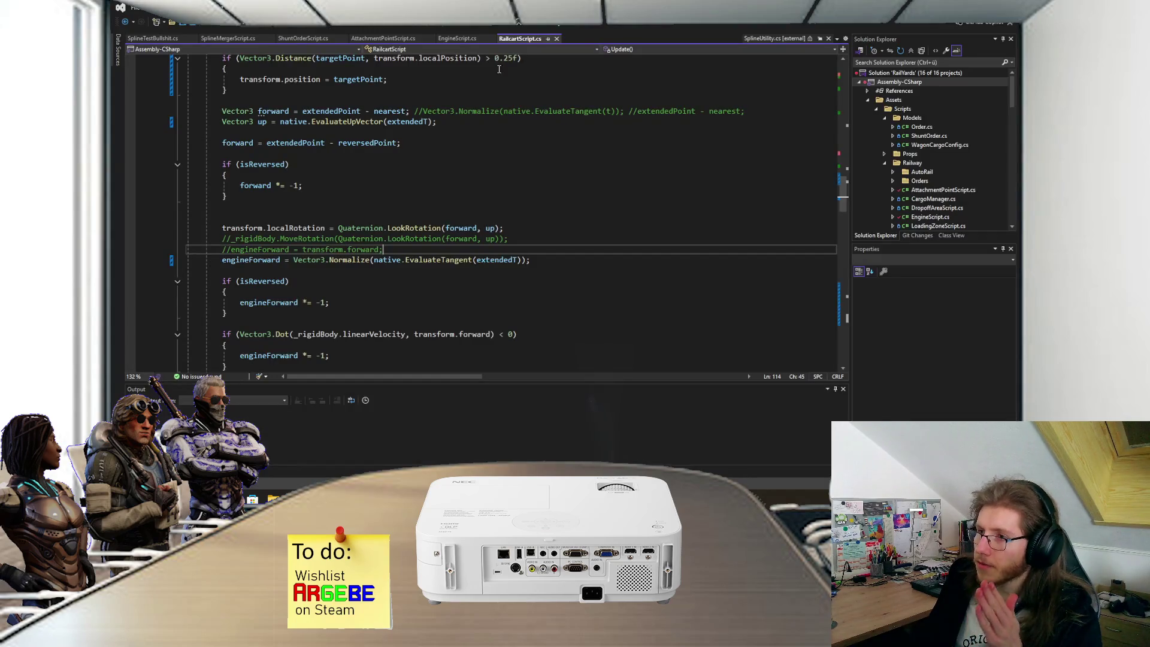
Step: Select the Update method name in RailcartScript.cs, then switch to the Altfuture contact page in Firefox
scroll(497, 129, up, 9)
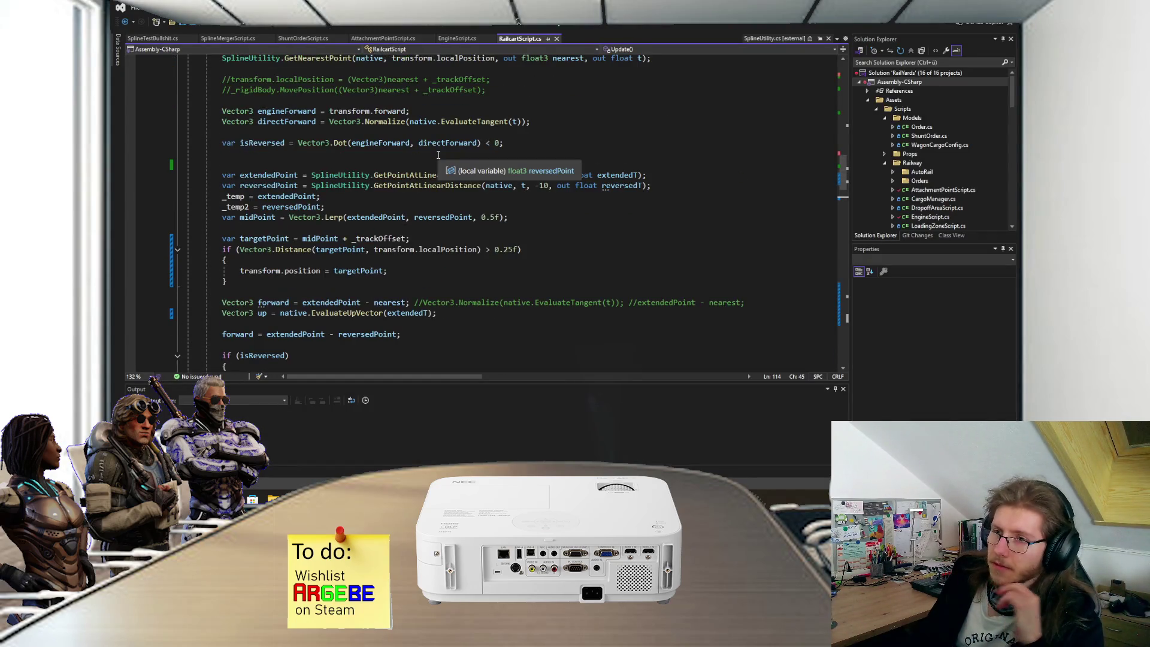
scroll(376, 189, up, 4)
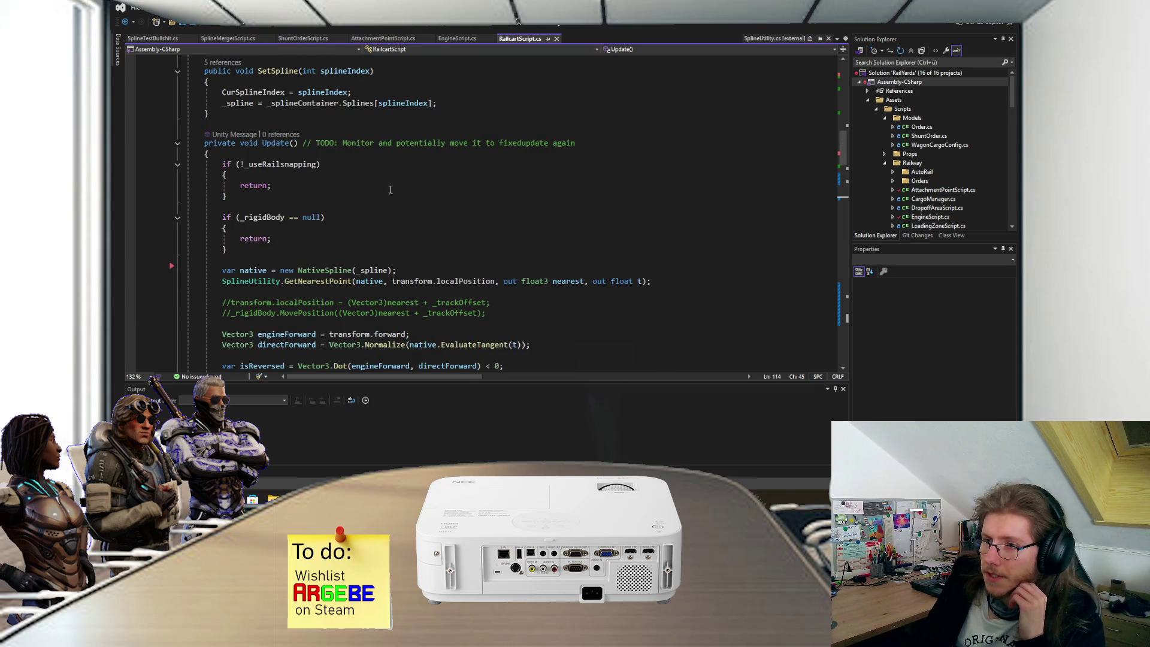
double_click(266, 145)
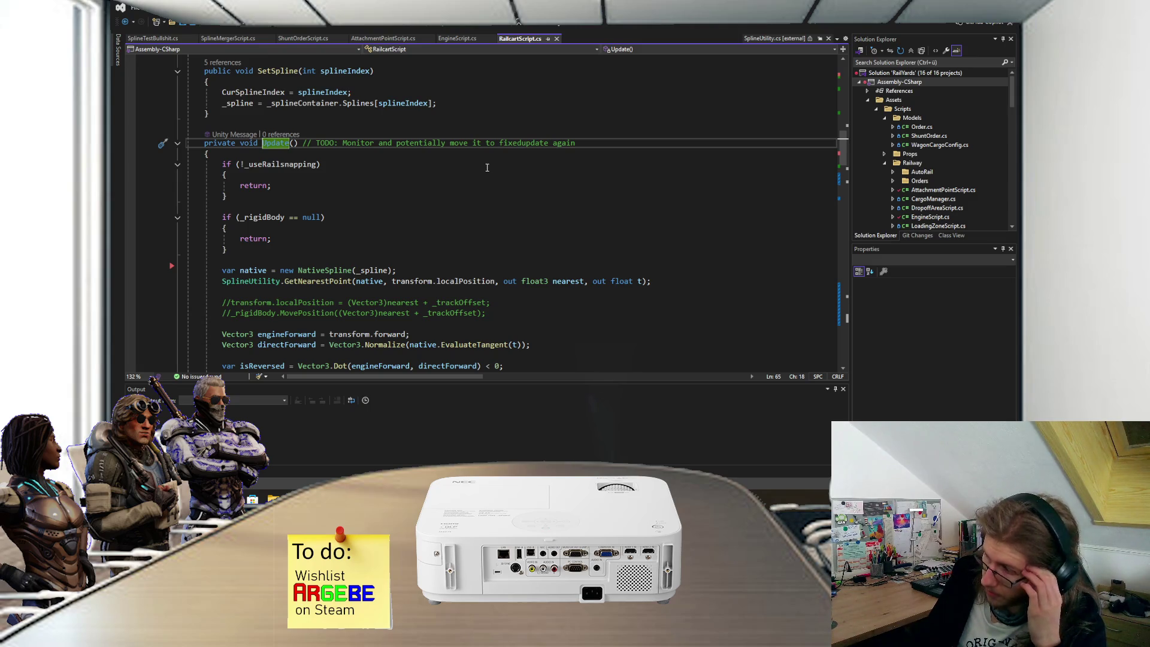
mouse_move(384, 500)
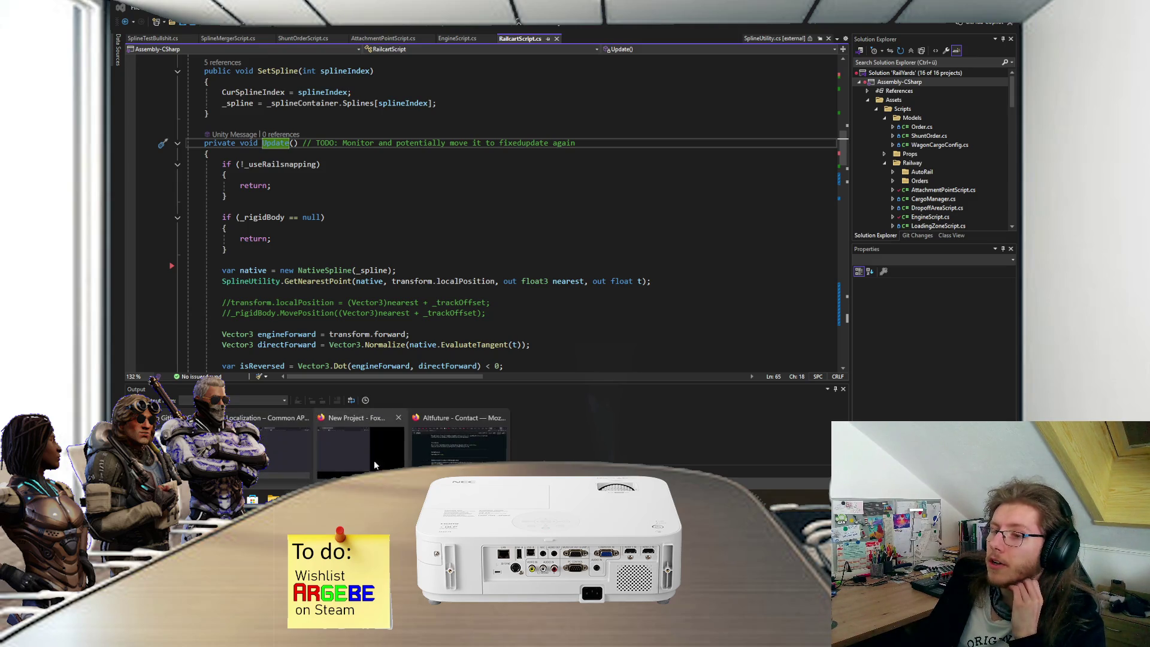
click(424, 447)
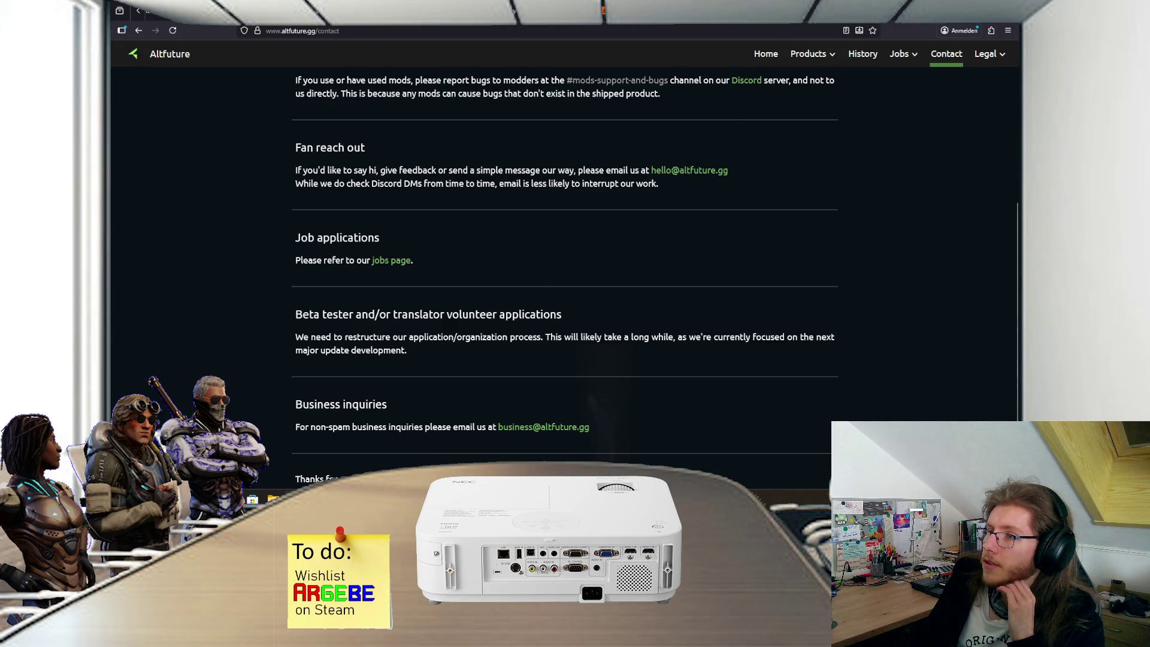
Step: Check Unity's Order of execution for event functions diagram, then return to RailcartScript.cs's first return line
click(812, 12)
click(778, 12)
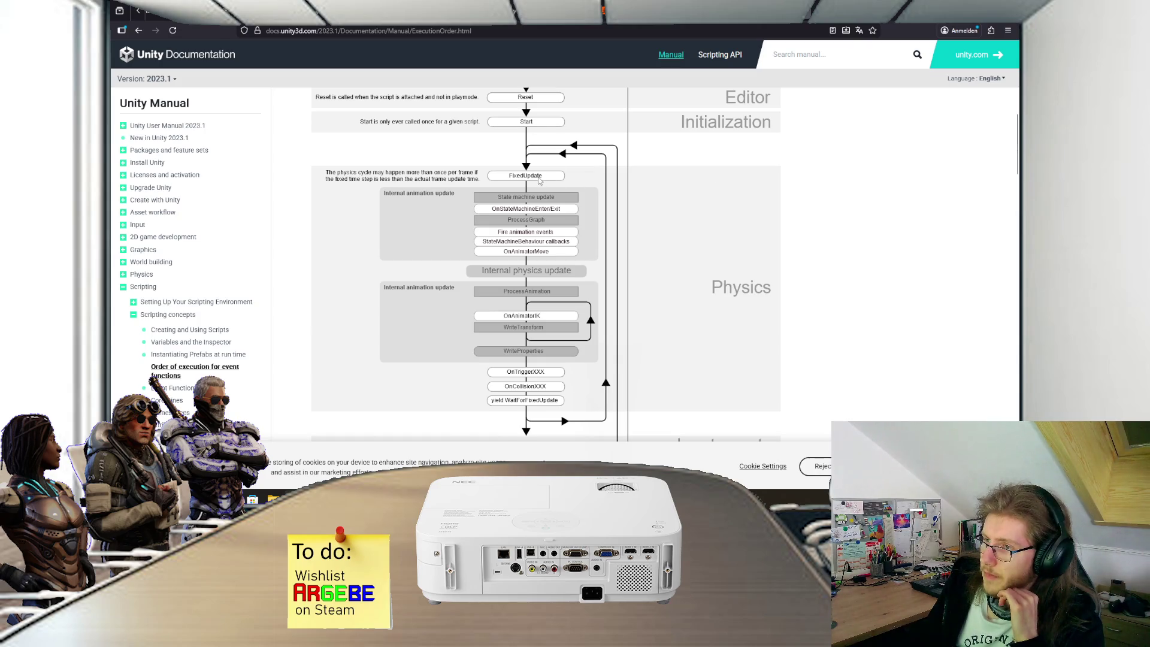
scroll(544, 325, down, 2)
scroll(545, 300, up, 2)
scroll(551, 239, down, 4)
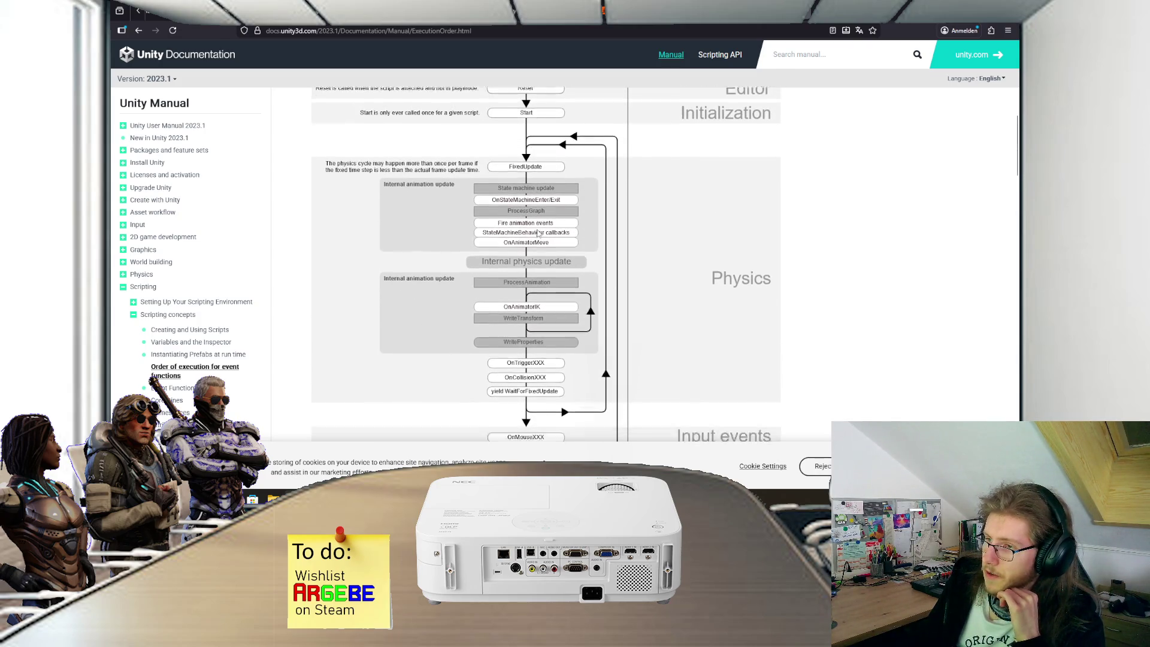
scroll(533, 243, up, 4)
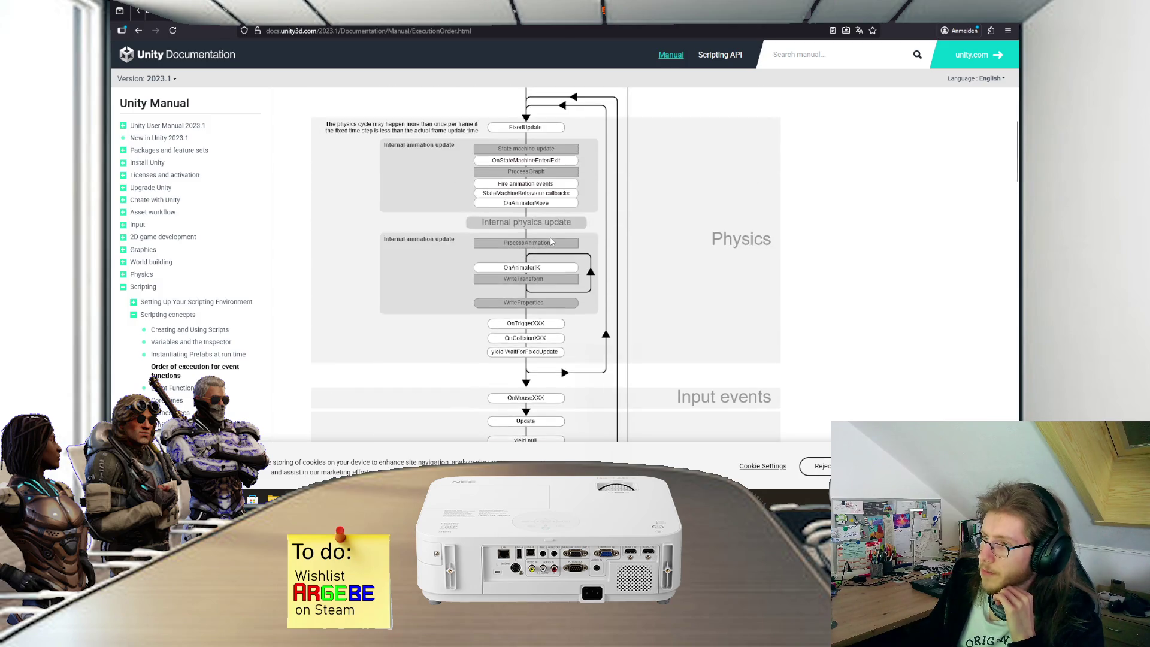
key(alt+Tab)
click(658, 185)
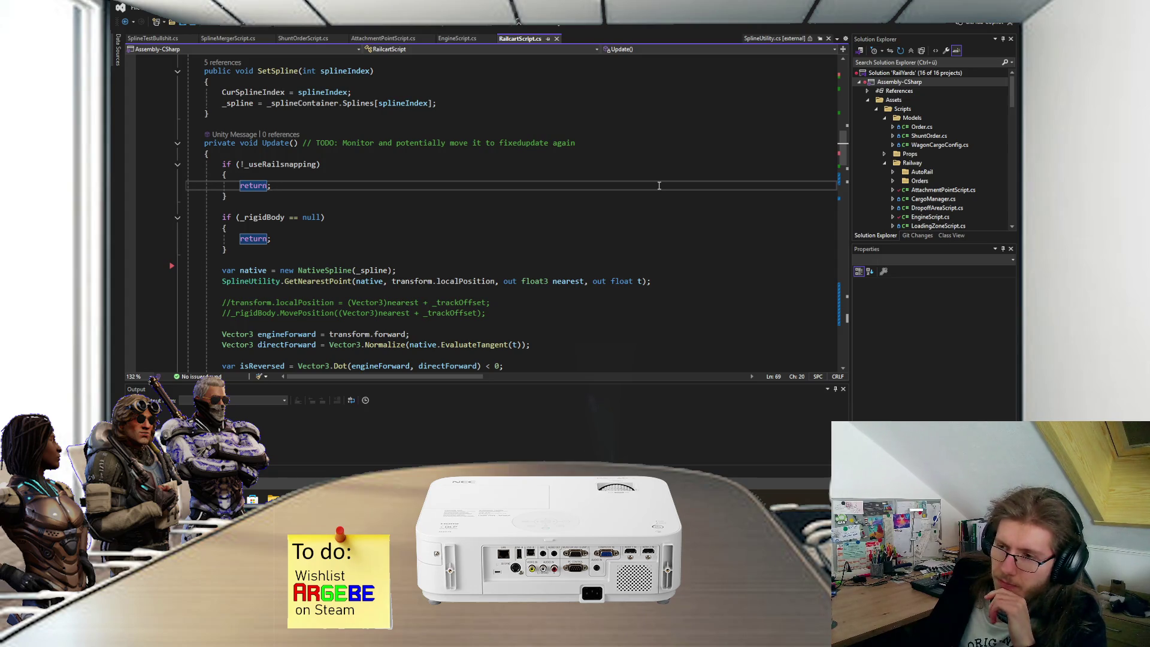
Step: Read through the Update snapping code in RailcartScript.cs and go back to the Unity editor
scroll(659, 186, down, 5)
scroll(655, 183, down, 2)
scroll(623, 190, up, 3)
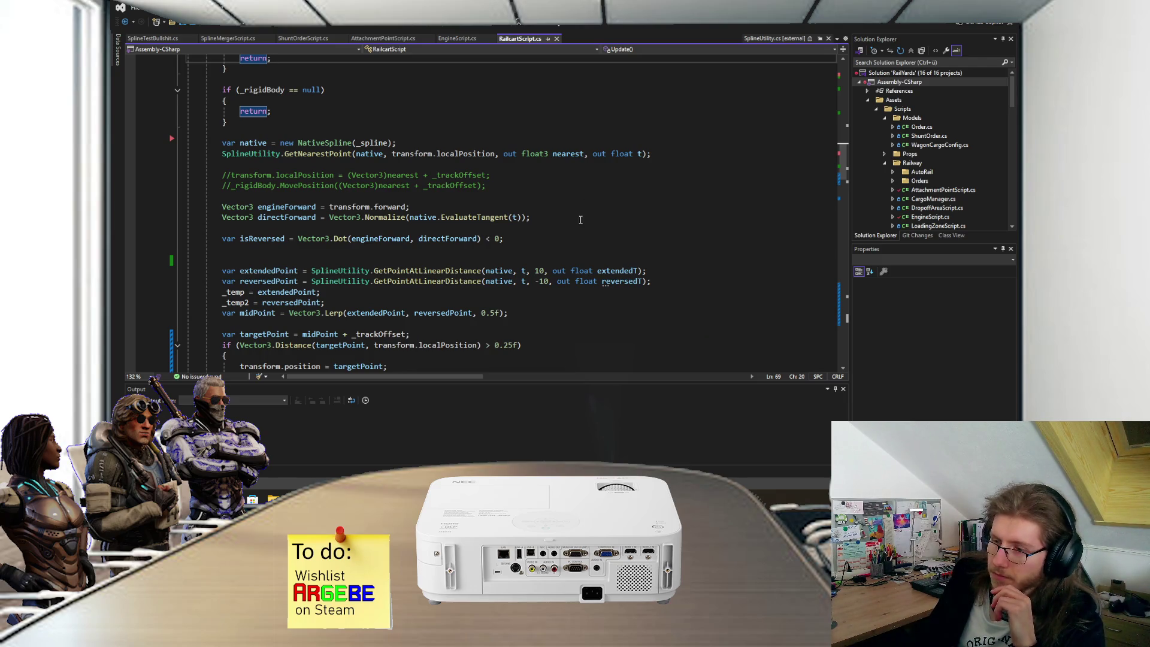
key(alt+Tab)
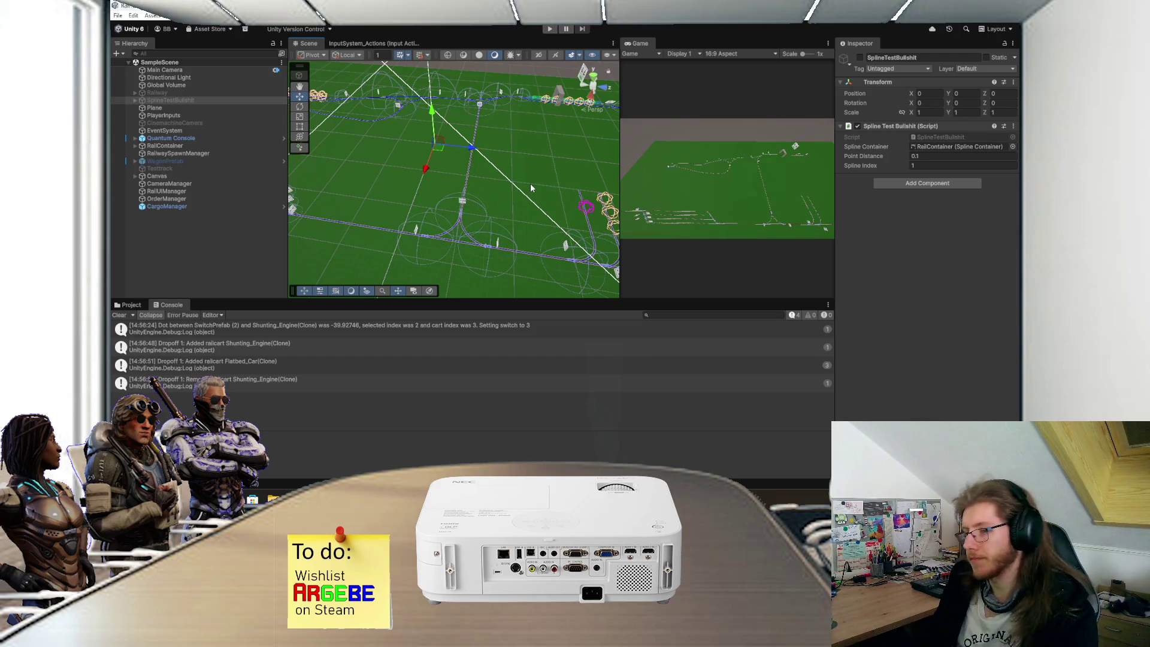
mouse_move(530, 183)
mouse_down()
mouse_move(500, 178)
mouse_move(502, 232)
mouse_up()
drag(522, 183, 423, 223)
mouse_move(485, 138)
mouse_down()
mouse_move(511, 256)
mouse_move(503, 113)
mouse_move(543, 153)
mouse_up()
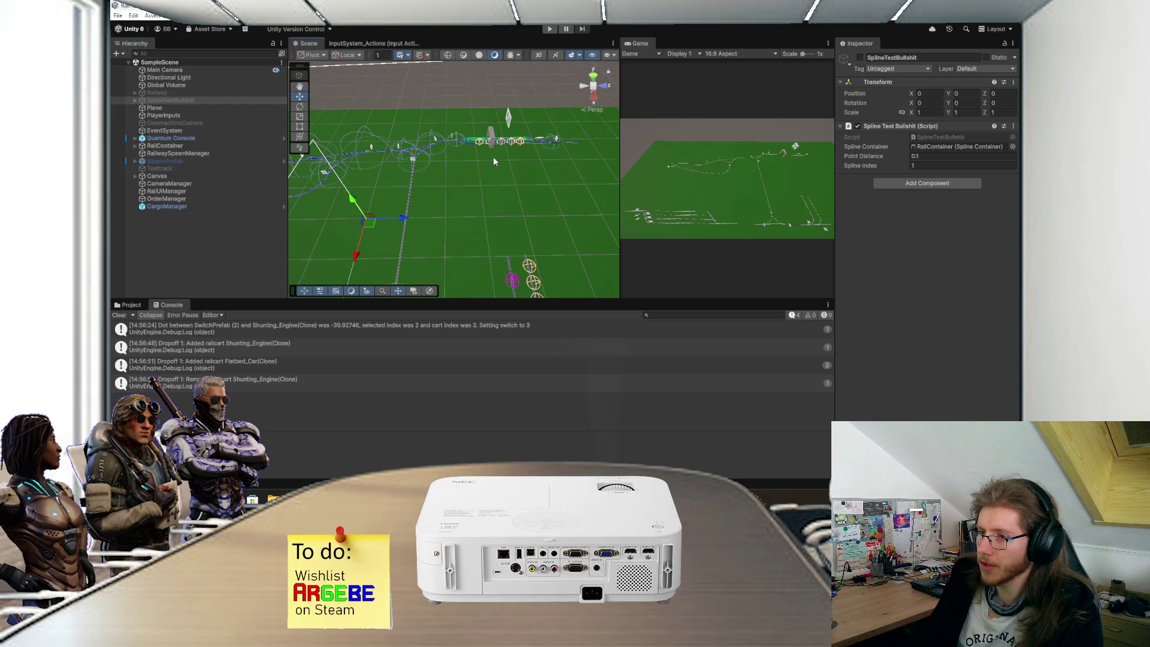
scroll(516, 221, down, 3)
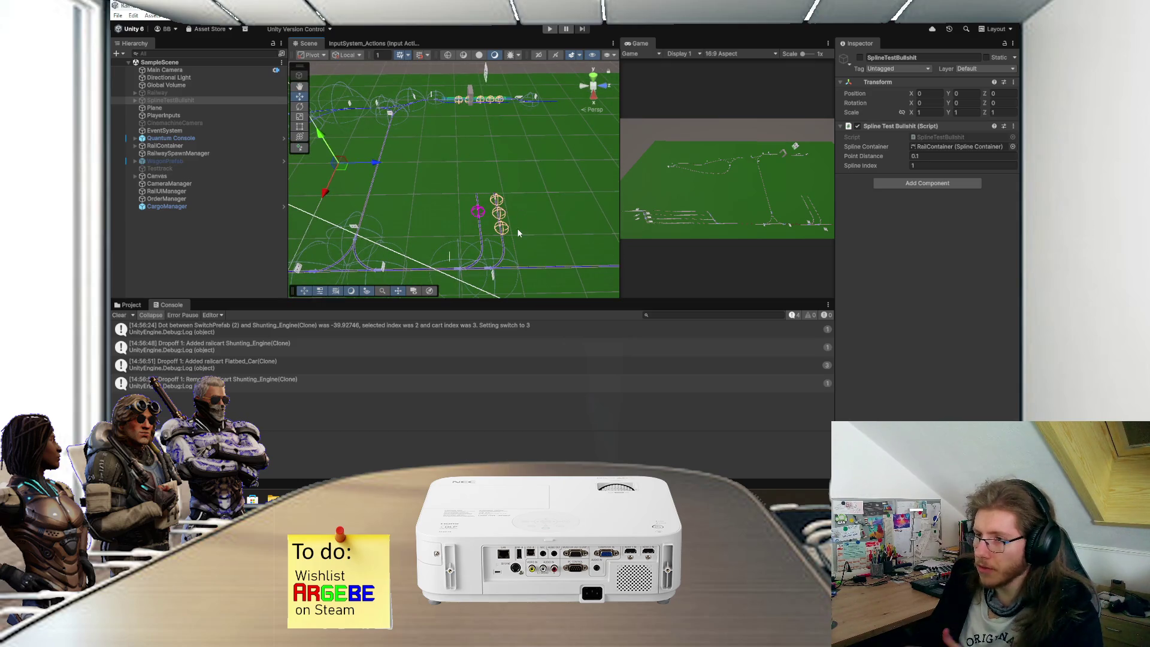